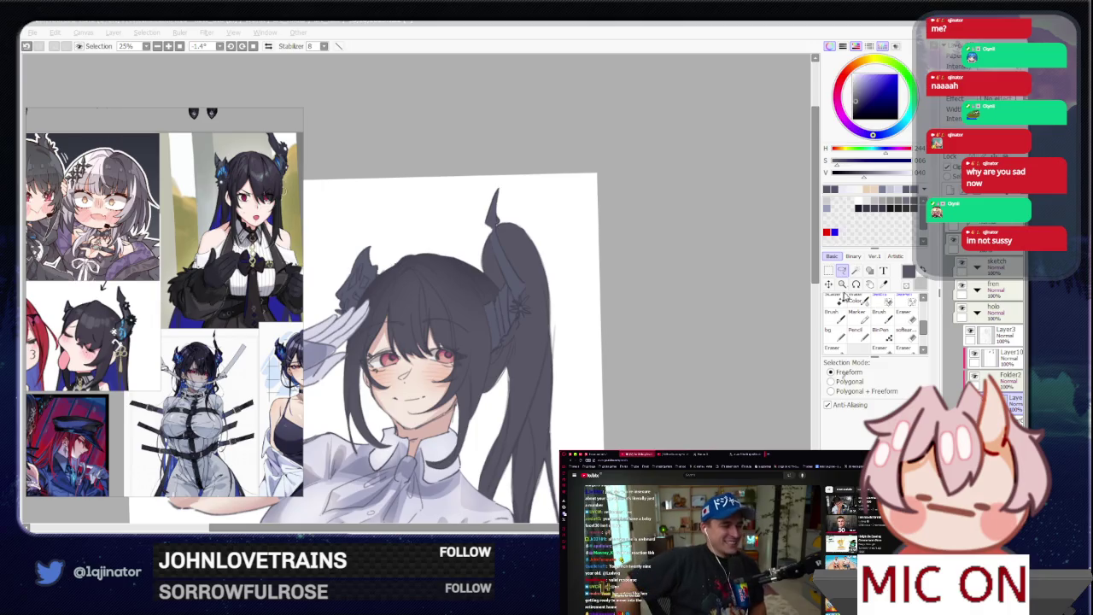
- Pick a blue and lasso the blue hair strand behind her ear
{"action": "left_click", "coordinate": [828, 284]}
{"action": "scroll", "coordinate": [722, 307], "scroll_direction": "up", "scroll_amount": 1}
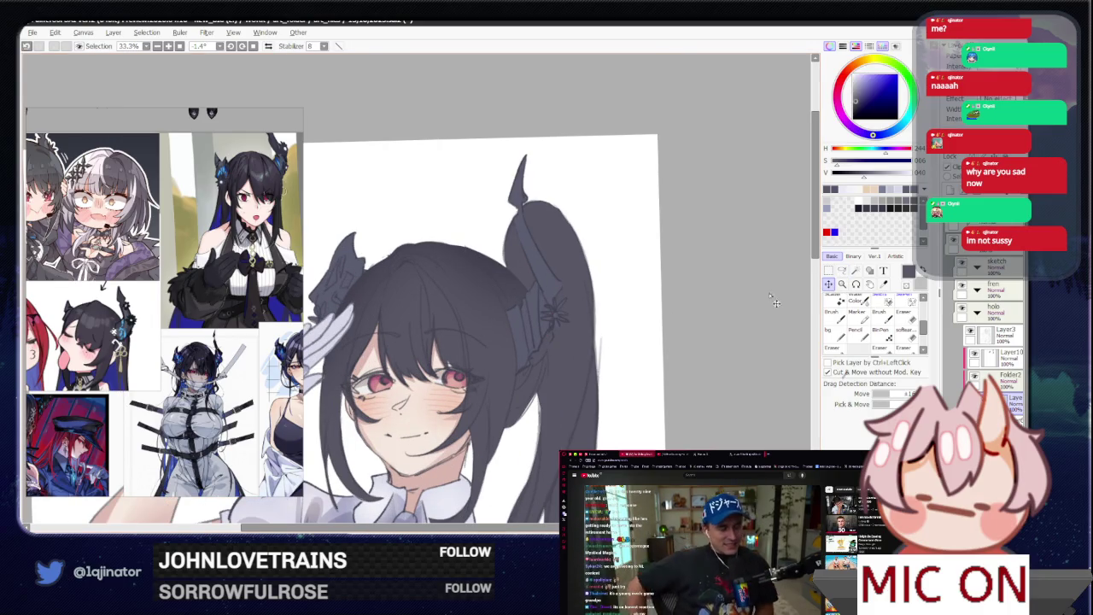
{"action": "left_click", "coordinate": [842, 270]}
{"action": "left_click", "coordinate": [867, 89]}
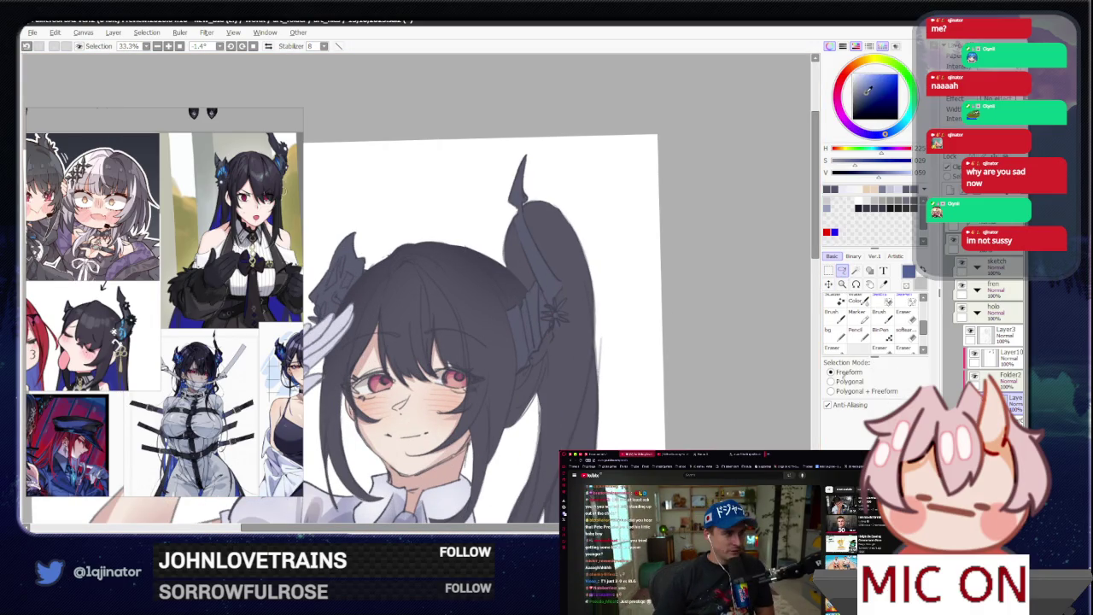
{"action": "left_click", "coordinate": [867, 94]}
{"action": "left_click_drag", "start_coordinate": [529, 356], "coordinate": [512, 407]}
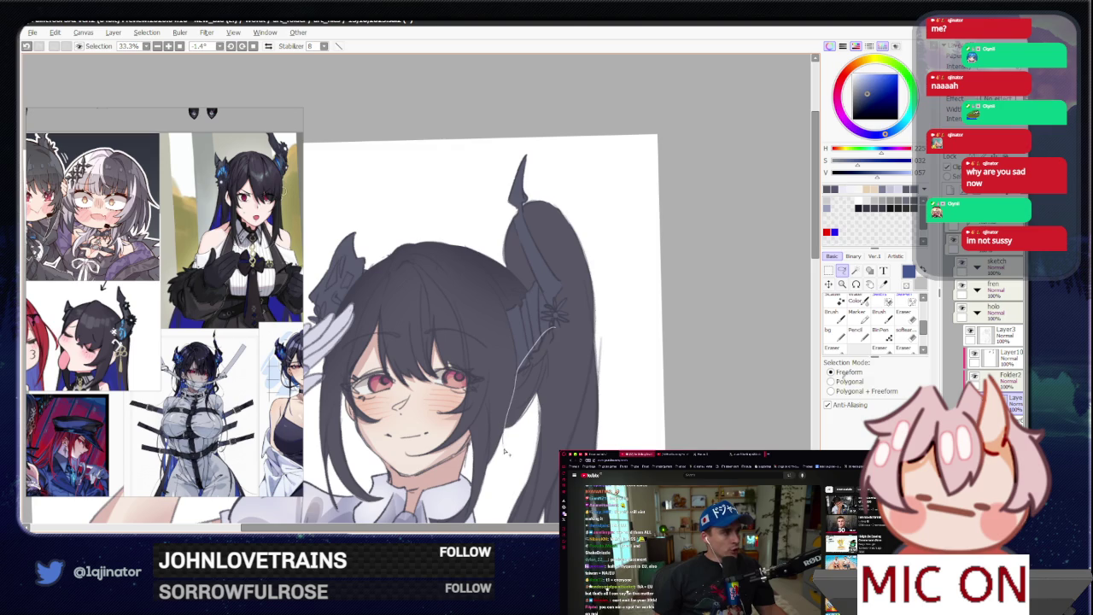
{"action": "left_click_drag", "start_coordinate": [504, 446], "coordinate": [531, 394]}
- Paint the strand a brighter blue, deeper toward its lower end, then deselect
{"action": "key", "text": "w"}
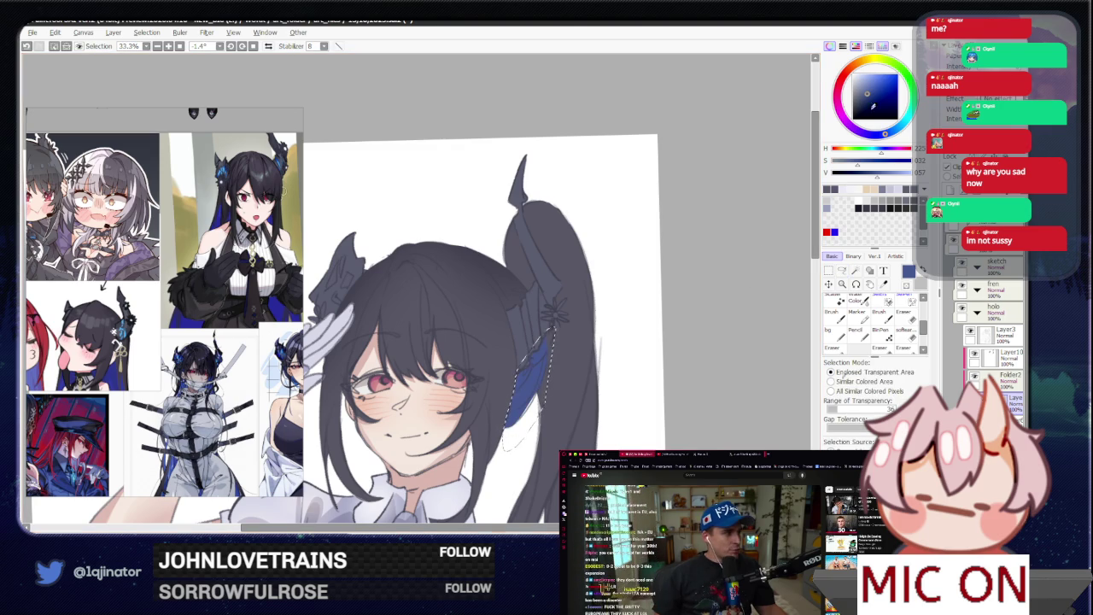
{"action": "left_click_drag", "start_coordinate": [547, 338], "coordinate": [513, 423]}
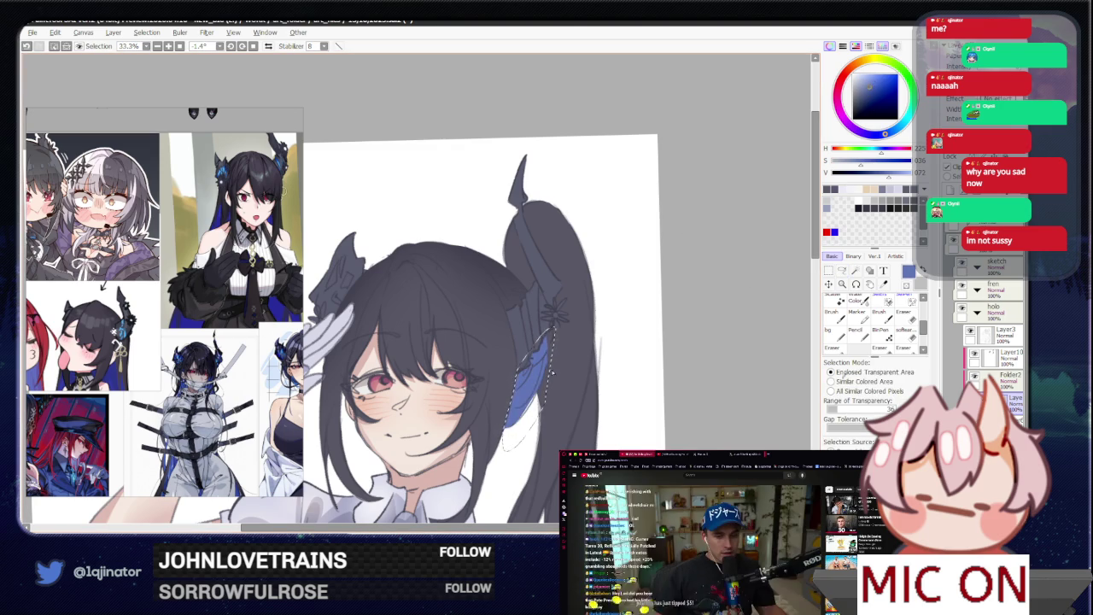
{"action": "left_click_drag", "start_coordinate": [547, 337], "coordinate": [516, 435]}
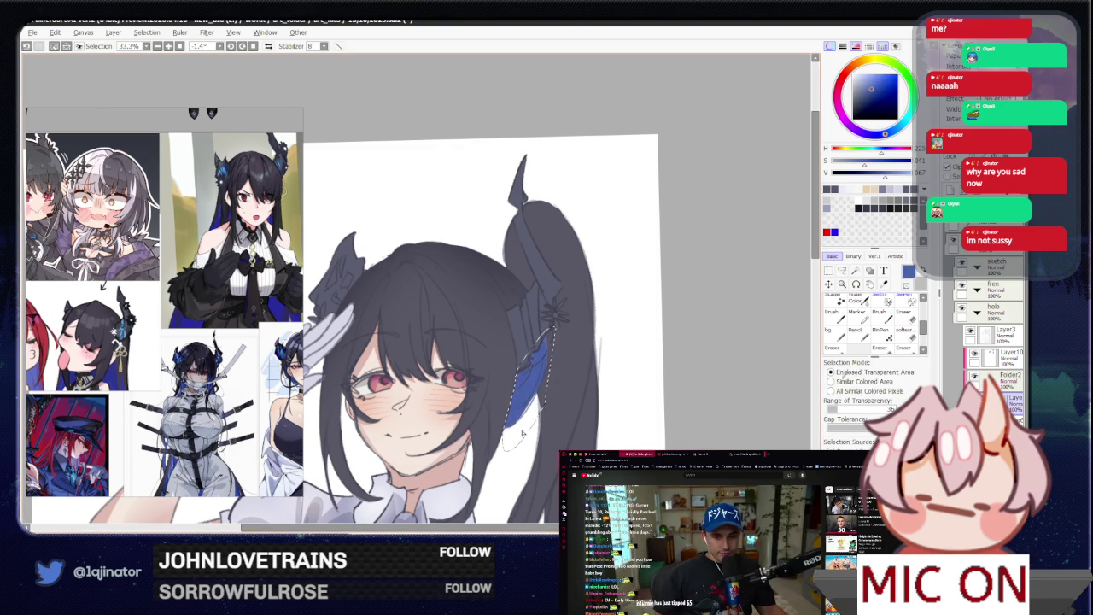
{"action": "key", "text": "l"}
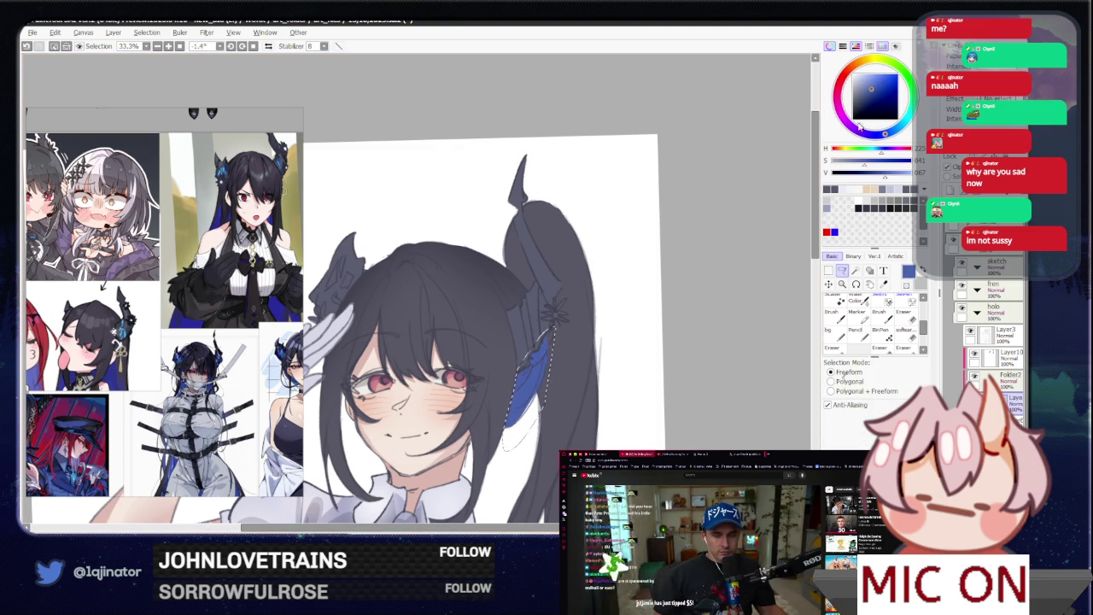
{"action": "key", "text": "ctrl+d"}
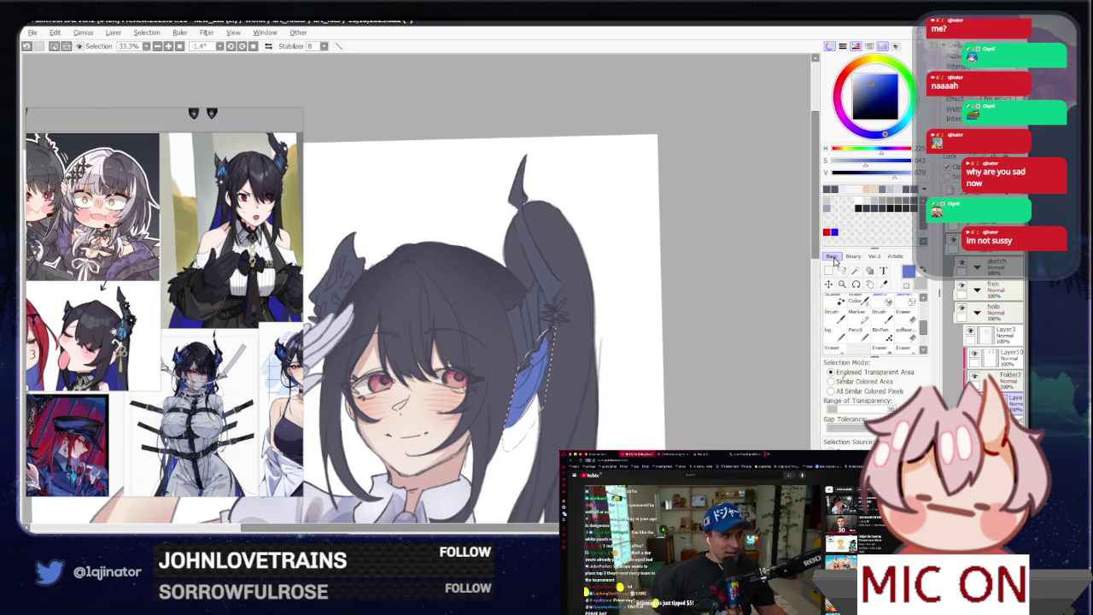
{"action": "left_click_drag", "start_coordinate": [650, 422], "coordinate": [662, 366]}
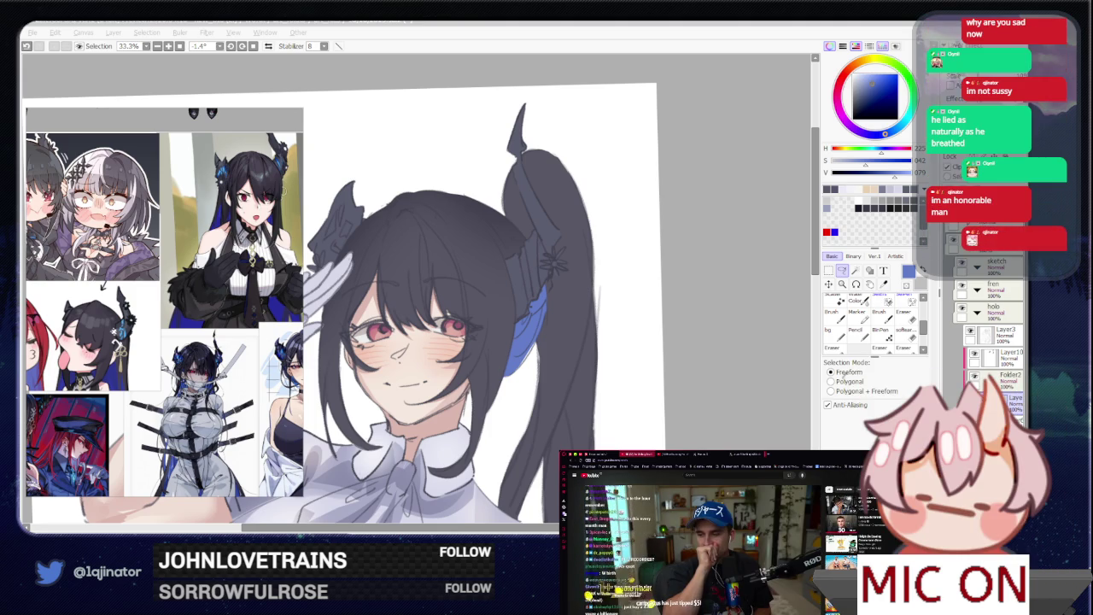
{"action": "left_click", "coordinate": [547, 366]}
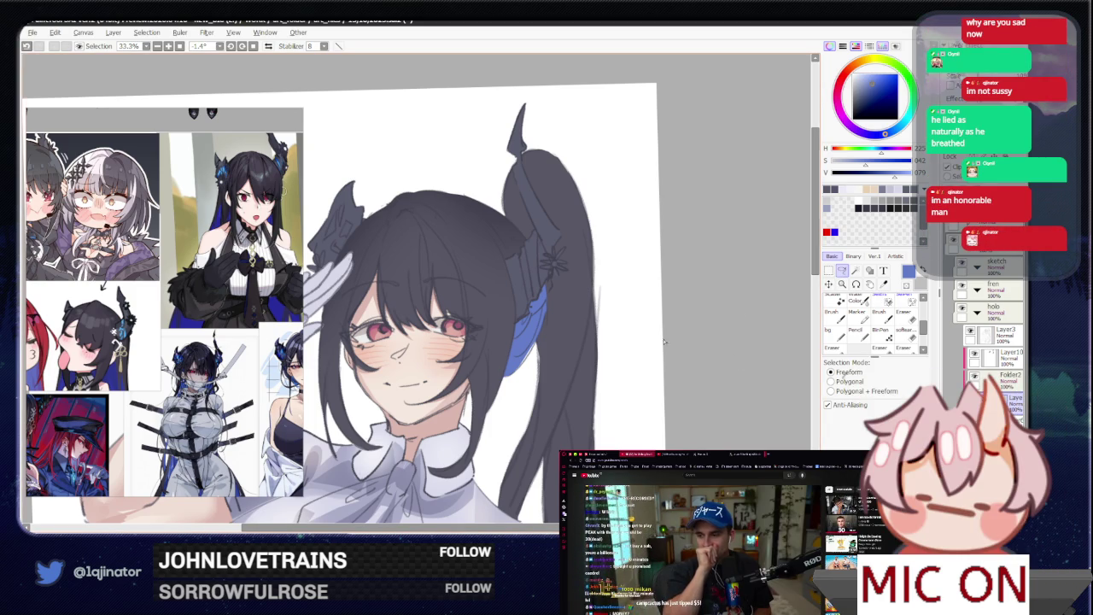
{"action": "left_click_drag", "start_coordinate": [547, 365], "coordinate": [547, 387]}
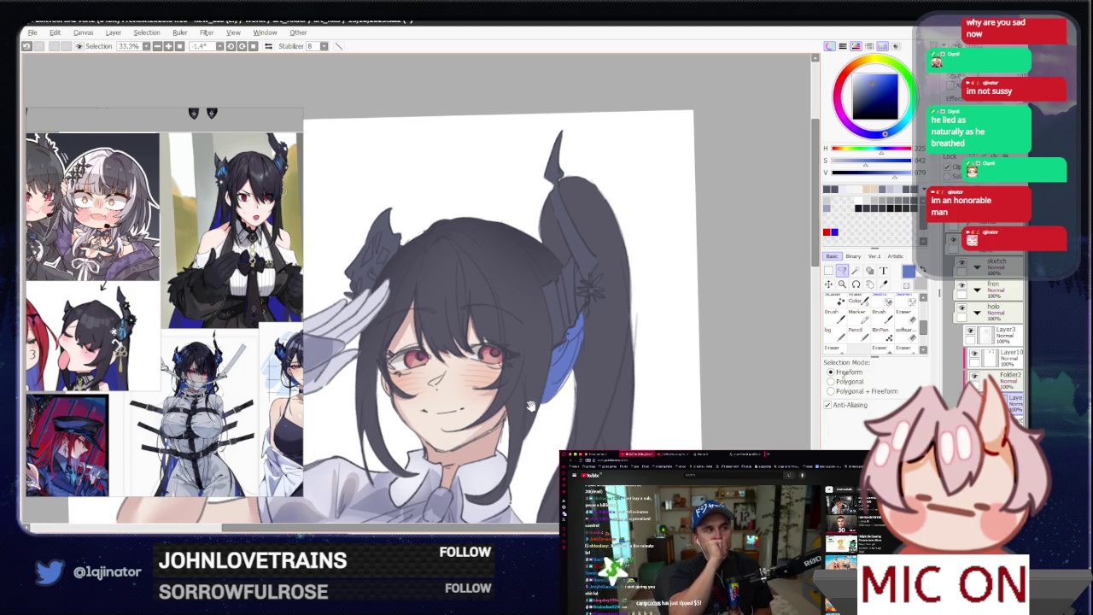
{"action": "scroll", "coordinate": [586, 365], "scroll_direction": "down", "scroll_amount": 3}
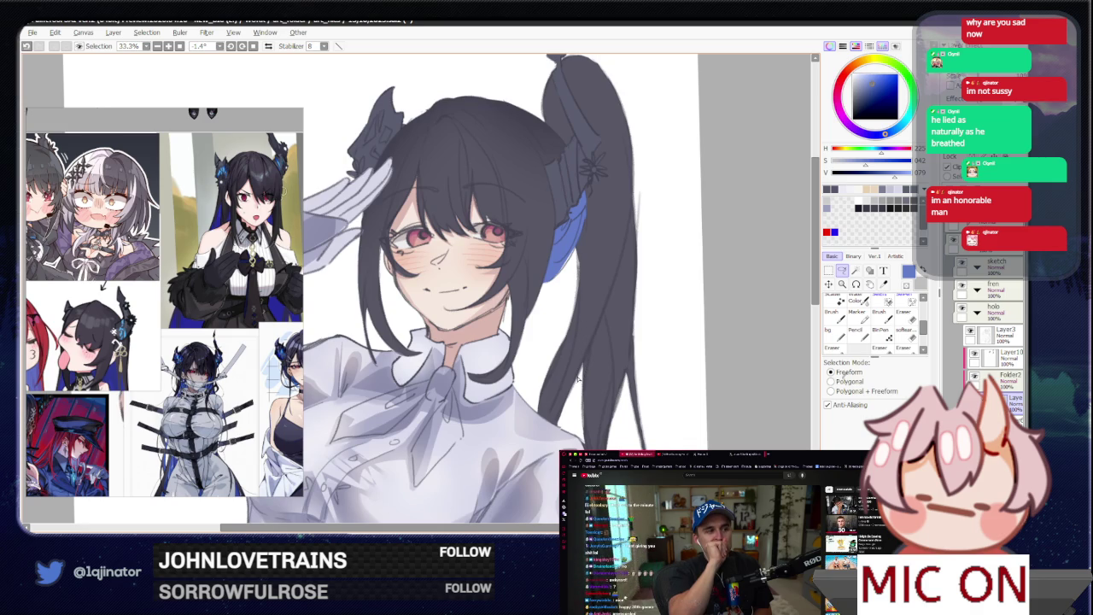
{"action": "left_click_drag", "start_coordinate": [158, 401], "coordinate": [101, 341]}
{"action": "left_click", "coordinate": [795, 316]}
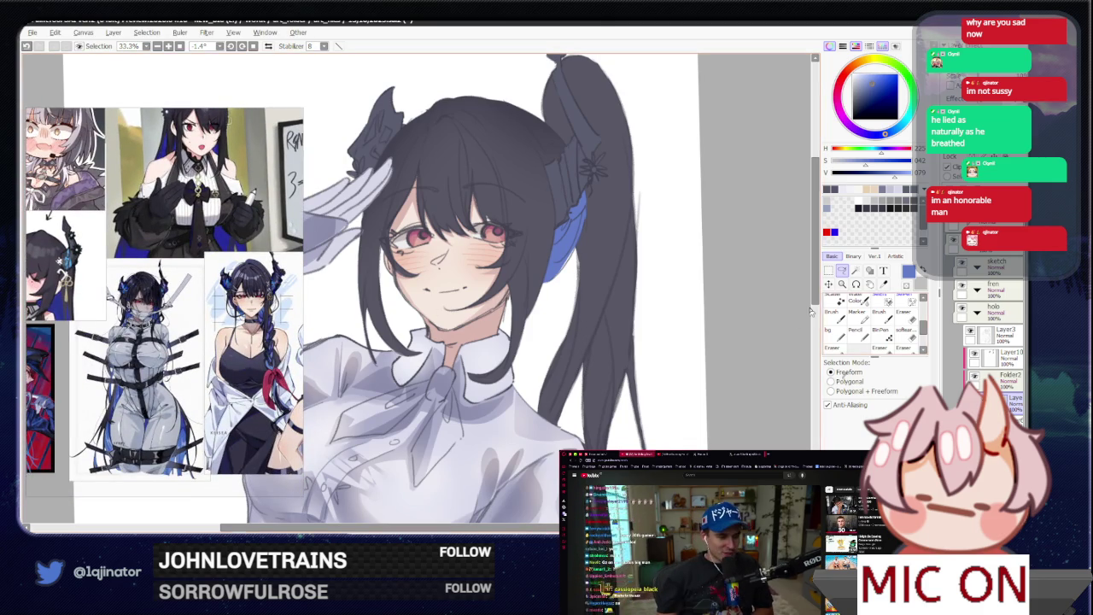
{"action": "mouse_move", "coordinate": [664, 347]}
{"action": "left_mouse_down"}
{"action": "mouse_move", "coordinate": [654, 377]}
{"action": "mouse_move", "coordinate": [572, 389]}
{"action": "mouse_move", "coordinate": [581, 384]}
{"action": "left_mouse_up"}
{"action": "key", "text": "b"}
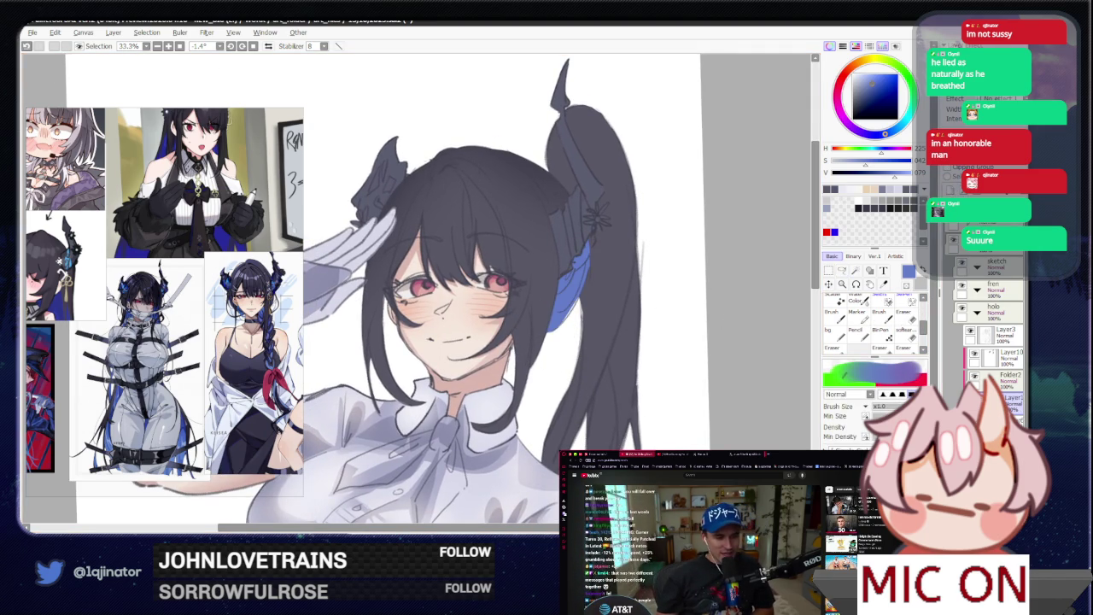
- Set the hair tint layer's blend mode to Overlay
{"action": "left_click", "coordinate": [982, 81]}
{"action": "left_click", "coordinate": [982, 248]}
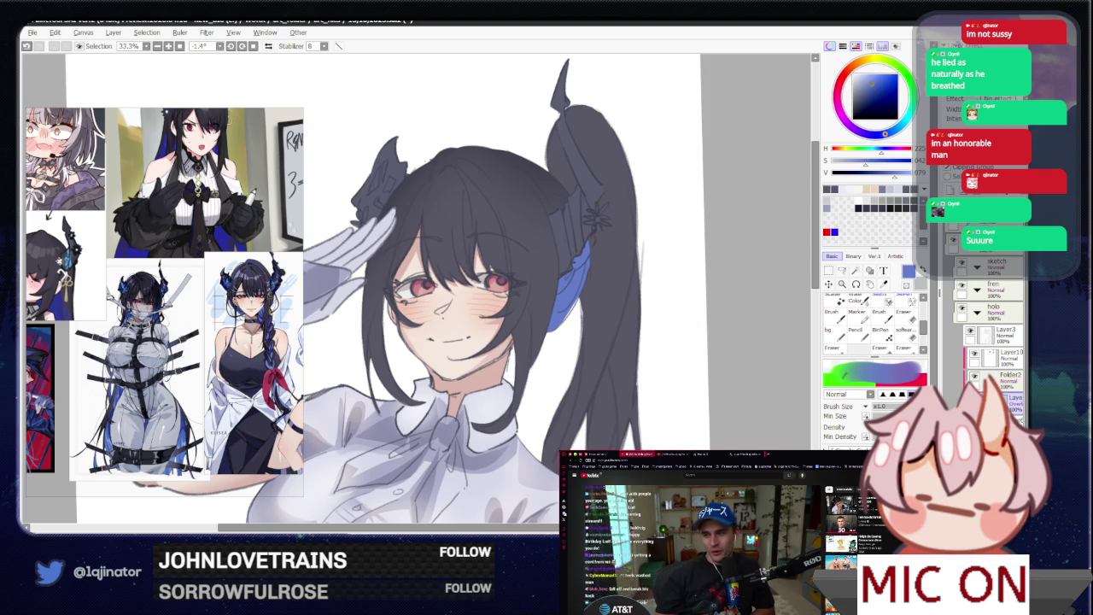
{"action": "key", "text": "minus"}
{"action": "key", "text": "minus"}
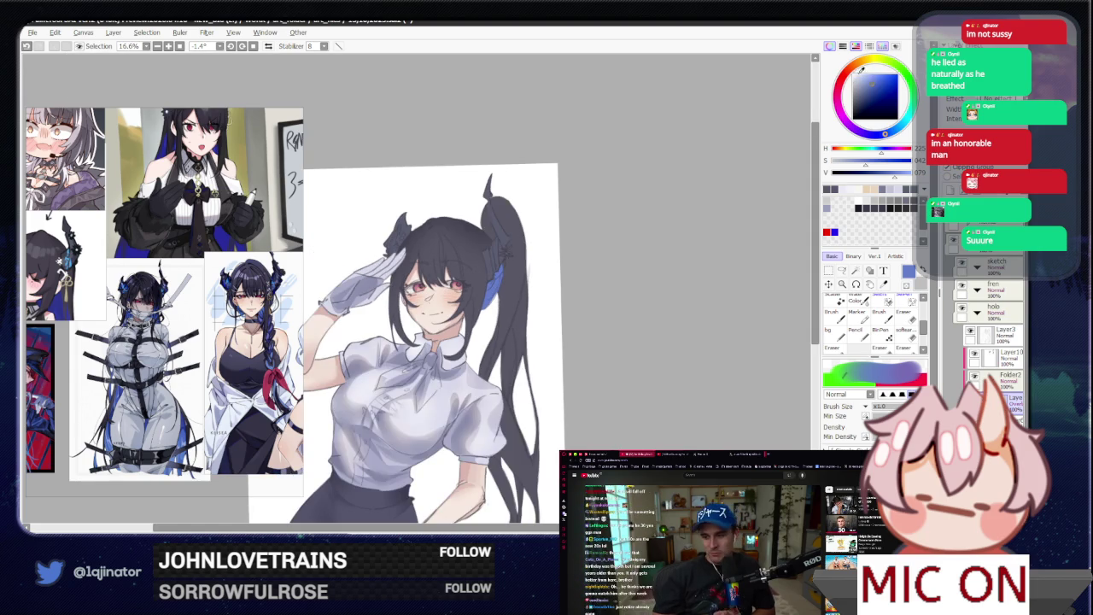
- Choose a slightly lightened orange-brown for the Overlay hair tint
{"action": "left_click", "coordinate": [859, 73]}
{"action": "left_click_drag", "start_coordinate": [869, 79], "coordinate": [863, 80]}
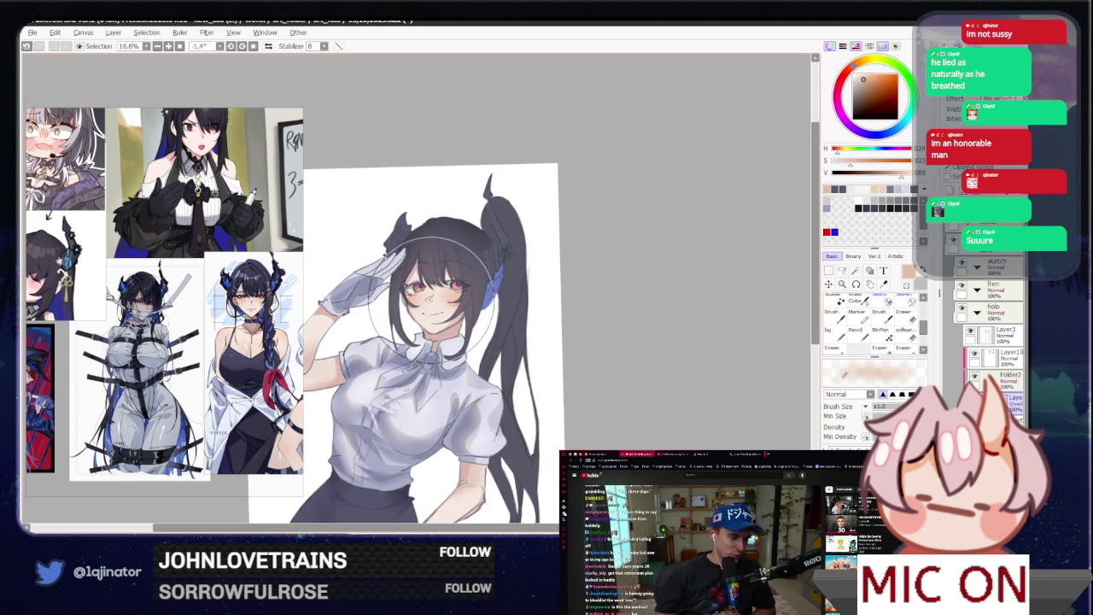
{"action": "scroll", "coordinate": [432, 282], "scroll_direction": "up", "scroll_amount": 3}
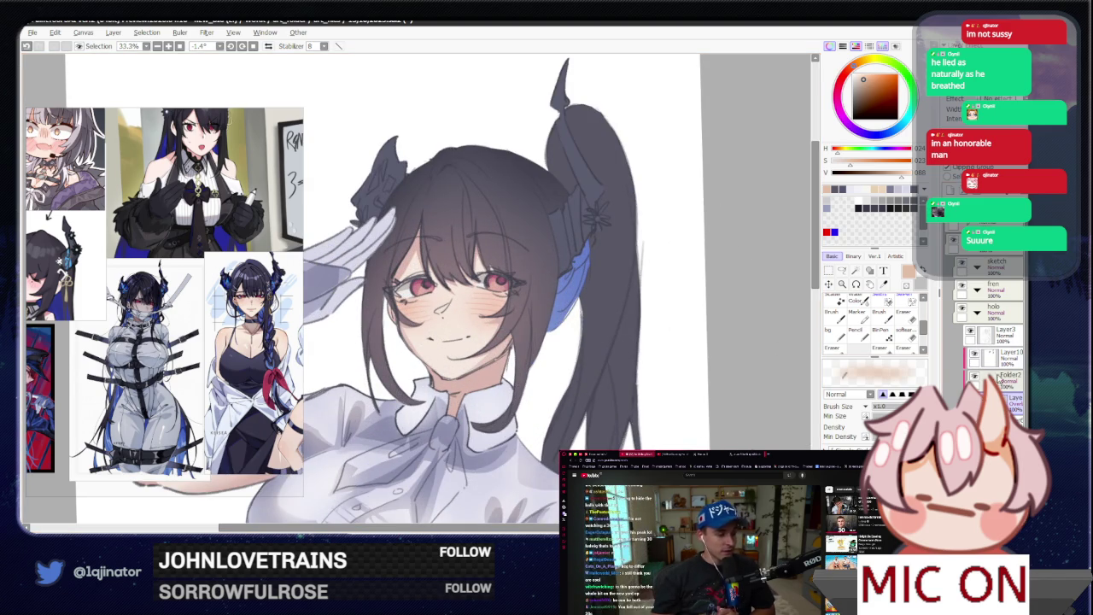
{"action": "left_click", "coordinate": [982, 171]}
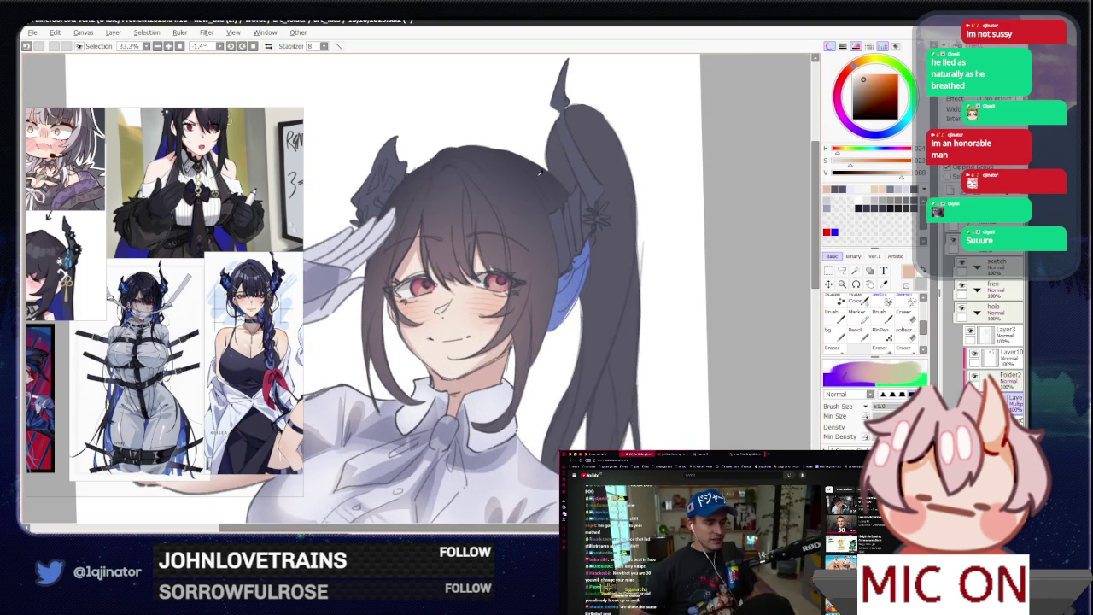
{"action": "left_click", "coordinate": [563, 189], "text": "alt"}
{"action": "left_click", "coordinate": [842, 270]}
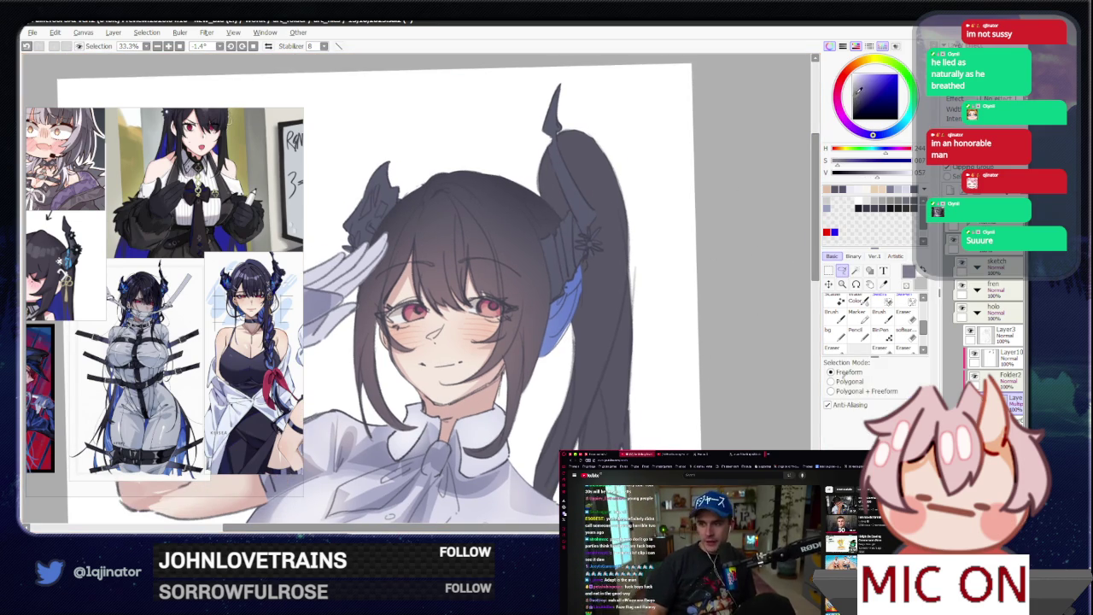
- Lasso a highlight strand along the top of the hair and enlarge the brush slightly
{"action": "left_click_drag", "start_coordinate": [427, 227], "coordinate": [410, 329]}
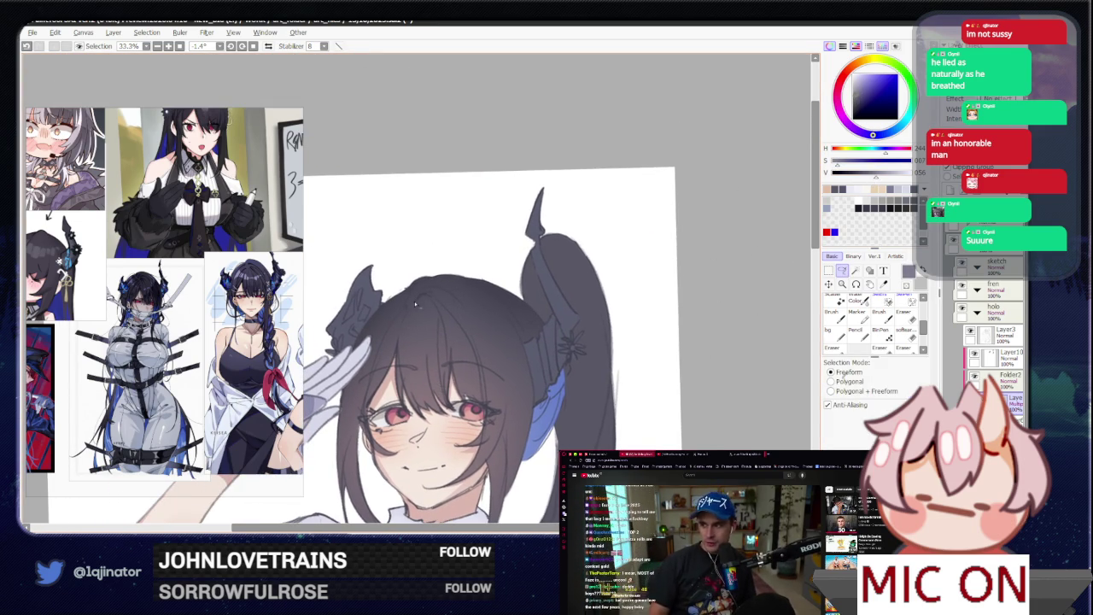
{"action": "left_click_drag", "start_coordinate": [416, 303], "coordinate": [402, 356]}
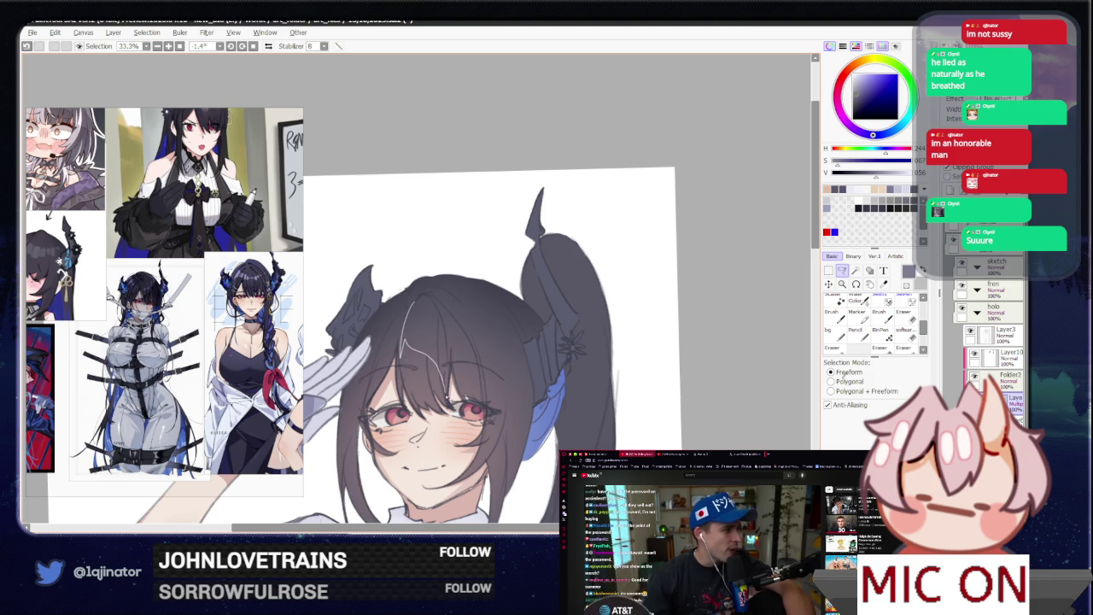
{"action": "left_click_drag", "start_coordinate": [438, 316], "coordinate": [431, 289]}
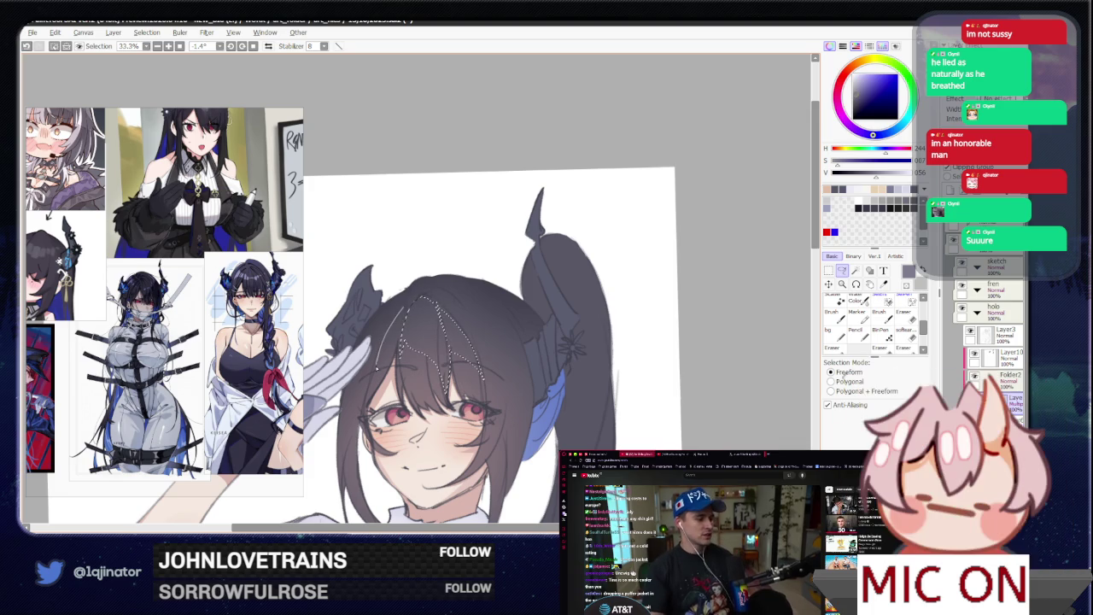
{"action": "key", "text": "b"}
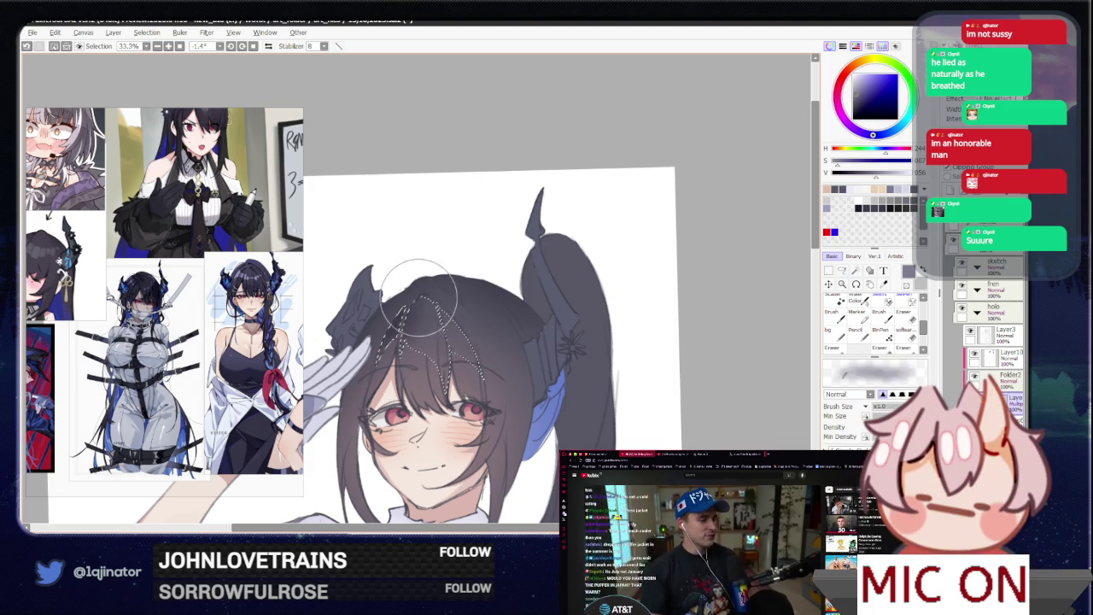
{"action": "left_click_drag", "start_coordinate": [469, 257], "coordinate": [462, 263]}
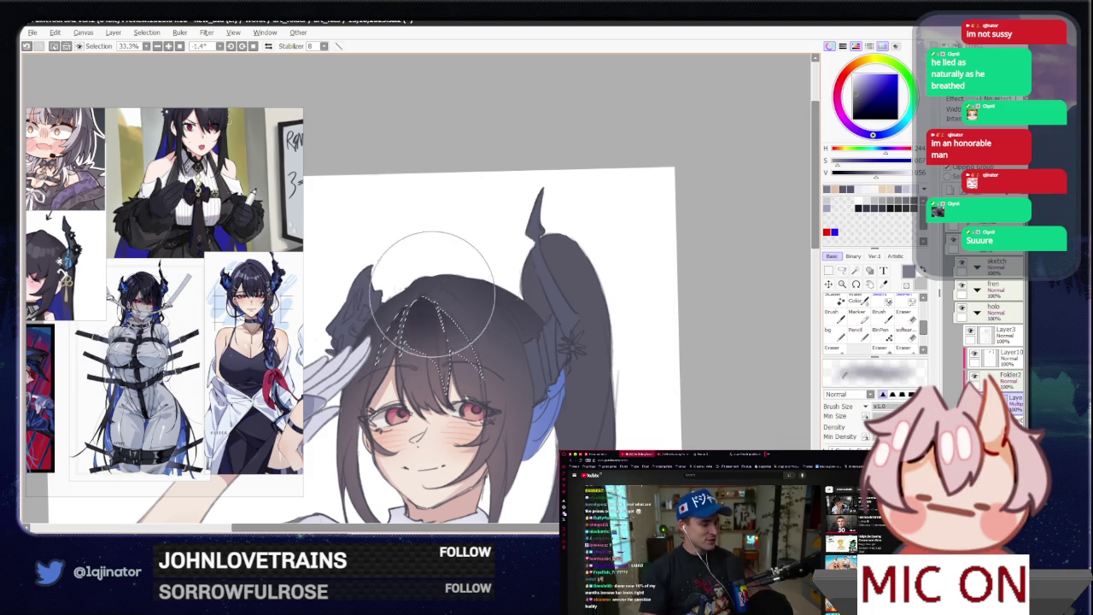
{"action": "left_click", "coordinate": [842, 271]}
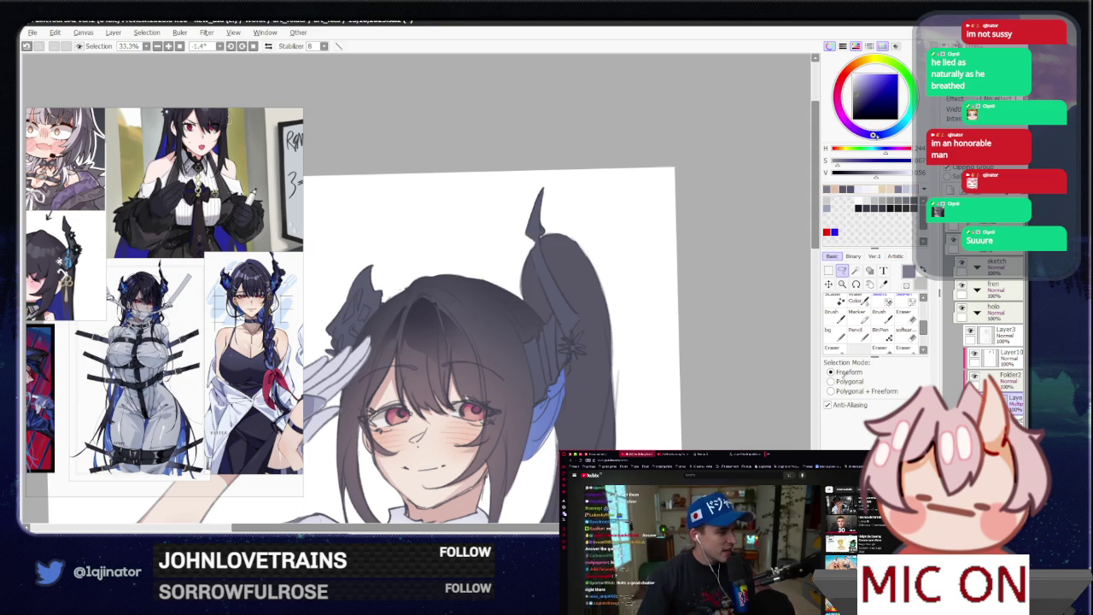
{"action": "left_click", "coordinate": [861, 89]}
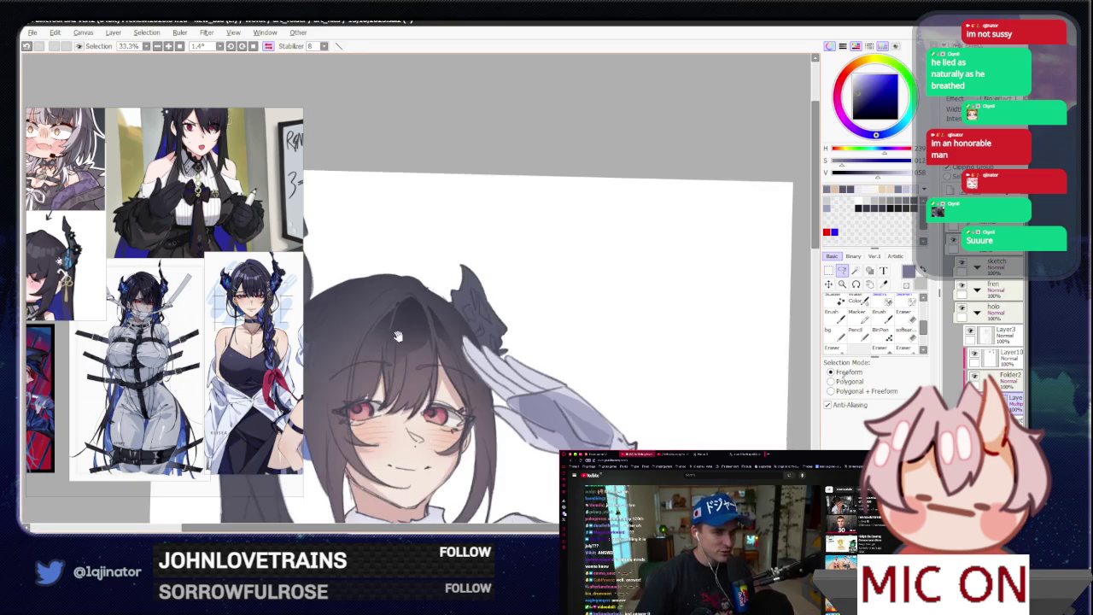
- Lasso a thin strand shape running down the hair above her eye
{"action": "key", "text": "h"}
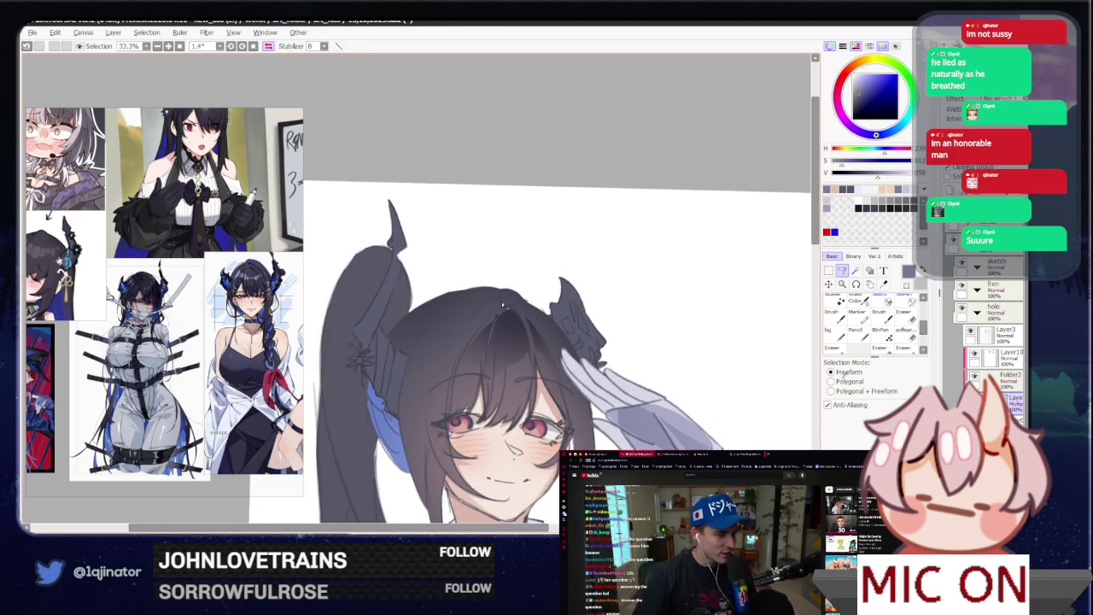
{"action": "key", "text": "b"}
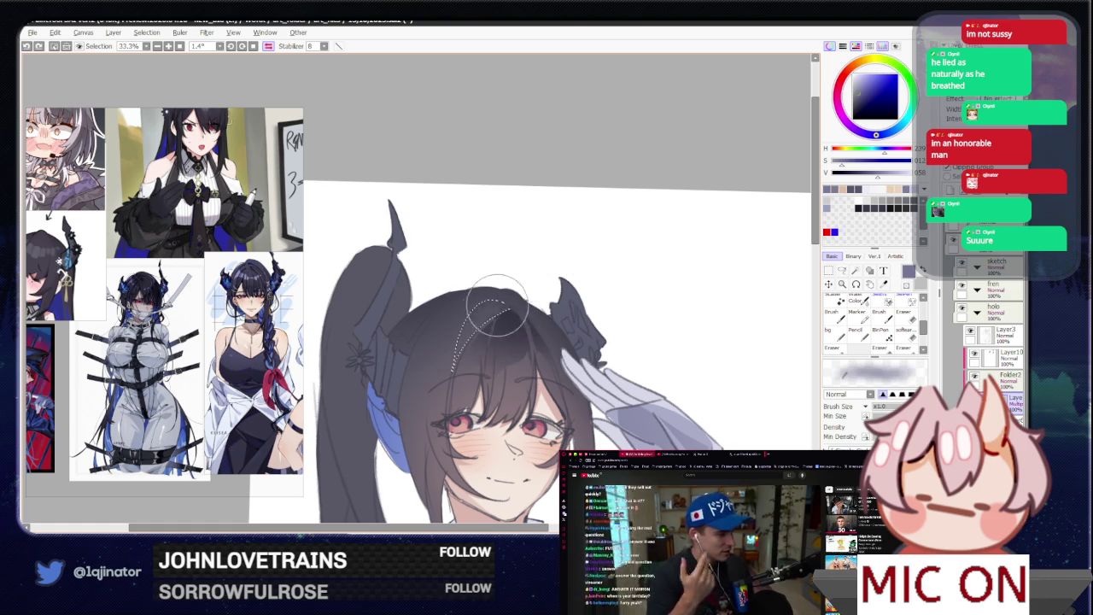
{"action": "key", "text": "ctrl+minus"}
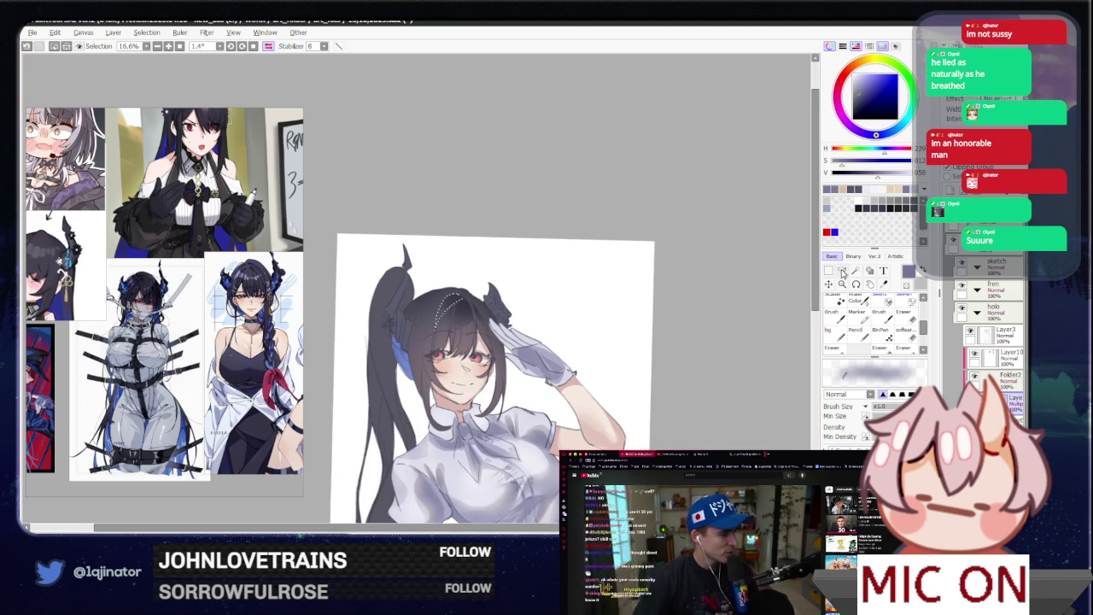
{"action": "left_click", "coordinate": [842, 272]}
{"action": "key", "text": "ctrl+plus"}
{"action": "key", "text": "ctrl+plus"}
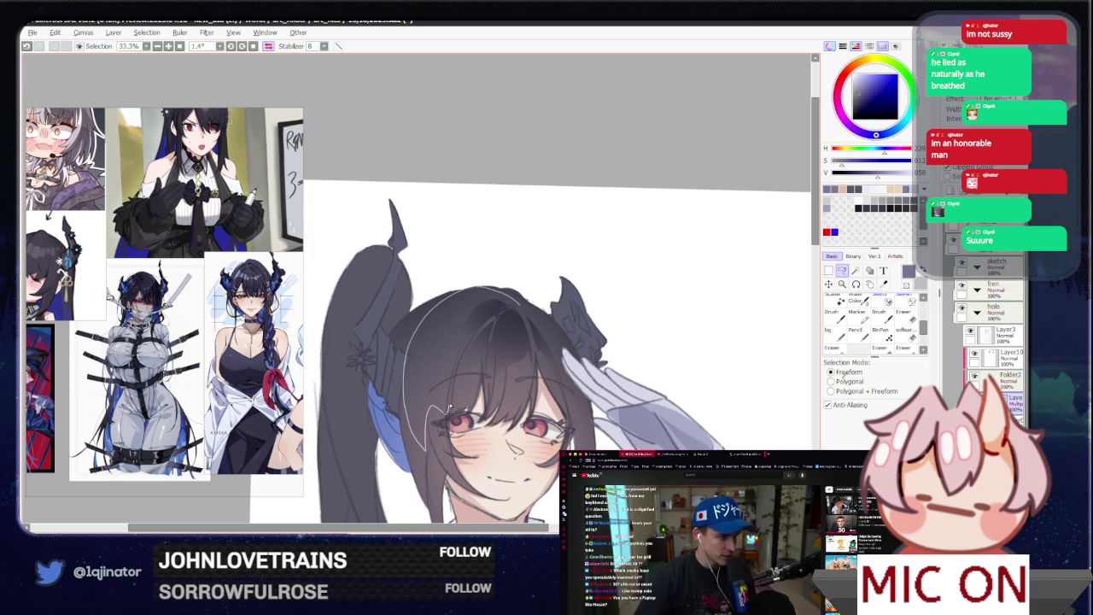
{"action": "mouse_move", "coordinate": [450, 410]}
{"action": "left_mouse_down"}
{"action": "mouse_move", "coordinate": [496, 334]}
{"action": "mouse_move", "coordinate": [478, 299]}
{"action": "left_mouse_up"}
- Paint a lighter shade inside the strand selection, then deselect
{"action": "key", "text": "b"}
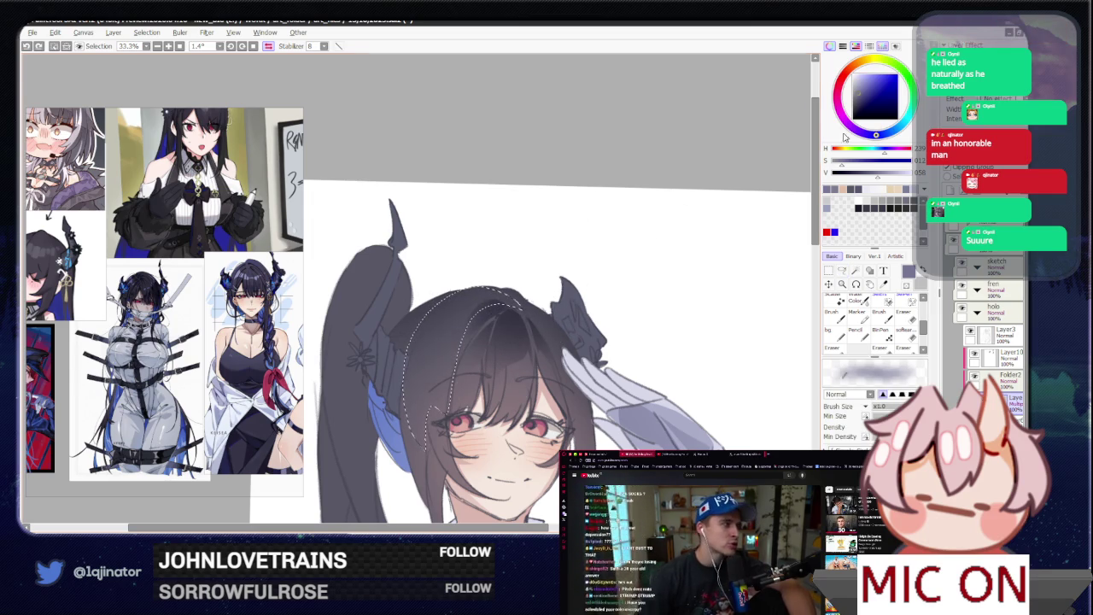
{"action": "left_click", "coordinate": [890, 174]}
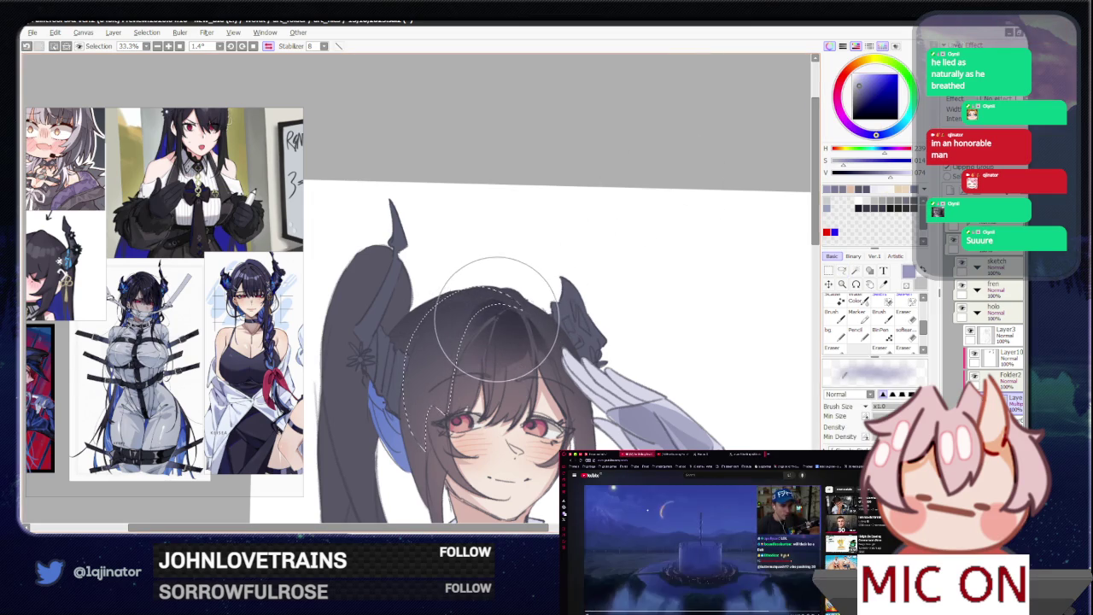
{"action": "key", "text": "h"}
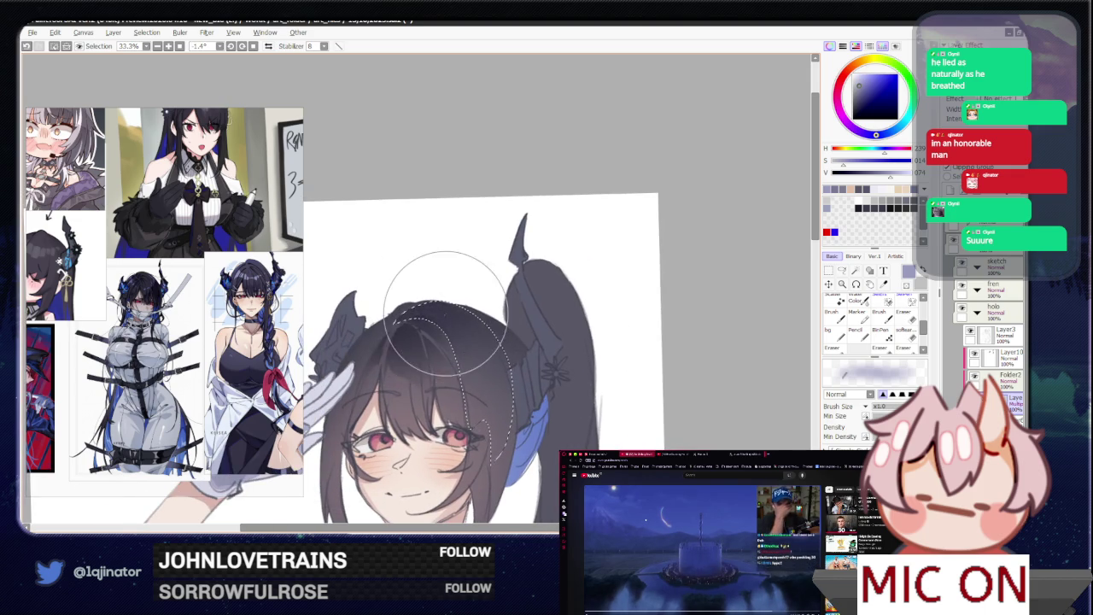
{"action": "key", "text": "l"}
{"action": "key", "text": "ctrl+d"}
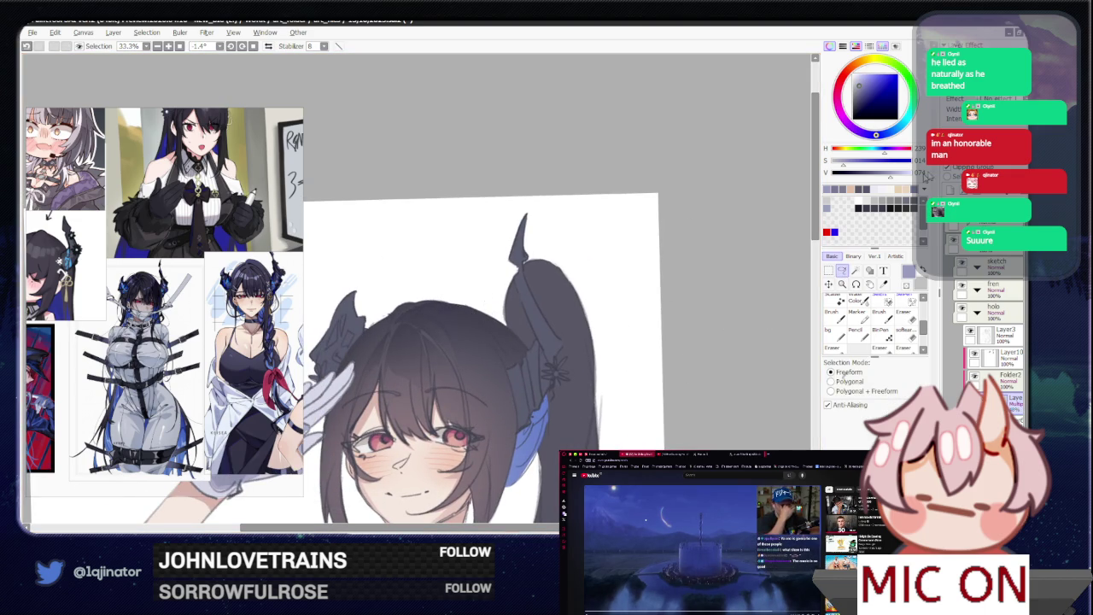
{"action": "left_click_drag", "start_coordinate": [442, 377], "coordinate": [461, 372]}
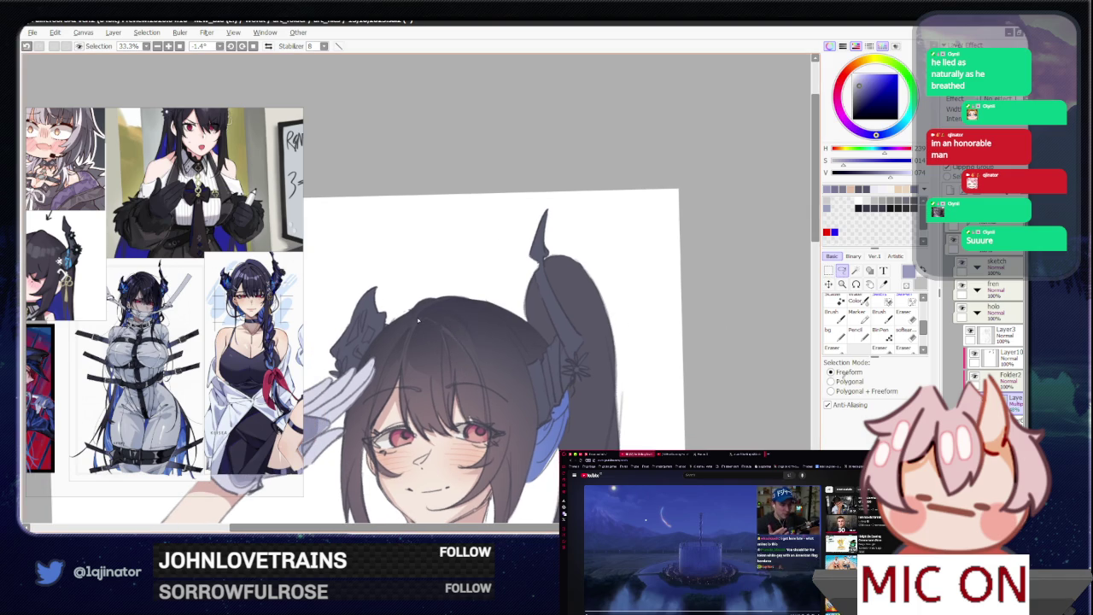
{"action": "scroll", "coordinate": [156, 359], "scroll_direction": "down", "scroll_amount": 2}
- Trace a strand selection along the left hair edge, then discard it
{"action": "scroll", "coordinate": [157, 330], "scroll_direction": "up", "scroll_amount": 2}
{"action": "scroll", "coordinate": [157, 329], "scroll_direction": "up", "scroll_amount": 1}
{"action": "scroll", "coordinate": [156, 329], "scroll_direction": "up", "scroll_amount": 1}
{"action": "scroll", "coordinate": [168, 394], "scroll_direction": "down", "scroll_amount": 1}
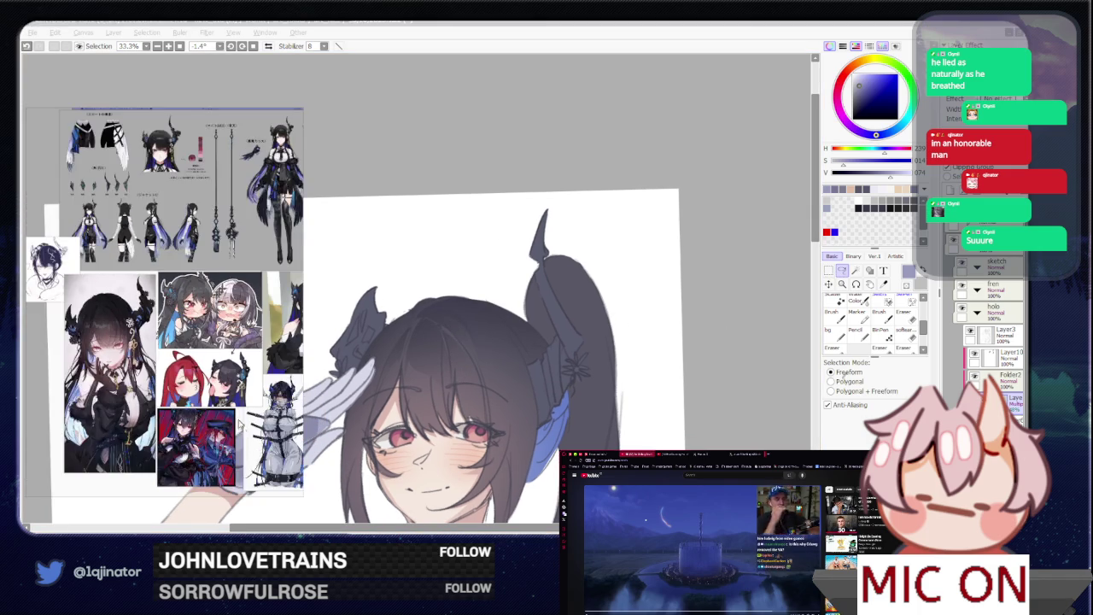
{"action": "scroll", "coordinate": [169, 395], "scroll_direction": "up", "scroll_amount": 1}
{"action": "scroll", "coordinate": [168, 394], "scroll_direction": "up", "scroll_amount": 1}
{"action": "scroll", "coordinate": [171, 395], "scroll_direction": "up", "scroll_amount": 1}
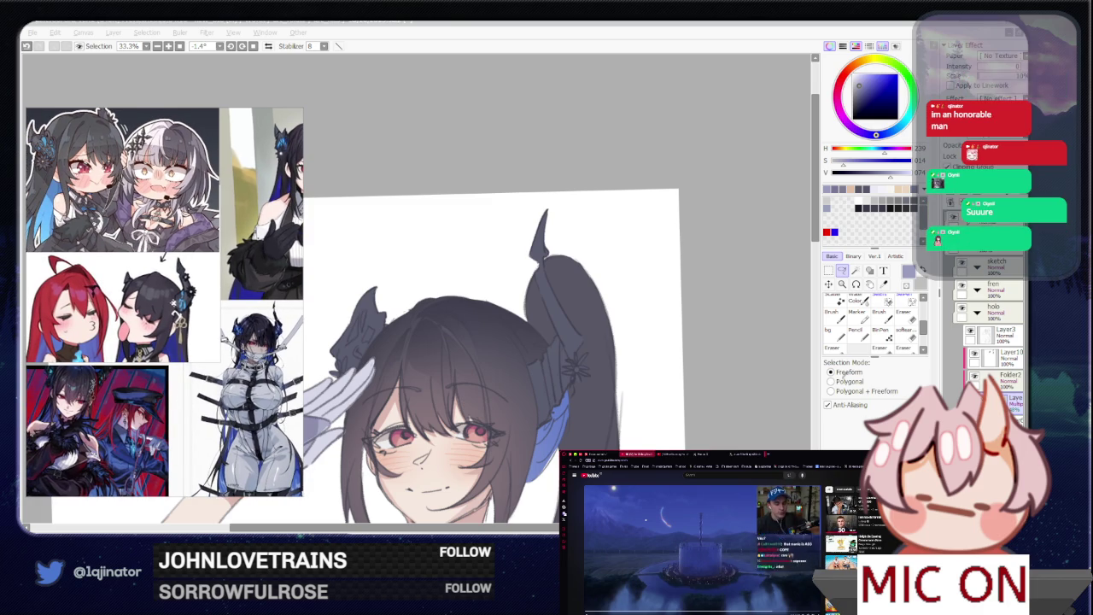
{"action": "left_click", "coordinate": [729, 282]}
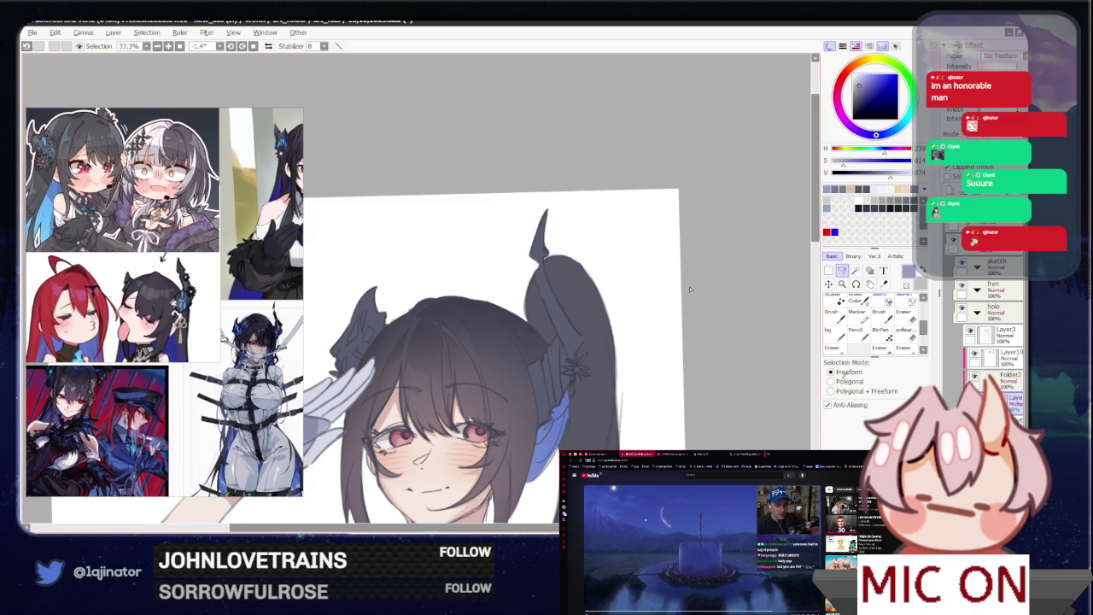
{"action": "scroll", "coordinate": [420, 318], "scroll_direction": "down", "scroll_amount": 1}
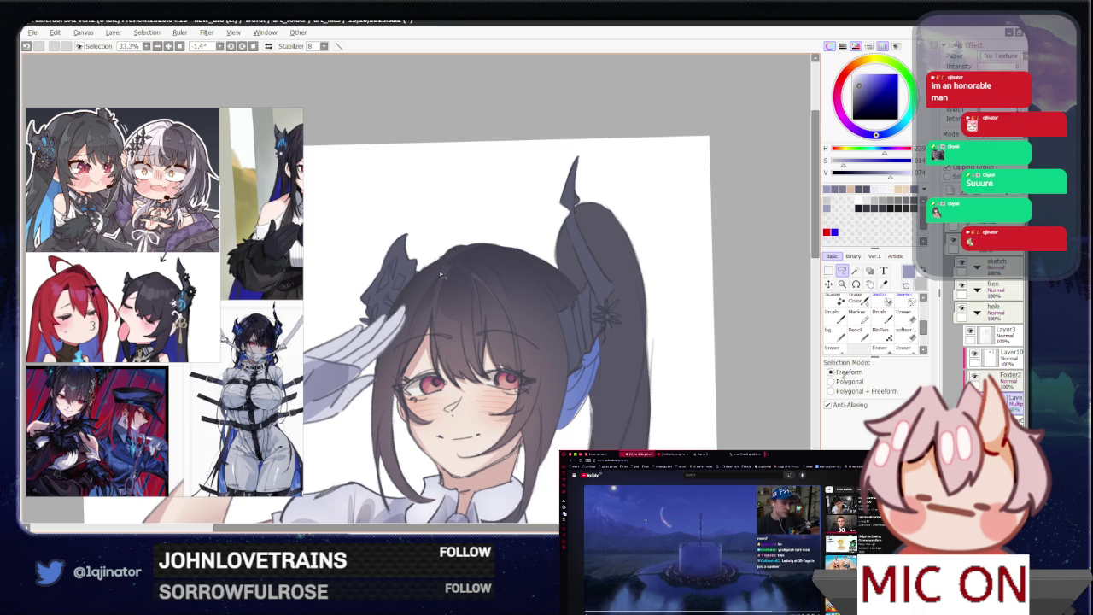
{"action": "left_click_drag", "start_coordinate": [385, 368], "coordinate": [400, 374]}
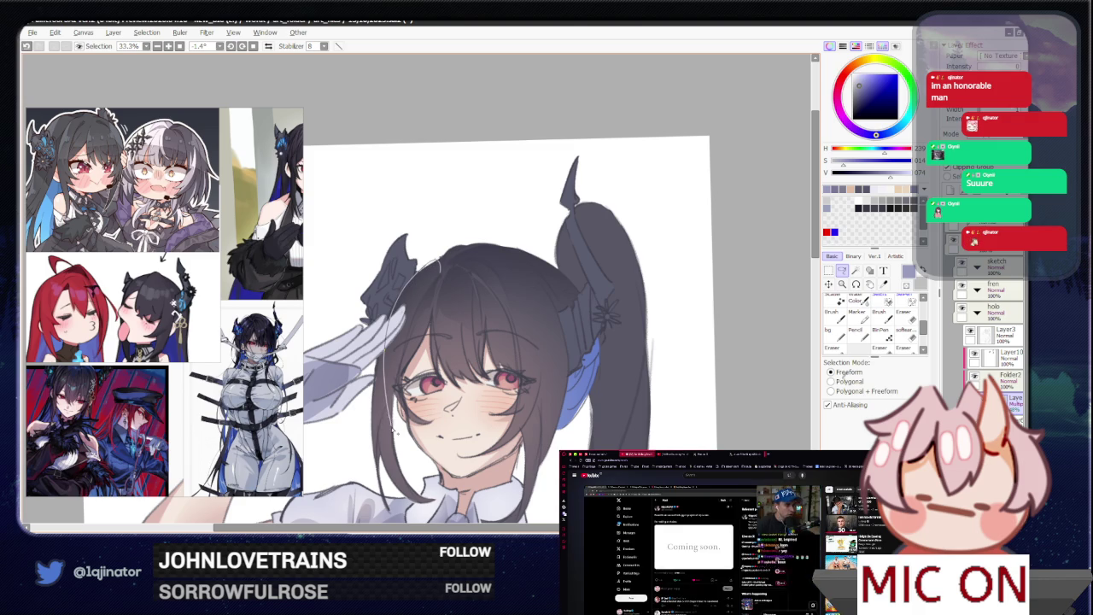
{"action": "key", "text": "b"}
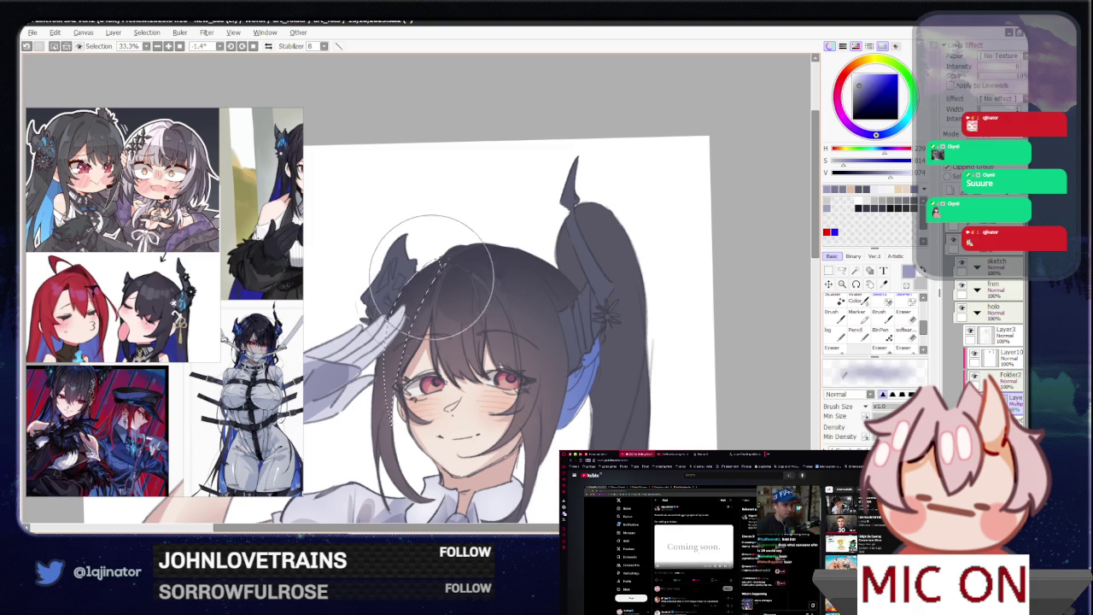
{"action": "key", "text": "ctrl+d"}
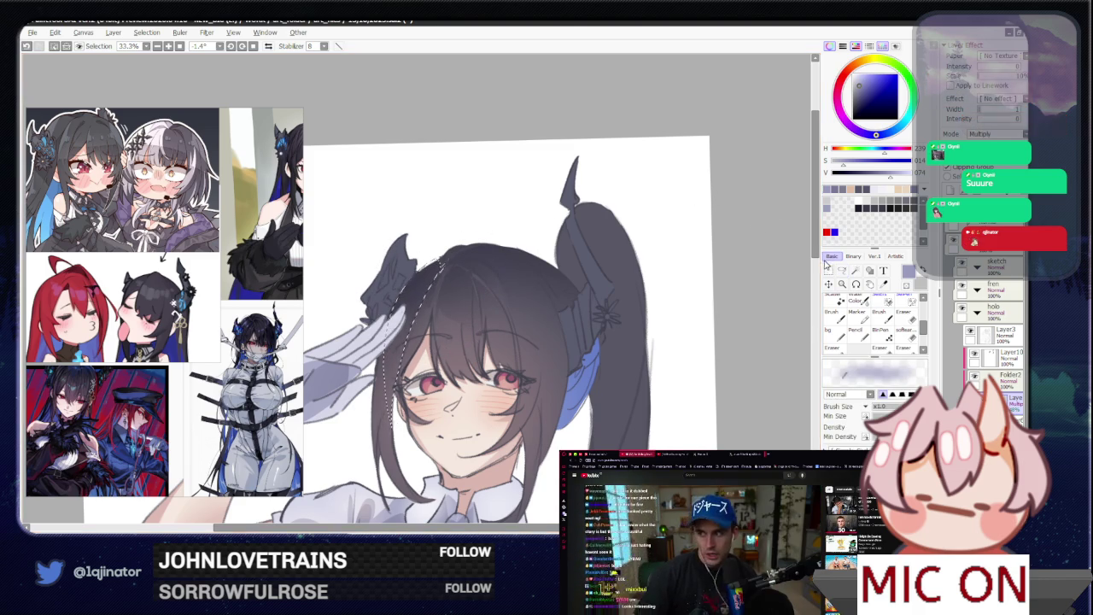
{"action": "key", "text": "a"}
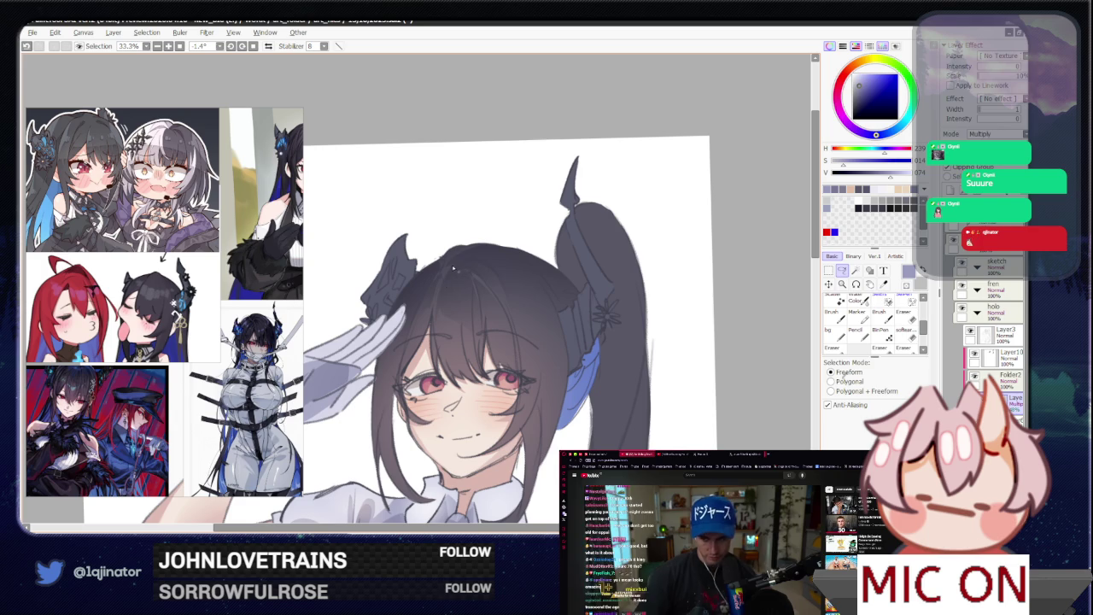
- Darken the hair inside a thin lassoed strand, then deselect
{"action": "mouse_move", "coordinate": [442, 265]}
{"action": "left_mouse_down"}
{"action": "mouse_move", "coordinate": [435, 355]}
{"action": "mouse_move", "coordinate": [441, 266]}
{"action": "left_mouse_up"}
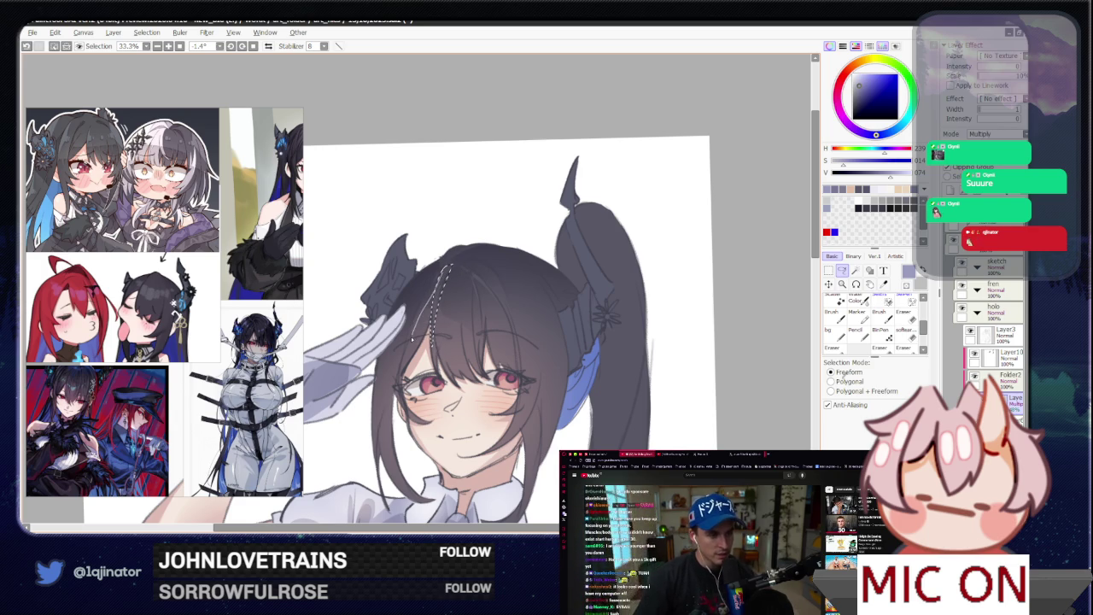
{"action": "key", "text": "b"}
{"action": "left_click_drag", "start_coordinate": [428, 291], "coordinate": [439, 333]}
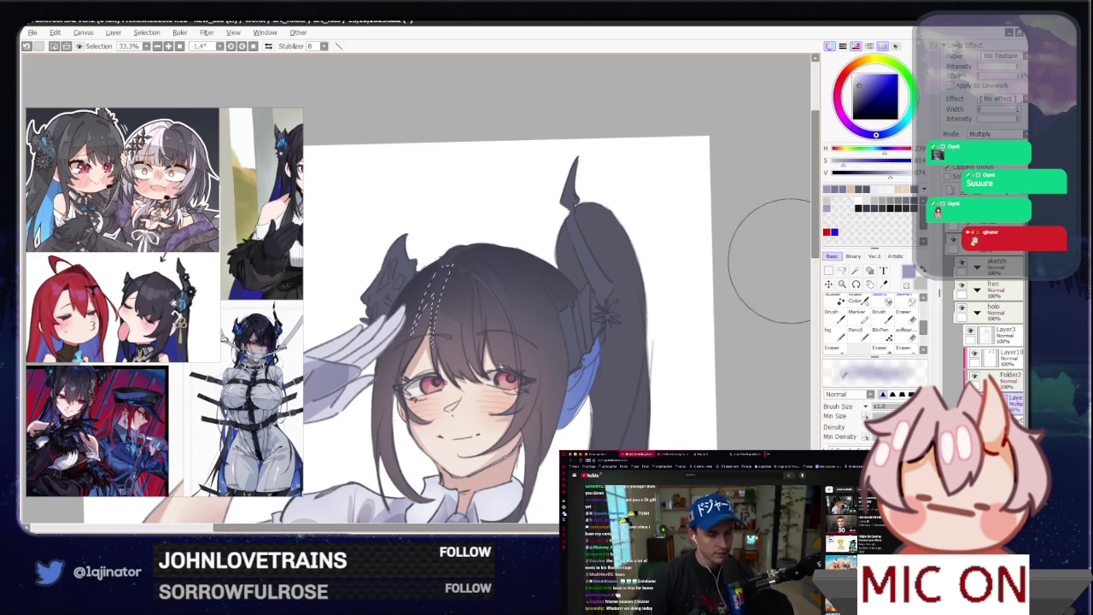
{"action": "key", "text": "l"}
{"action": "key", "text": "ctrl+d"}
{"action": "left_click_drag", "start_coordinate": [739, 316], "coordinate": [692, 335]}
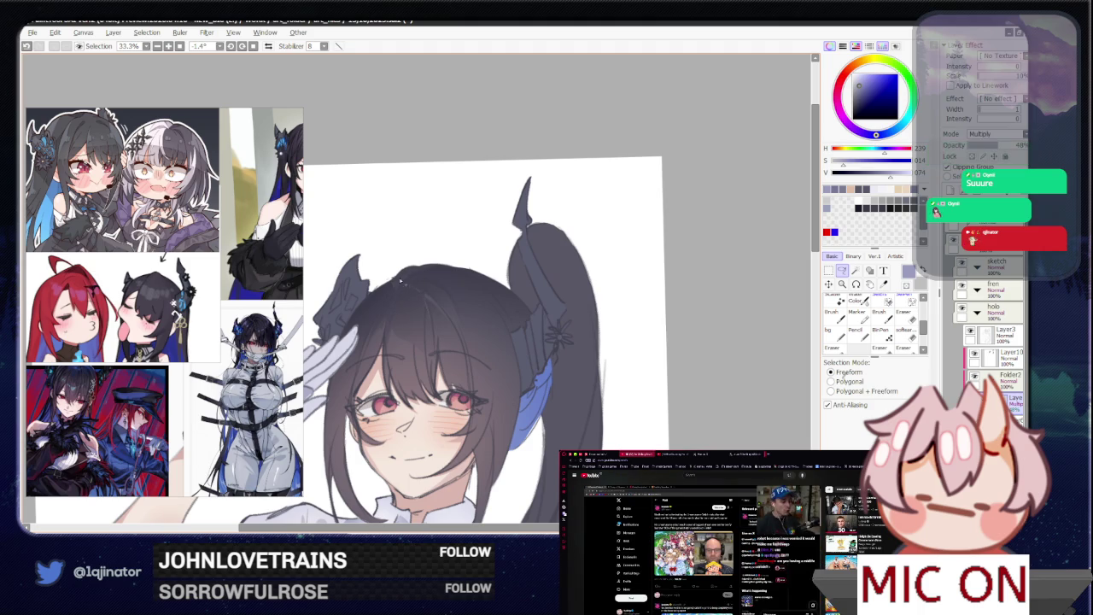
- Lasso a strand loop near the top of the hair, discard it, and check the mirrored view
{"action": "left_click_drag", "start_coordinate": [451, 256], "coordinate": [412, 279]}
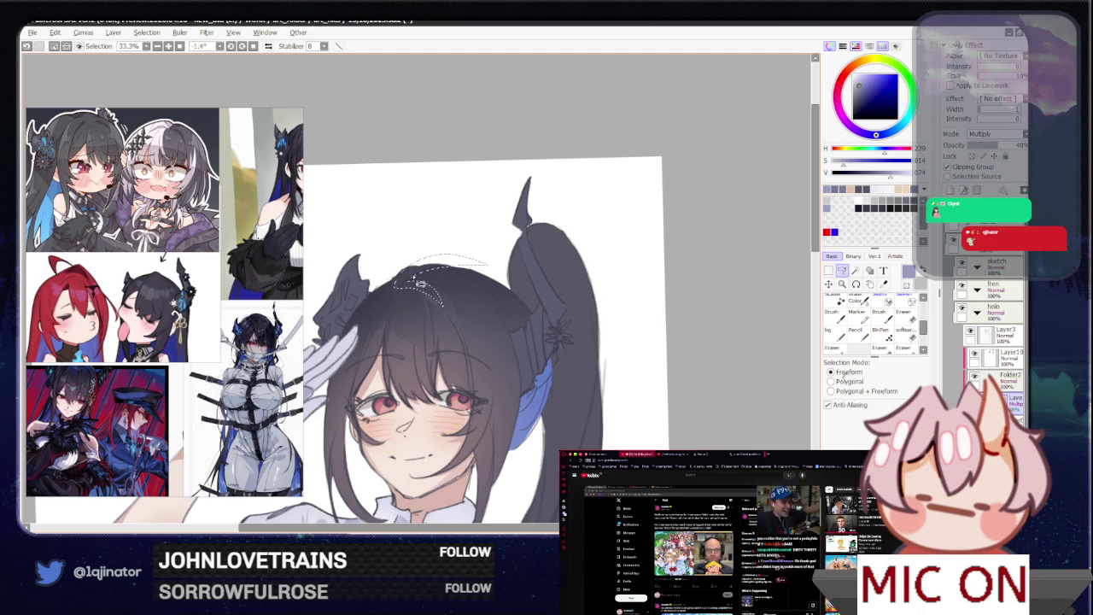
{"action": "key", "text": "ctrl+d"}
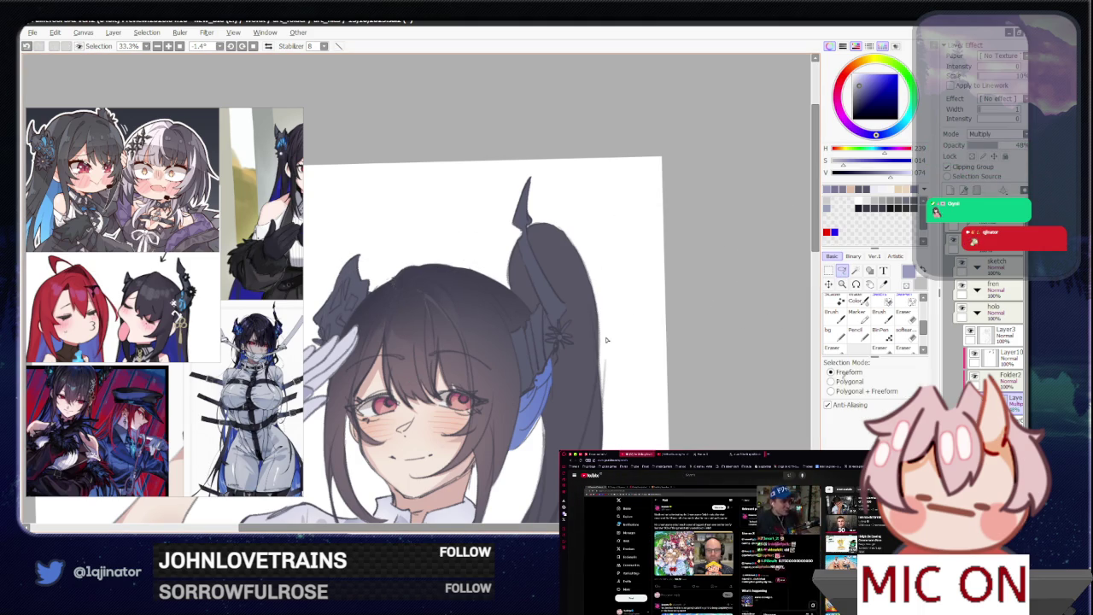
{"action": "scroll", "coordinate": [516, 397], "scroll_direction": "up", "scroll_amount": 1}
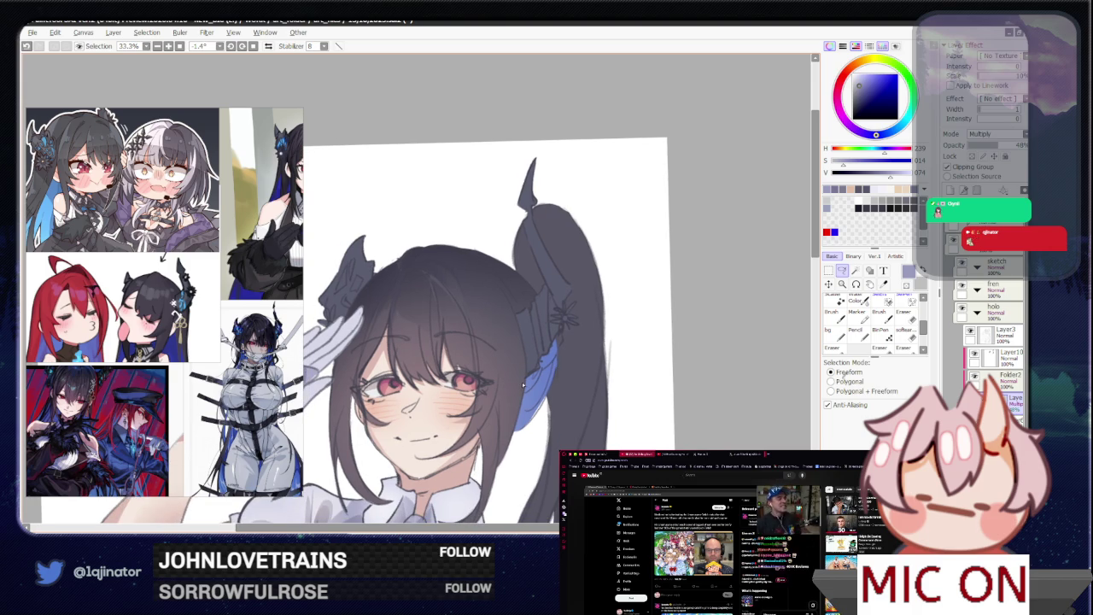
{"action": "key", "text": "h"}
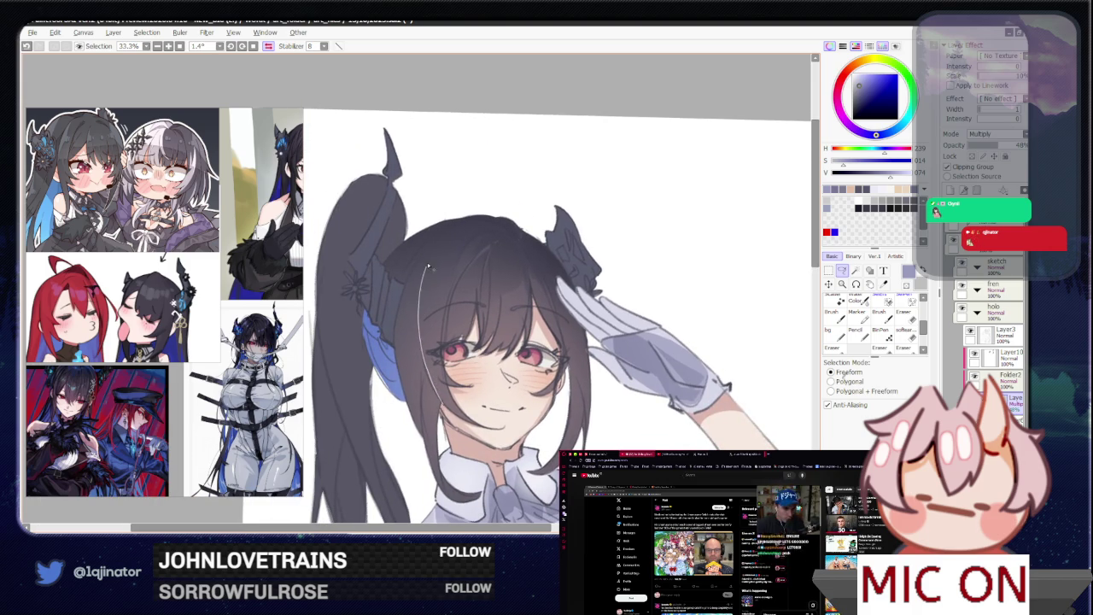
{"action": "key", "text": "b"}
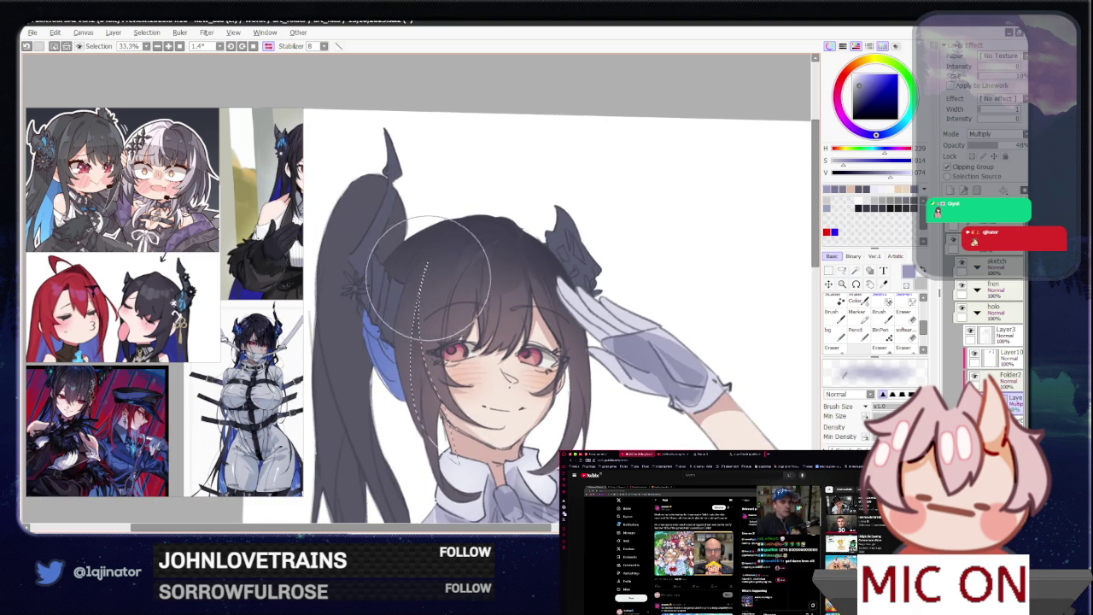
{"action": "key", "text": "h"}
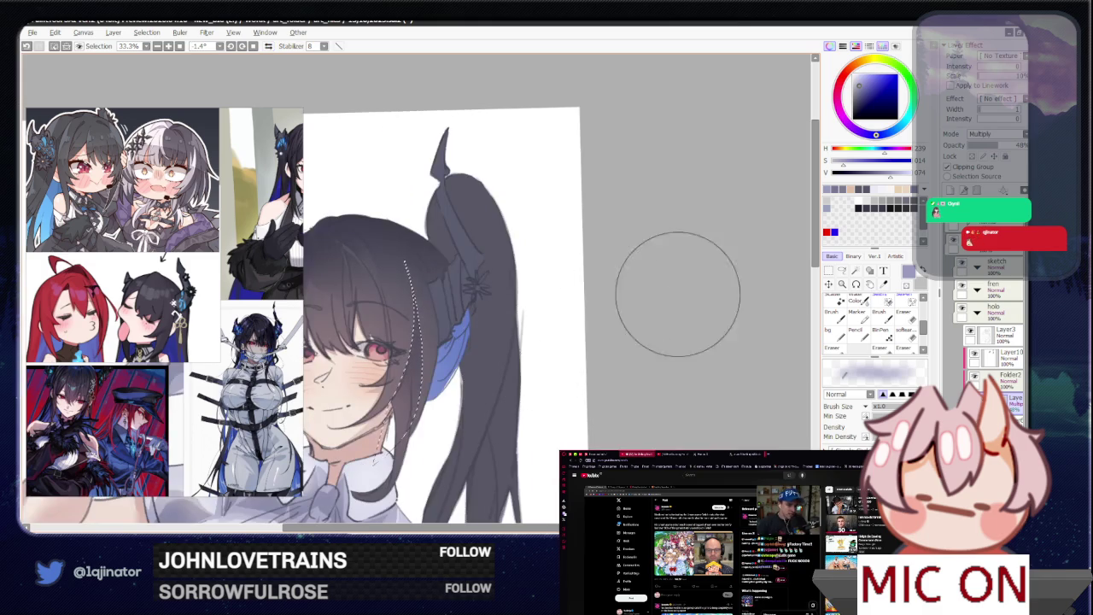
{"action": "key", "text": "l"}
{"action": "left_click_drag", "start_coordinate": [729, 337], "coordinate": [730, 314]}
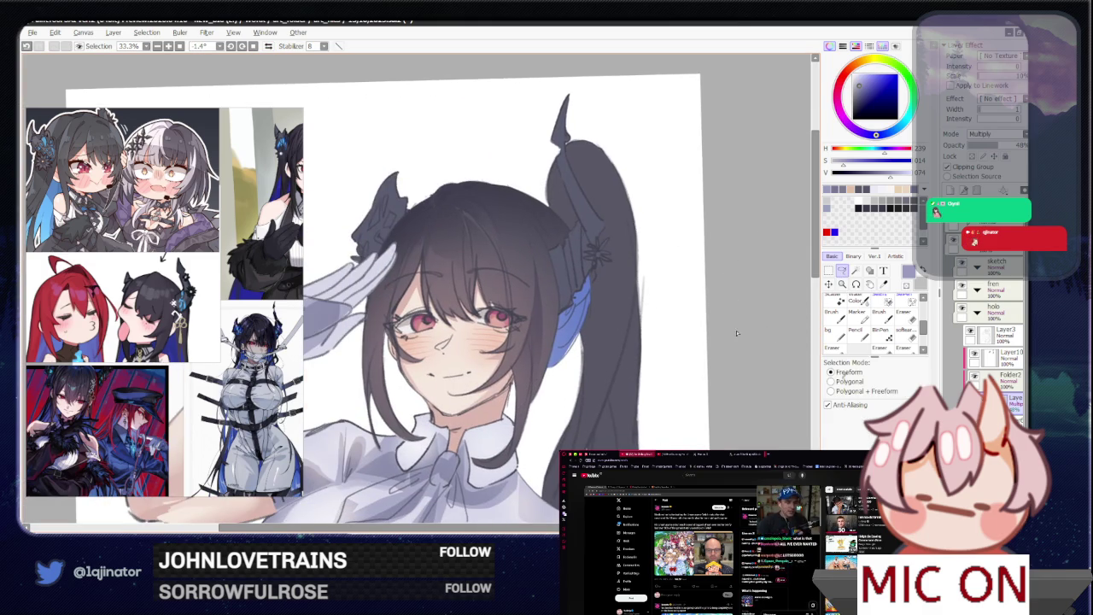
{"action": "left_click_drag", "start_coordinate": [690, 346], "coordinate": [659, 382]}
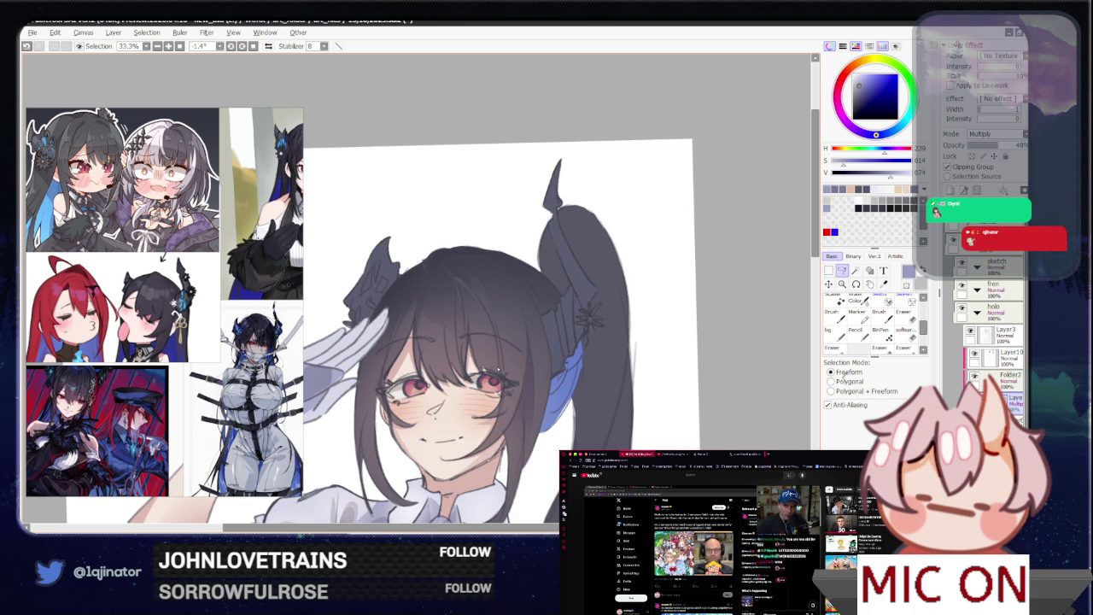
- Select a hair strand near the eye and shrink the brush
{"action": "left_click_drag", "start_coordinate": [479, 316], "coordinate": [497, 359]}
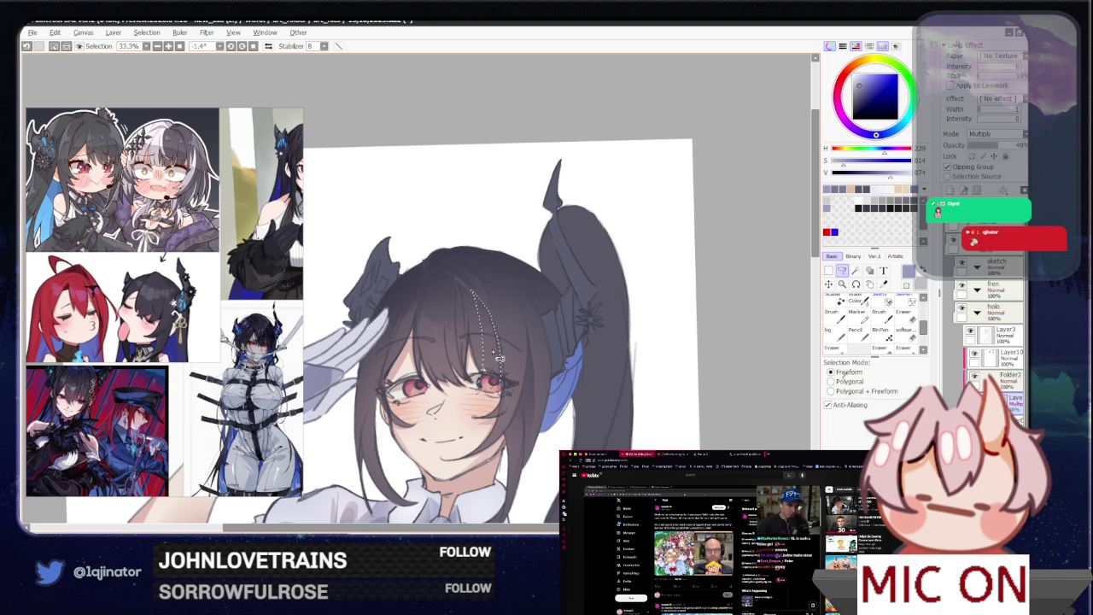
{"action": "key", "text": "b"}
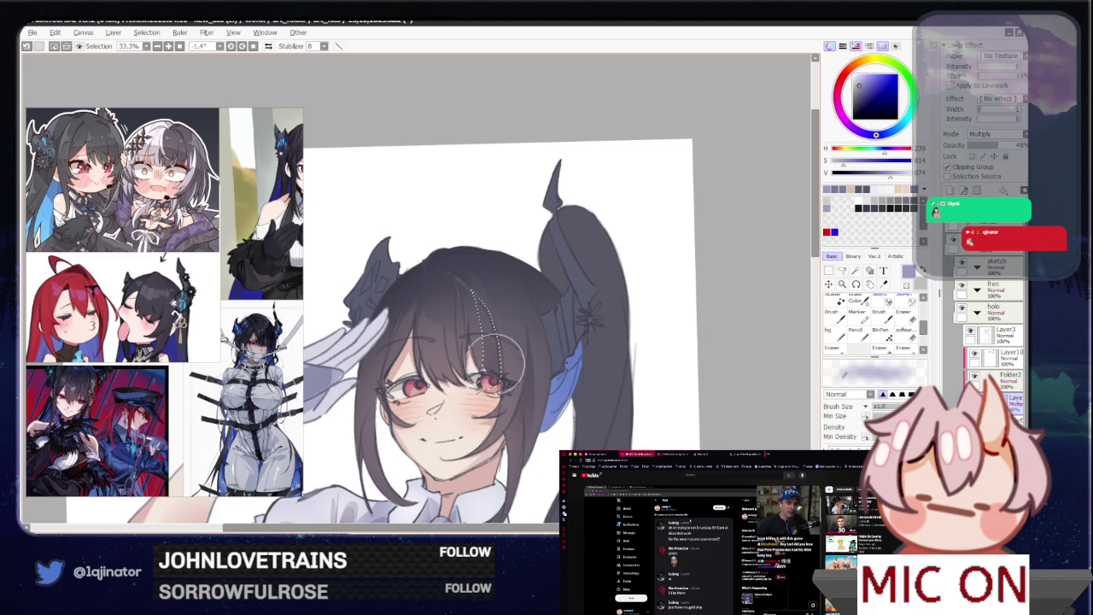
{"action": "key", "text": "minus"}
{"action": "scroll", "coordinate": [654, 324], "scroll_direction": "down", "scroll_amount": 1}
{"action": "scroll", "coordinate": [654, 324], "scroll_direction": "down", "scroll_amount": 1}
{"action": "scroll", "coordinate": [647, 353], "scroll_direction": "up", "scroll_amount": 2}
{"action": "scroll", "coordinate": [563, 337], "scroll_direction": "up", "scroll_amount": 1}
{"action": "key", "text": "bracketleft"}
{"action": "key", "text": "bracketleft"}
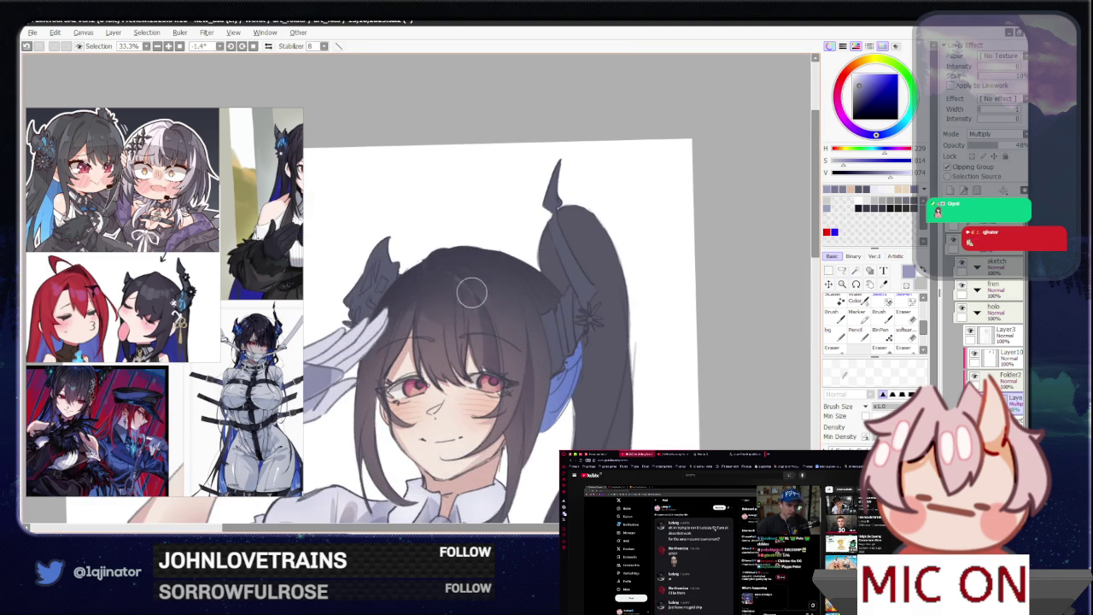
{"action": "key", "text": "l"}
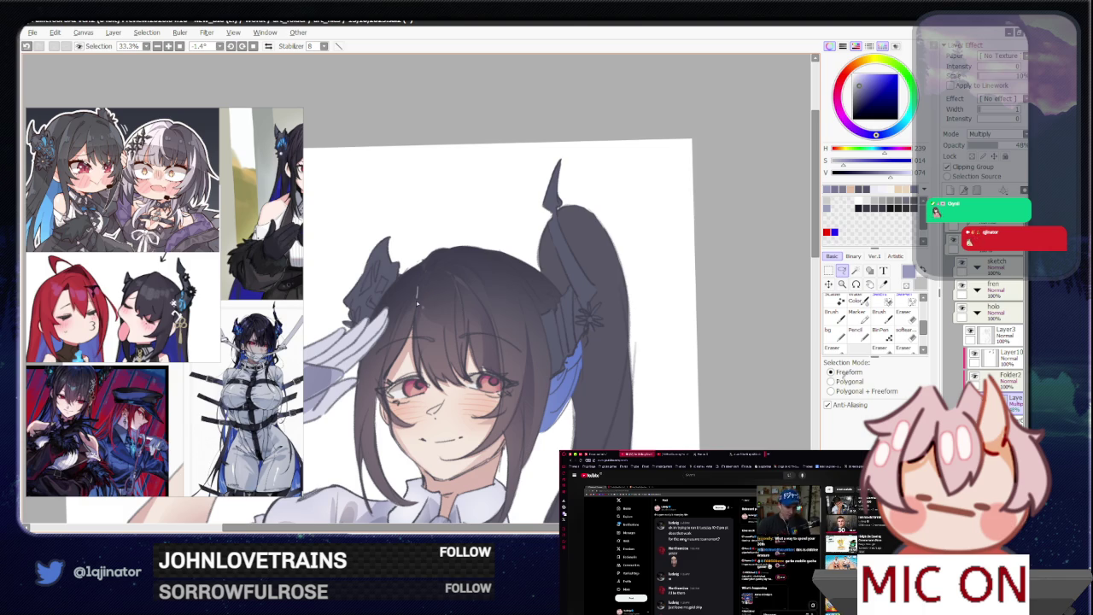
- Trace a thin selection along another hair strand and bring the face into view
{"action": "left_click_drag", "start_coordinate": [389, 345], "coordinate": [384, 386]}
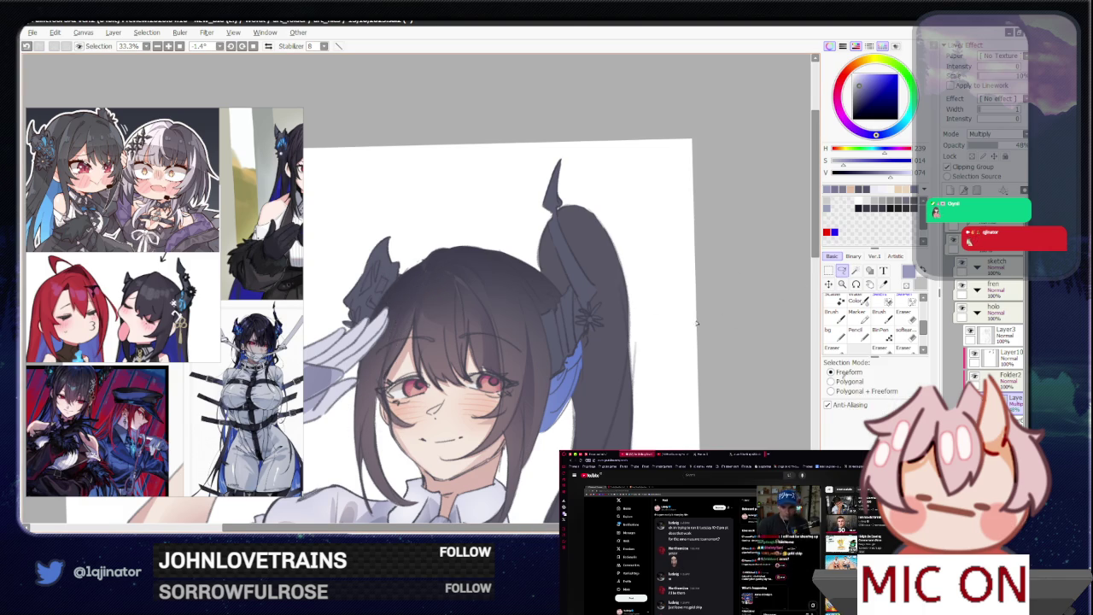
{"action": "left_click_drag", "start_coordinate": [696, 322], "coordinate": [664, 341]}
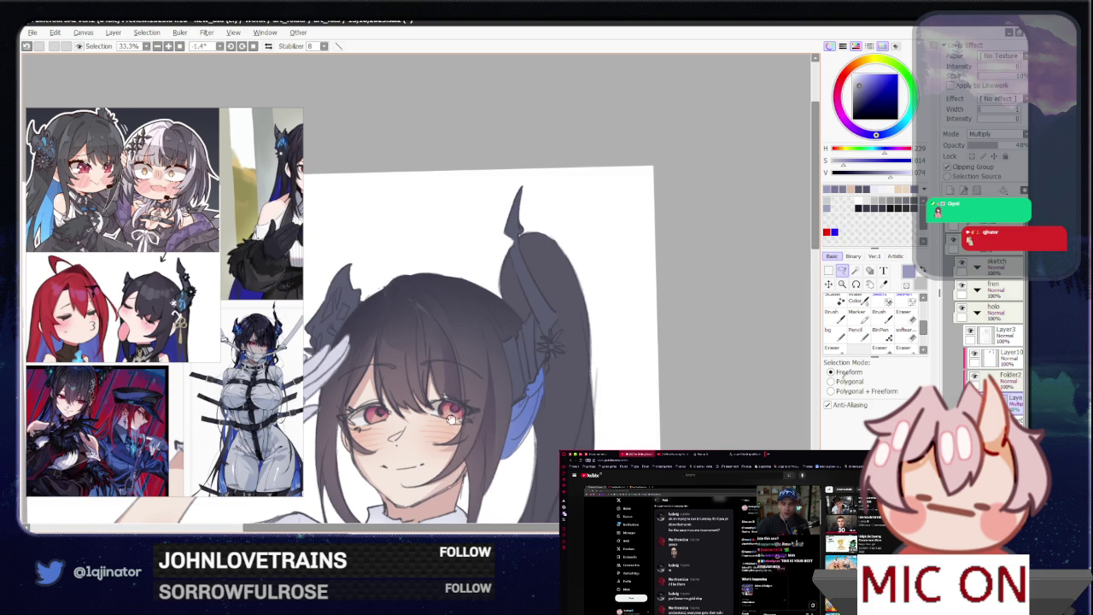
{"action": "scroll", "coordinate": [450, 416], "scroll_direction": "down", "scroll_amount": 1}
{"action": "scroll", "coordinate": [450, 416], "scroll_direction": "down", "scroll_amount": 1}
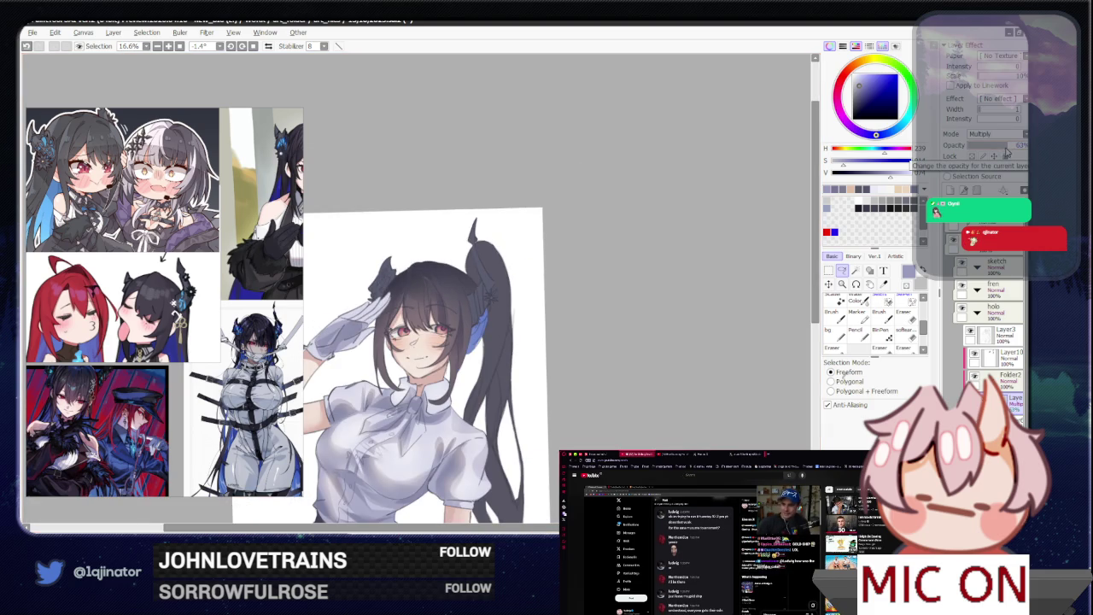
- Lower the shading layer's opacity from 63% to 51% and reframe the drawing
{"action": "left_click_drag", "start_coordinate": [1006, 150], "coordinate": [1002, 151]}
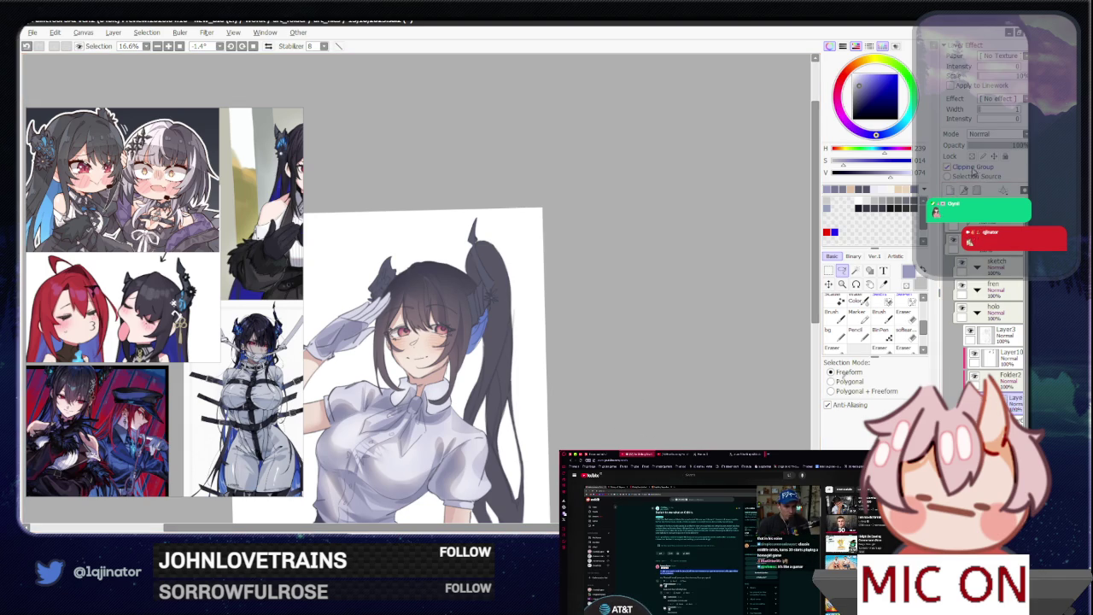
{"action": "scroll", "coordinate": [649, 407], "scroll_direction": "up", "scroll_amount": 2}
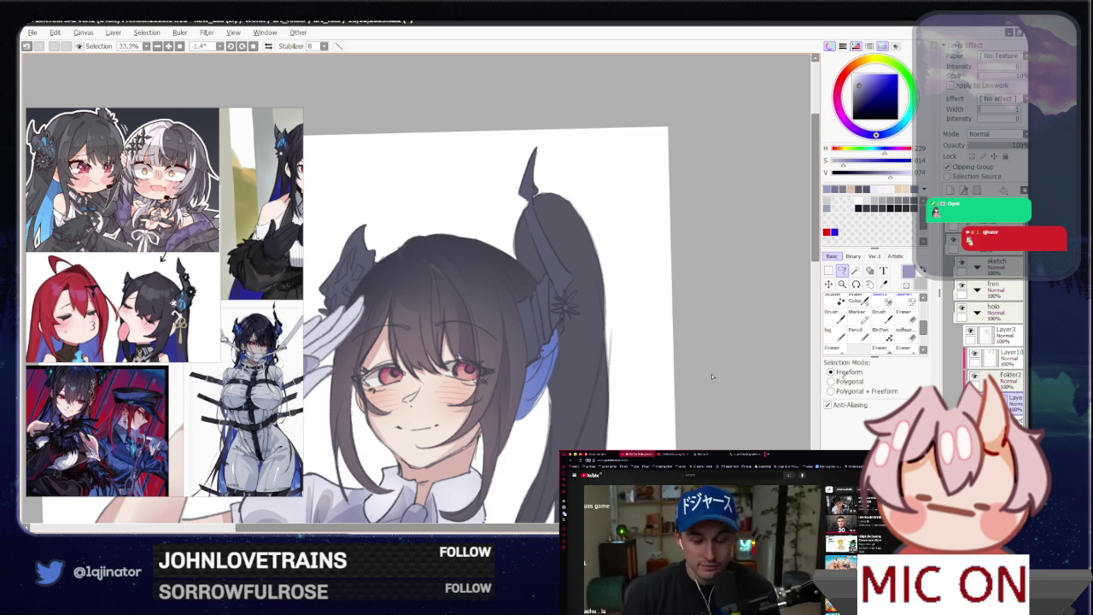
{"action": "left_click_drag", "start_coordinate": [601, 436], "coordinate": [610, 385]}
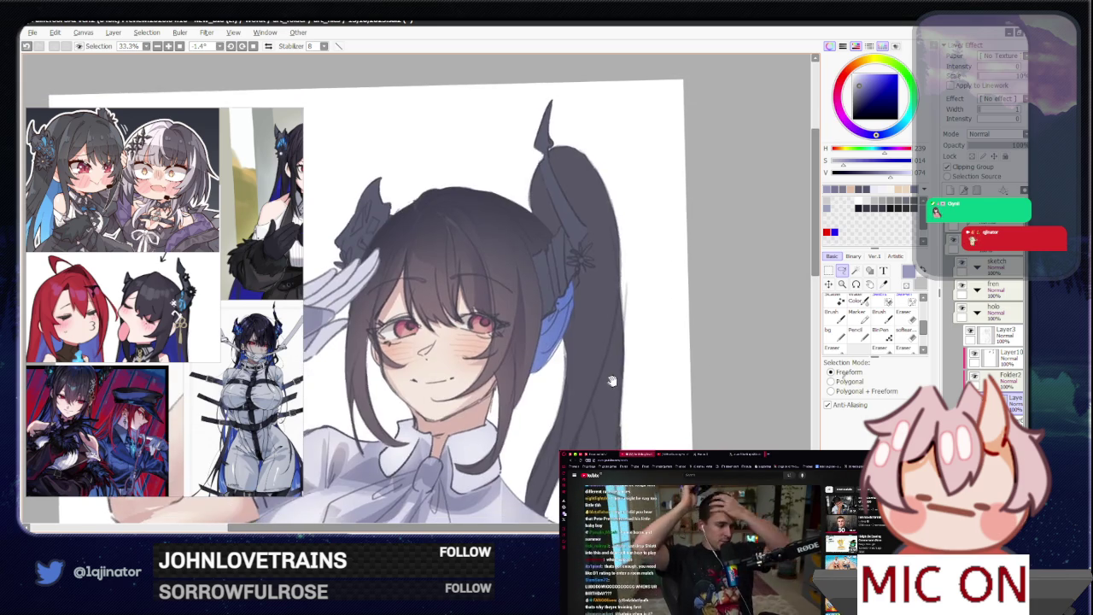
{"action": "scroll", "coordinate": [609, 384], "scroll_direction": "down", "scroll_amount": 2}
{"action": "scroll", "coordinate": [615, 392], "scroll_direction": "down", "scroll_amount": 1}
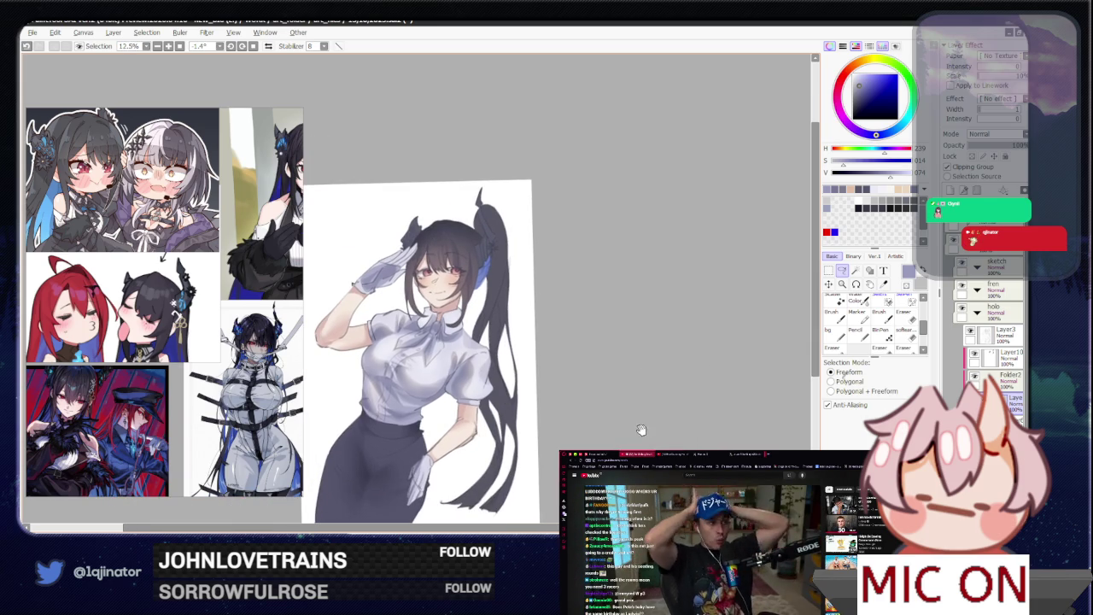
{"action": "left_click_drag", "start_coordinate": [629, 384], "coordinate": [621, 444]}
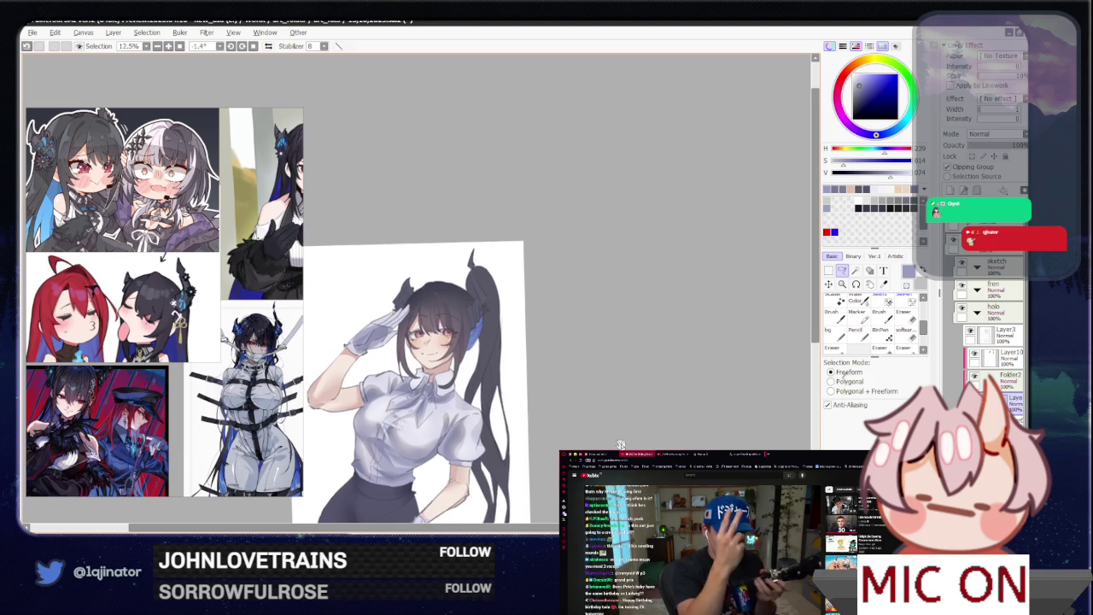
{"action": "scroll", "coordinate": [598, 401], "scroll_direction": "up", "scroll_amount": 2}
{"action": "scroll", "coordinate": [562, 382], "scroll_direction": "up", "scroll_amount": 1}
{"action": "key", "text": "b"}
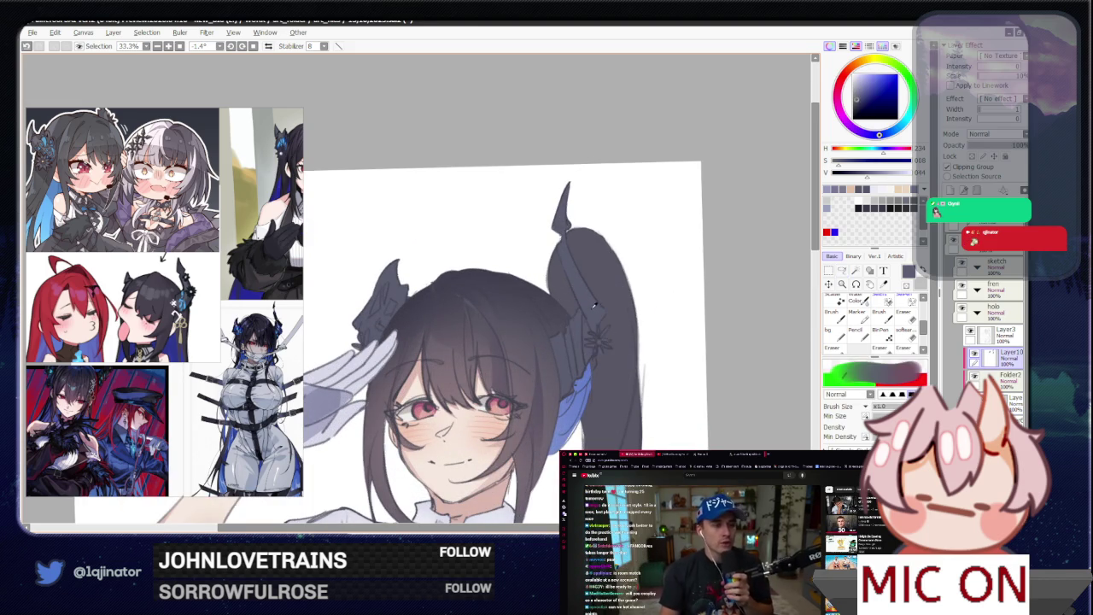
- Darken the hair and horn layer's luminance, comparing before and after with undo/redo
{"action": "key", "text": "ctrl+u"}
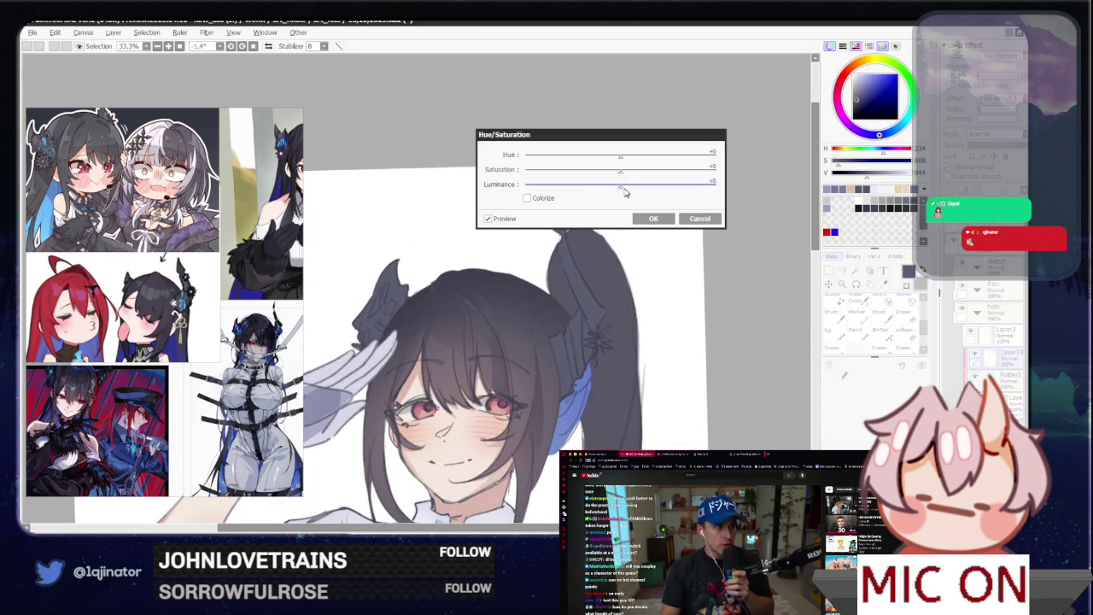
{"action": "left_click_drag", "start_coordinate": [620, 187], "coordinate": [597, 203]}
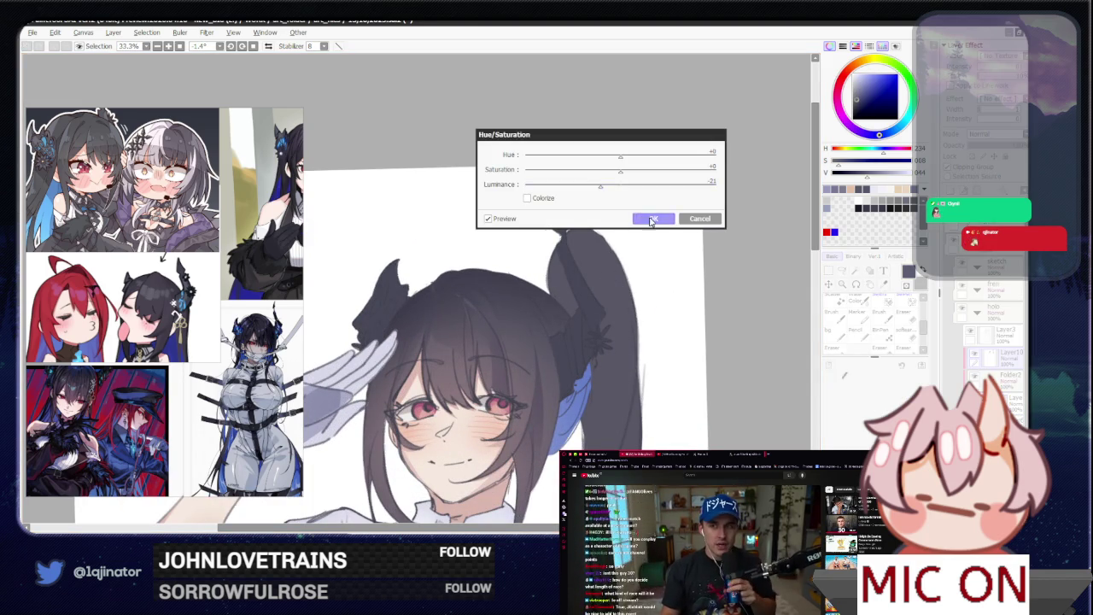
{"action": "left_click", "coordinate": [653, 219]}
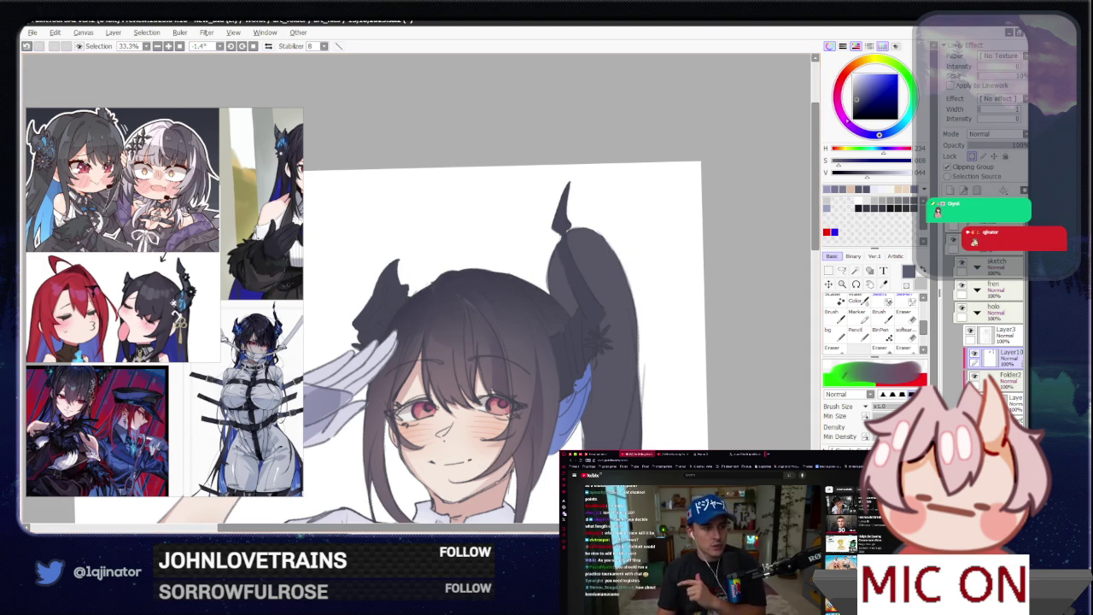
{"action": "key", "text": "ctrl+z"}
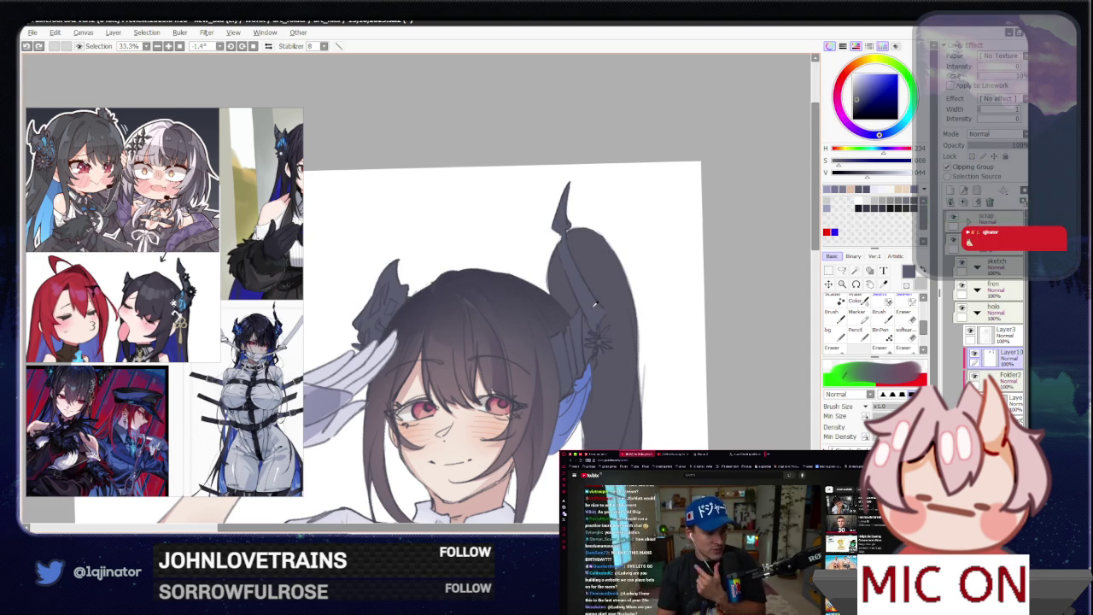
{"action": "key", "text": "ctrl+y"}
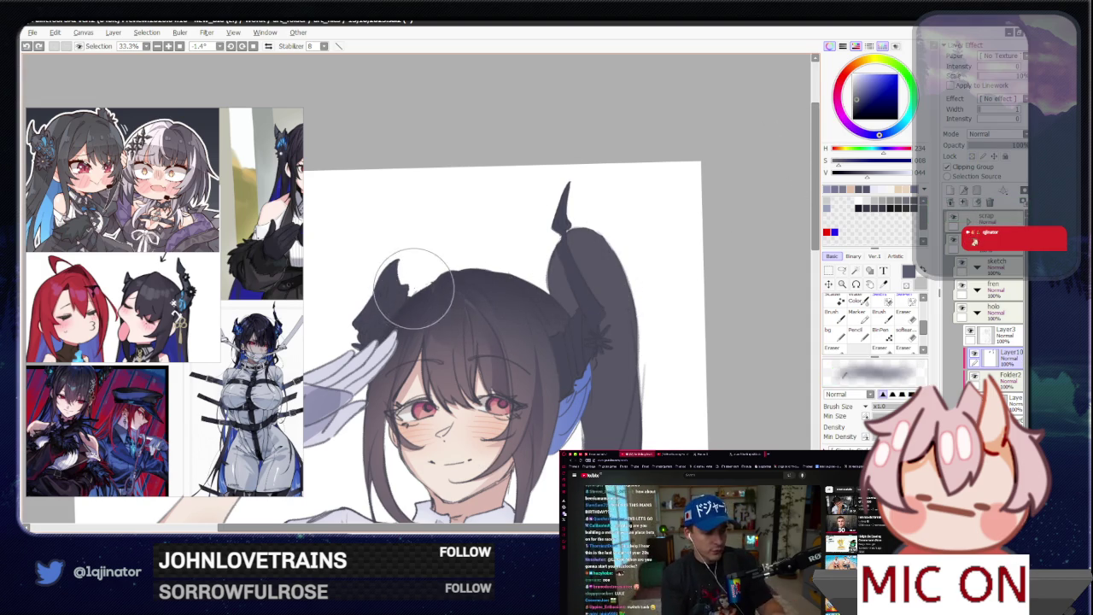
- Choose a slightly brightened light blue-grey for the highlights
{"action": "key", "text": "bracketright"}
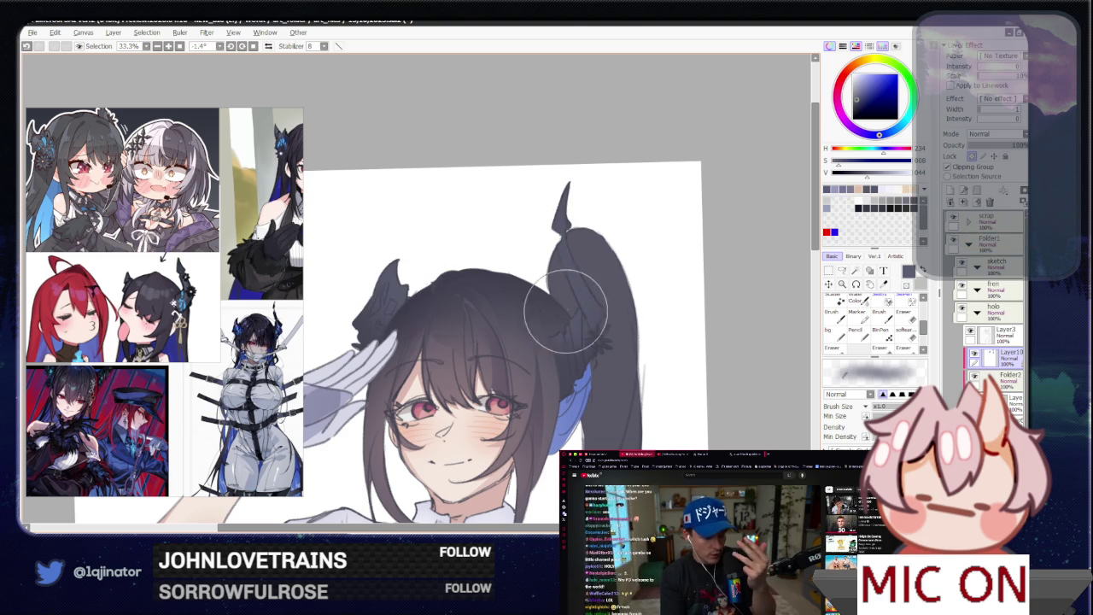
{"action": "left_click", "coordinate": [583, 371], "text": "alt"}
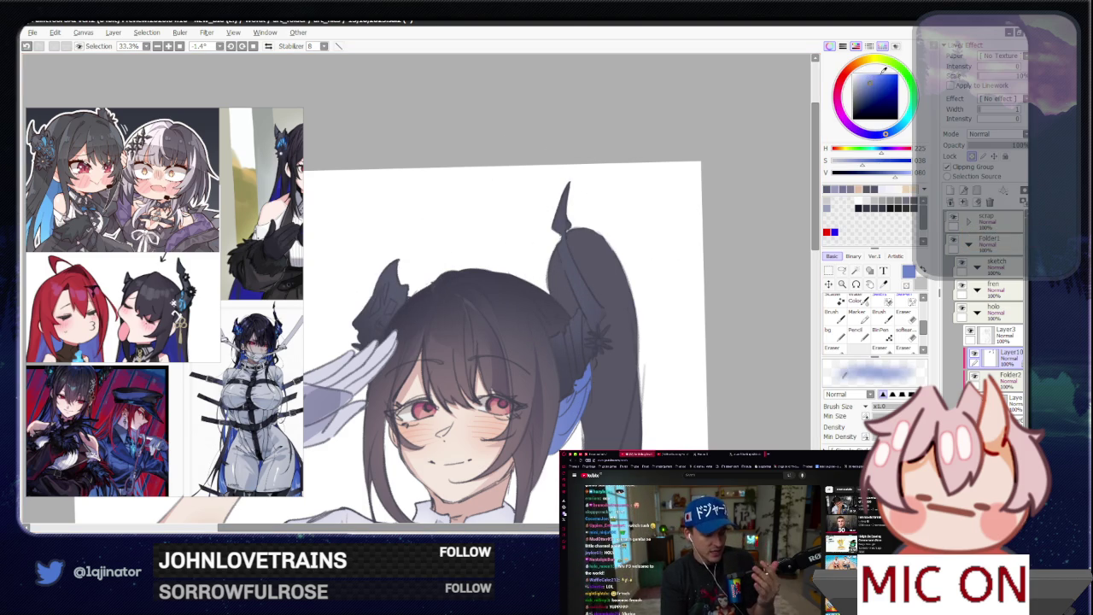
{"action": "left_click", "coordinate": [873, 88]}
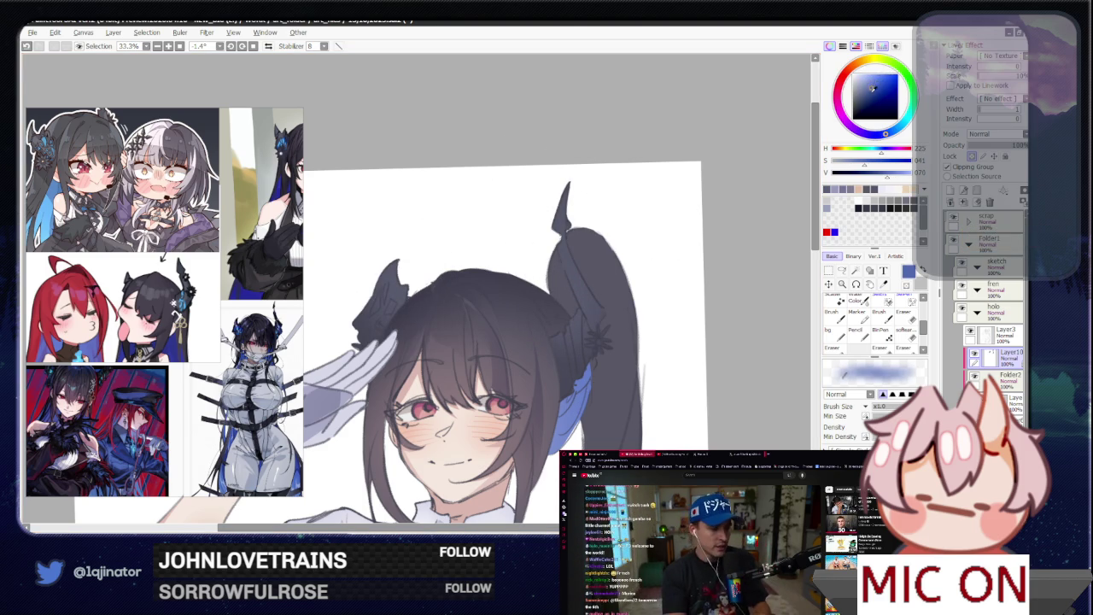
{"action": "left_click", "coordinate": [842, 270]}
{"action": "scroll", "coordinate": [416, 387], "scroll_direction": "up", "scroll_amount": 2}
- Lasso highlight shapes on the horn ornament
{"action": "scroll", "coordinate": [416, 387], "scroll_direction": "up", "scroll_amount": 1}
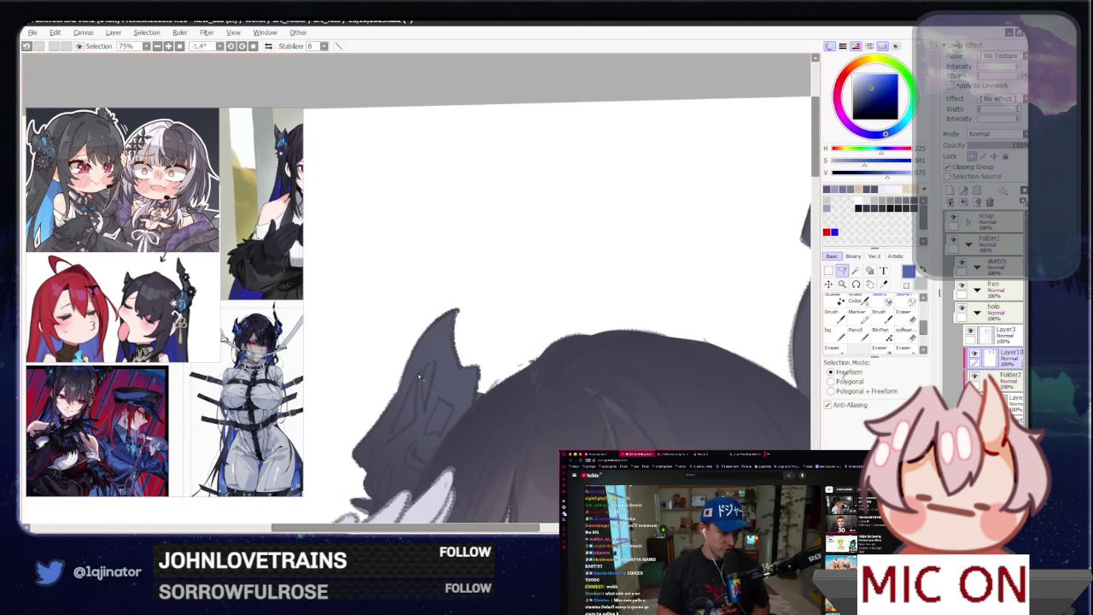
{"action": "left_click_drag", "start_coordinate": [402, 416], "coordinate": [392, 440]}
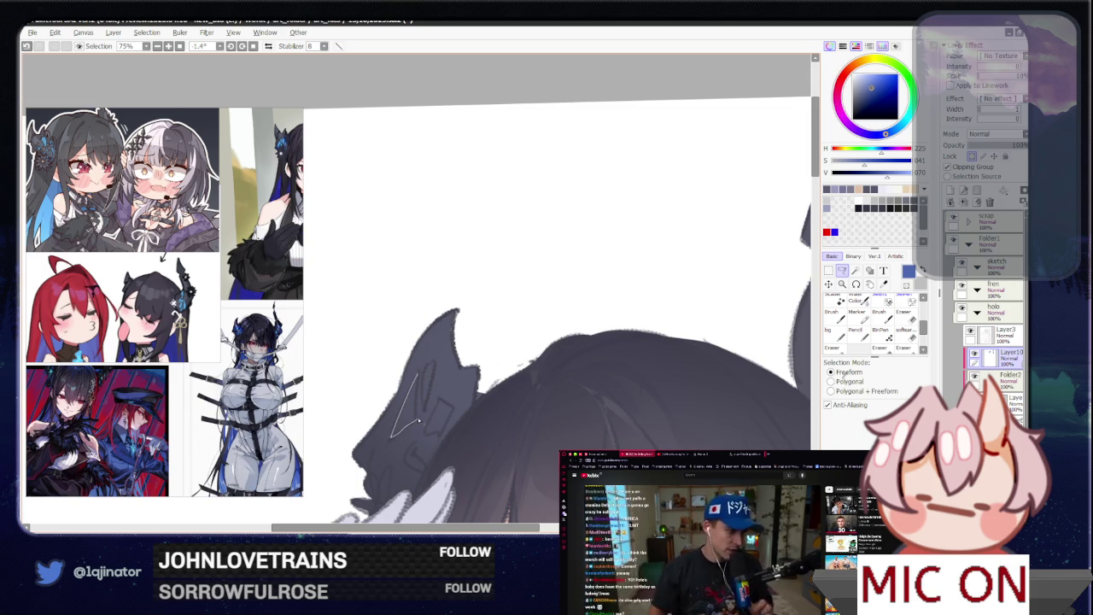
{"action": "left_click_drag", "start_coordinate": [418, 390], "coordinate": [432, 365]}
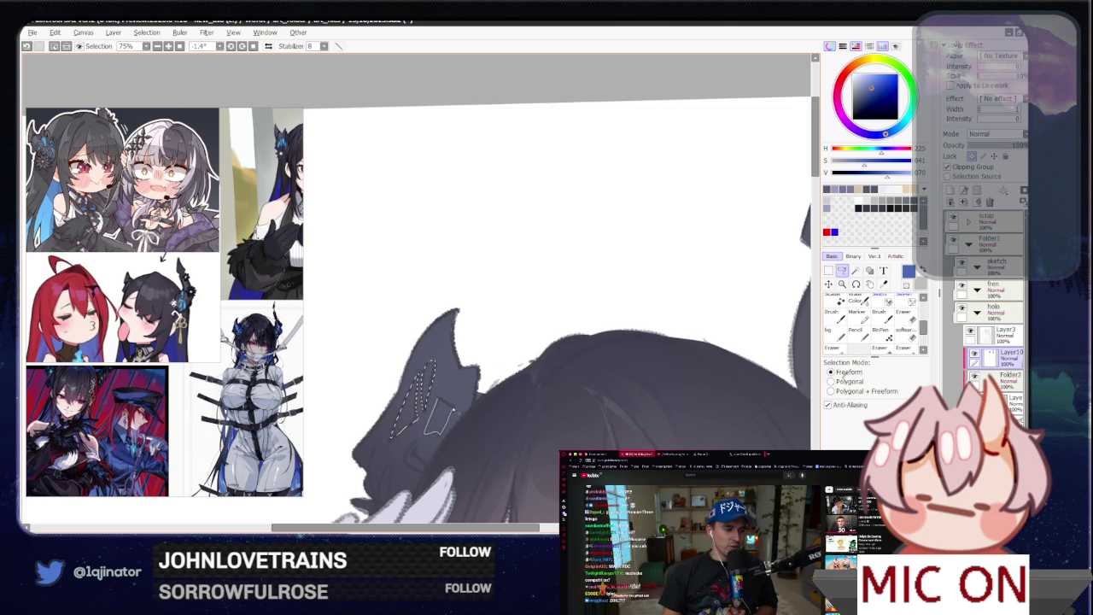
{"action": "scroll", "coordinate": [440, 420], "scroll_direction": "down", "scroll_amount": 2}
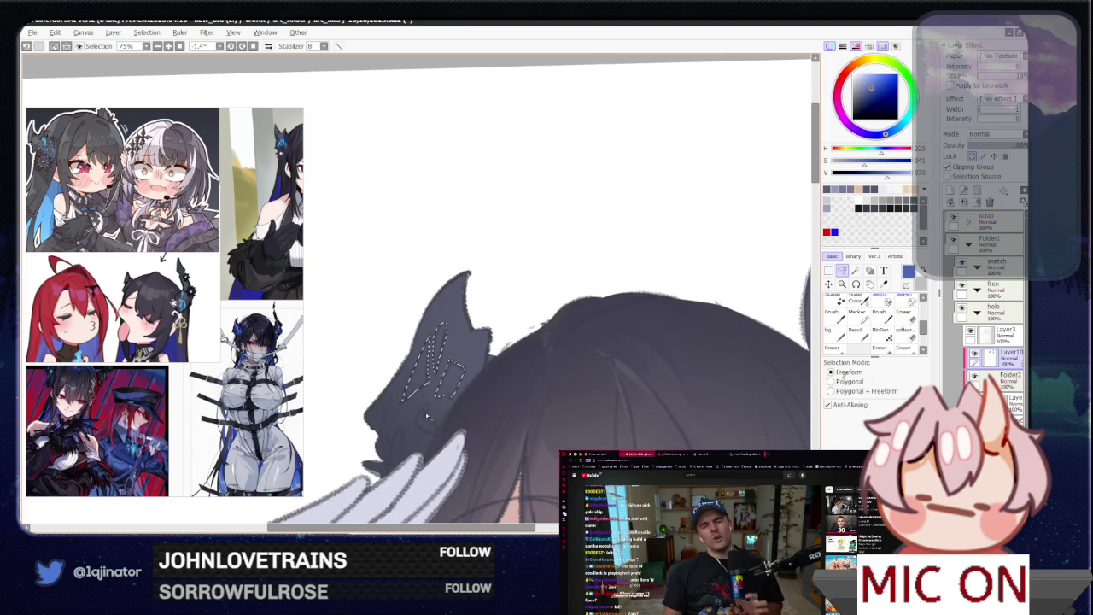
{"action": "left_click_drag", "start_coordinate": [423, 408], "coordinate": [437, 437]}
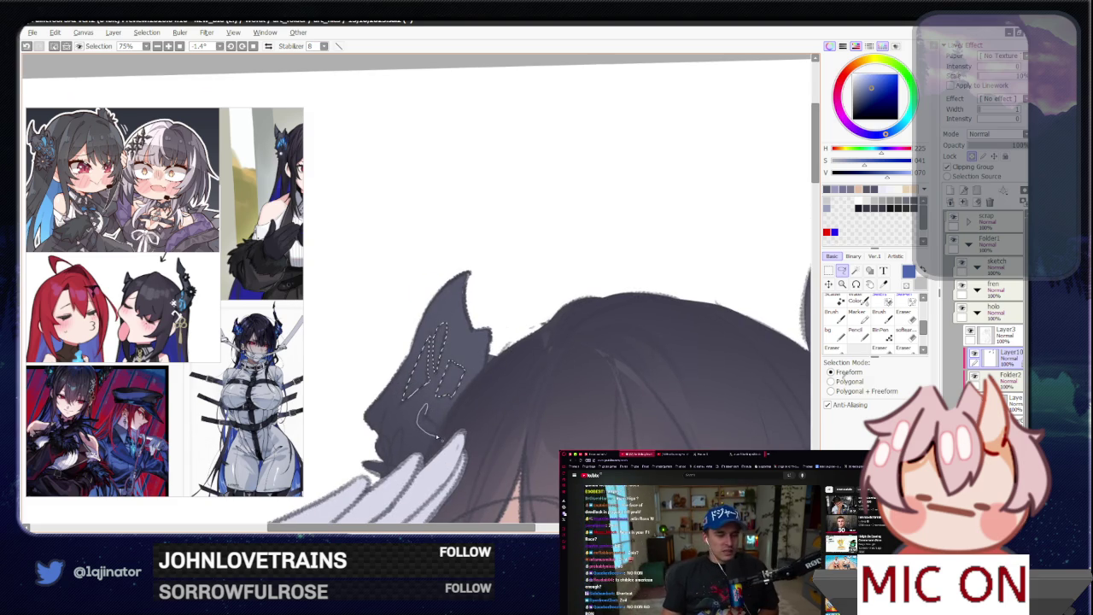
{"action": "scroll", "coordinate": [607, 401], "scroll_direction": "up", "scroll_amount": 2}
{"action": "scroll", "coordinate": [555, 402], "scroll_direction": "up", "scroll_amount": 2}
- Tilt the view to 8.4° and paint blue highlights inside the hair clip selection
{"action": "left_click_drag", "start_coordinate": [510, 412], "coordinate": [446, 332]}
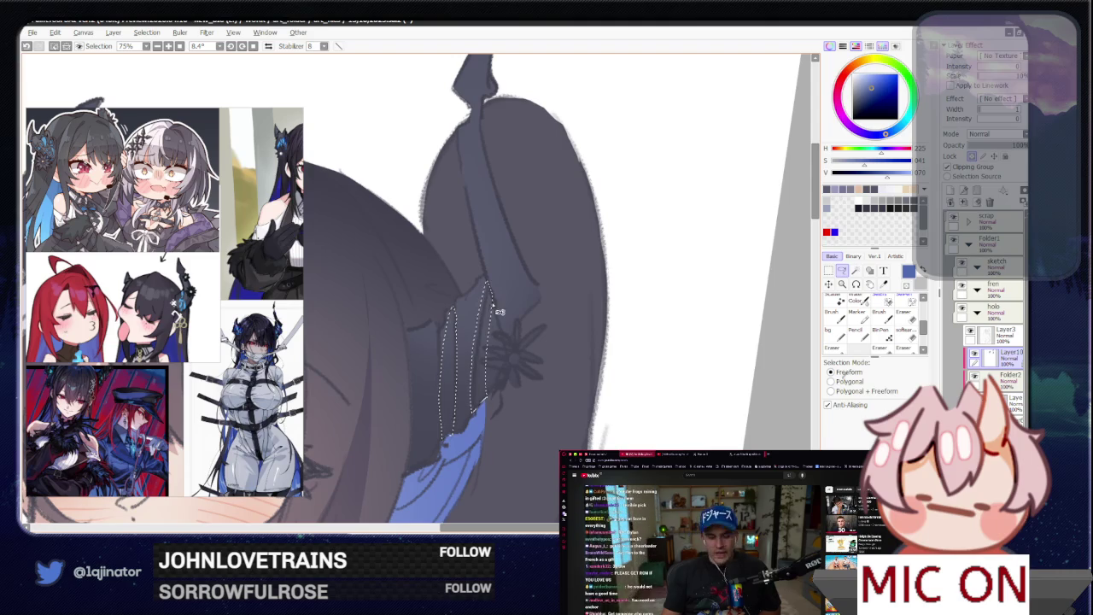
{"action": "key", "text": "w"}
{"action": "key", "text": "ctrl+minus"}
{"action": "key", "text": "ctrl+minus"}
{"action": "key", "text": "ctrl+minus"}
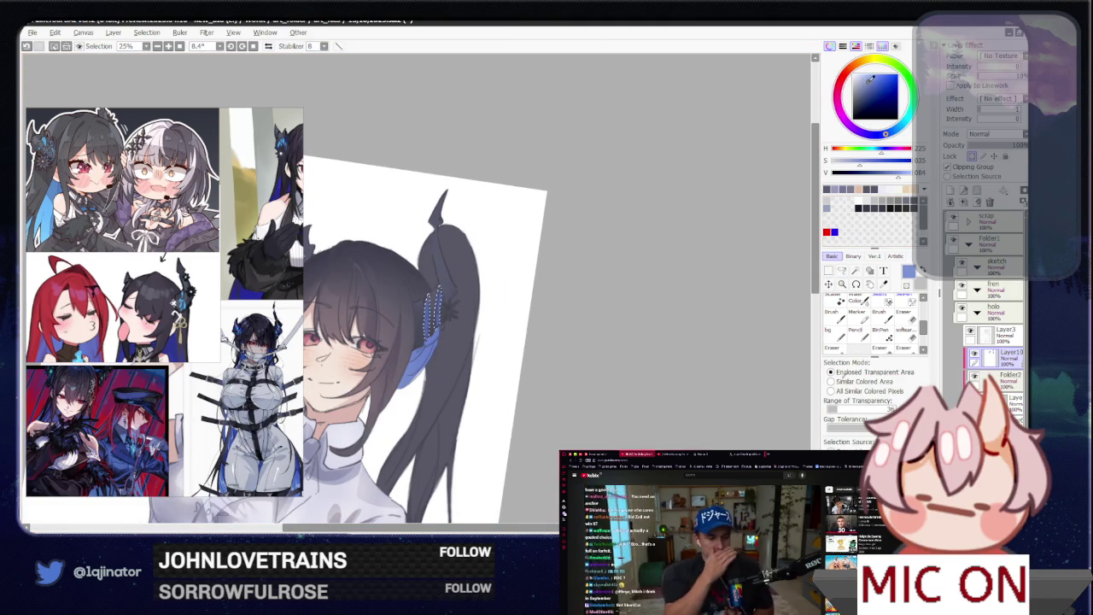
{"action": "key", "text": "ctrl+plus"}
{"action": "key", "text": "ctrl+plus"}
{"action": "key", "text": "b"}
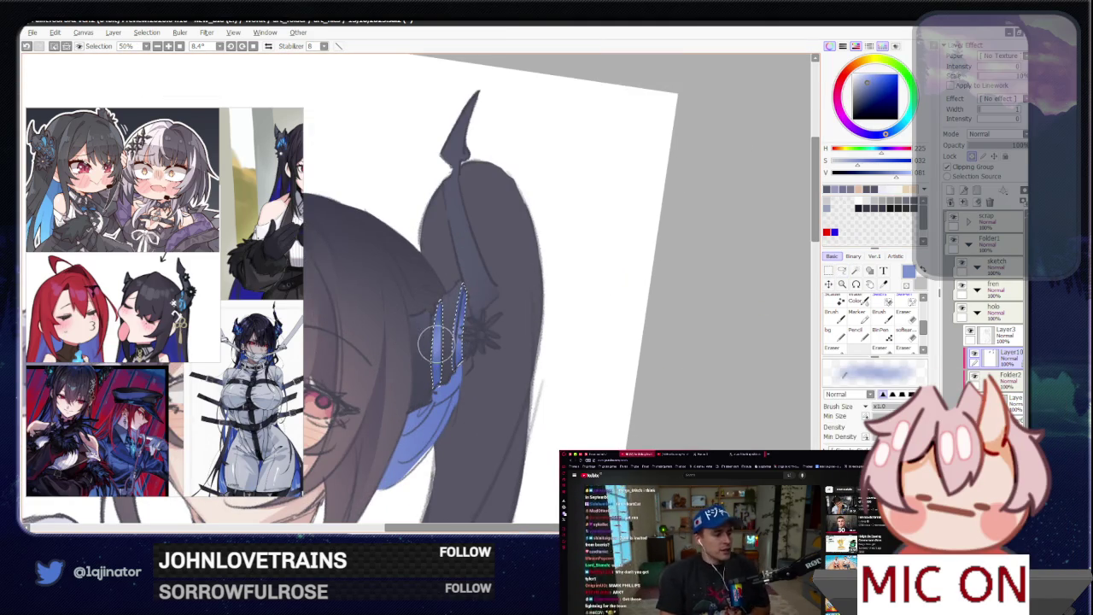
{"action": "left_click_drag", "start_coordinate": [415, 358], "coordinate": [609, 388]}
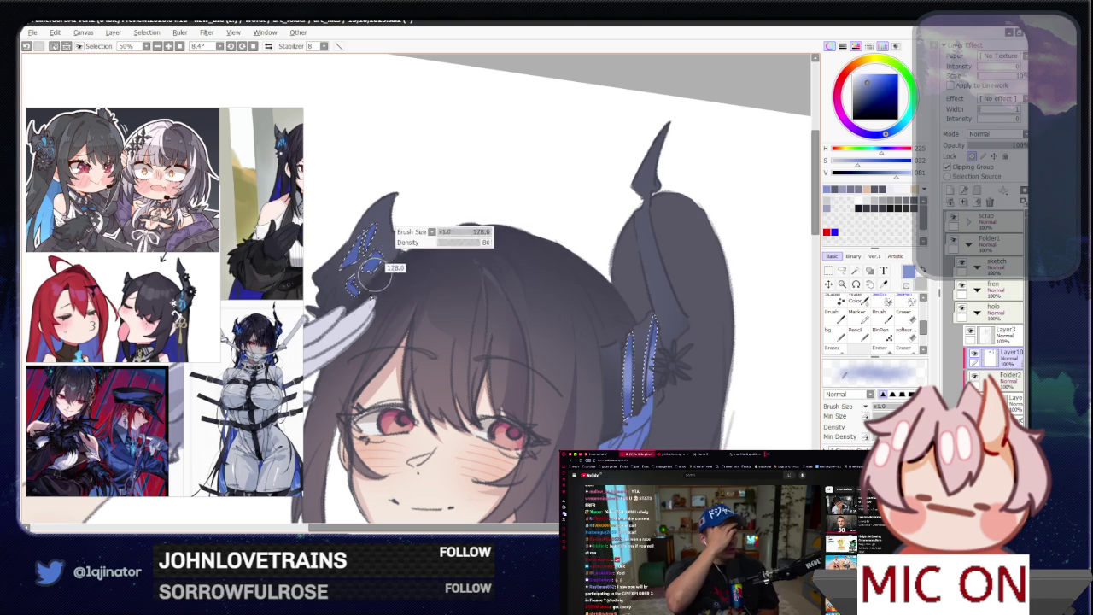
{"action": "key", "text": "ctrl+minus"}
{"action": "key", "text": "ctrl+minus"}
{"action": "key", "text": "ctrl+minus"}
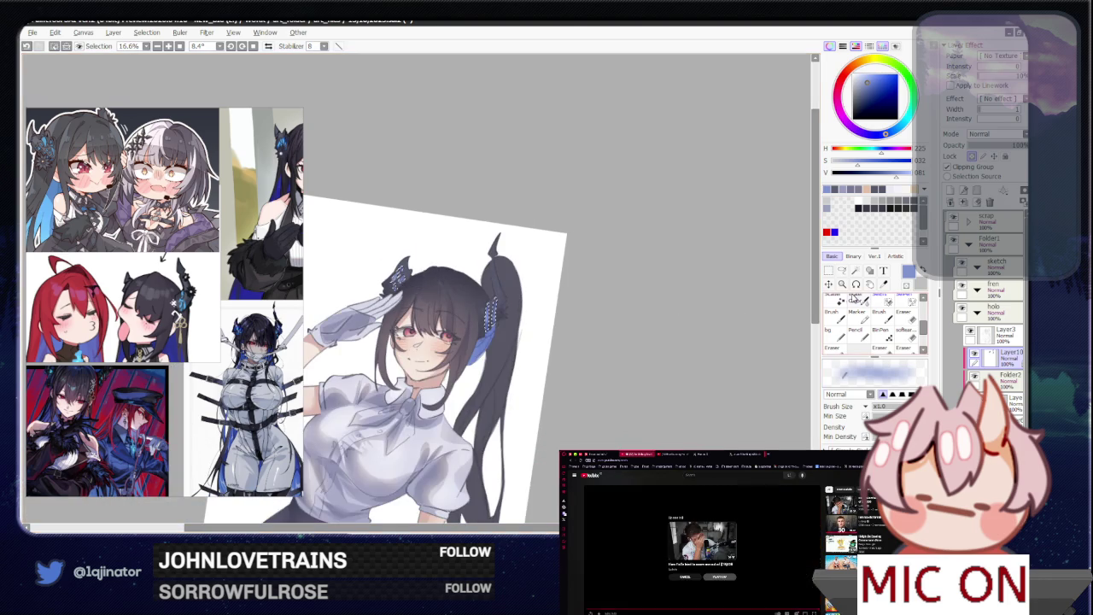
{"action": "key", "text": "a"}
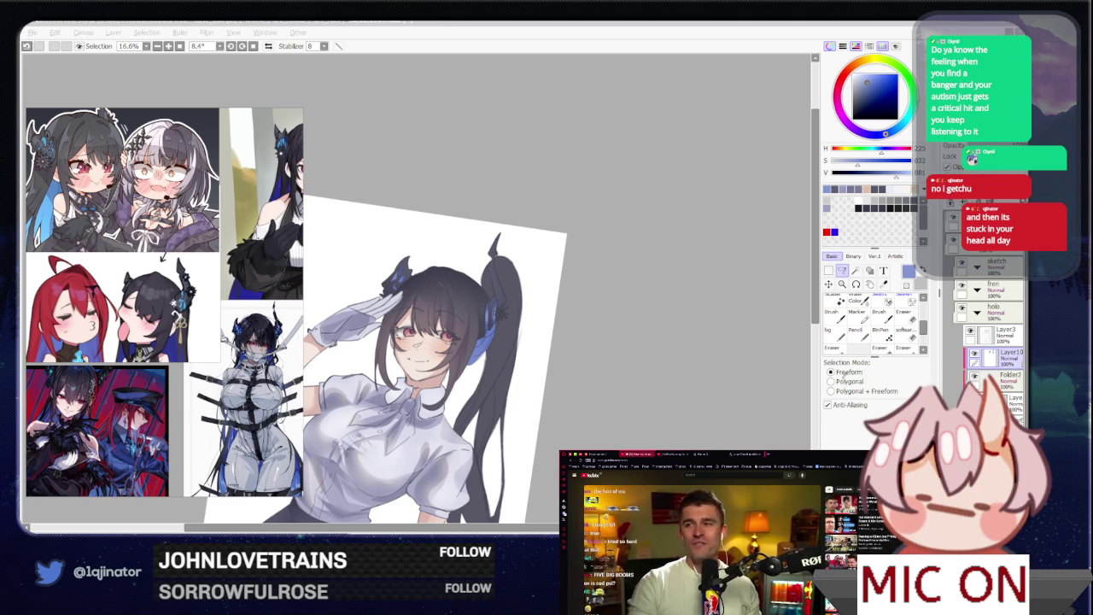
- Rotate the canvas from 3.4° to 0.9°, toggling Layer10 to compare the hair
{"action": "mouse_move", "coordinate": [598, 401]}
{"action": "left_mouse_down"}
{"action": "mouse_move", "coordinate": [610, 412]}
{"action": "mouse_move", "coordinate": [626, 382]}
{"action": "left_mouse_up"}
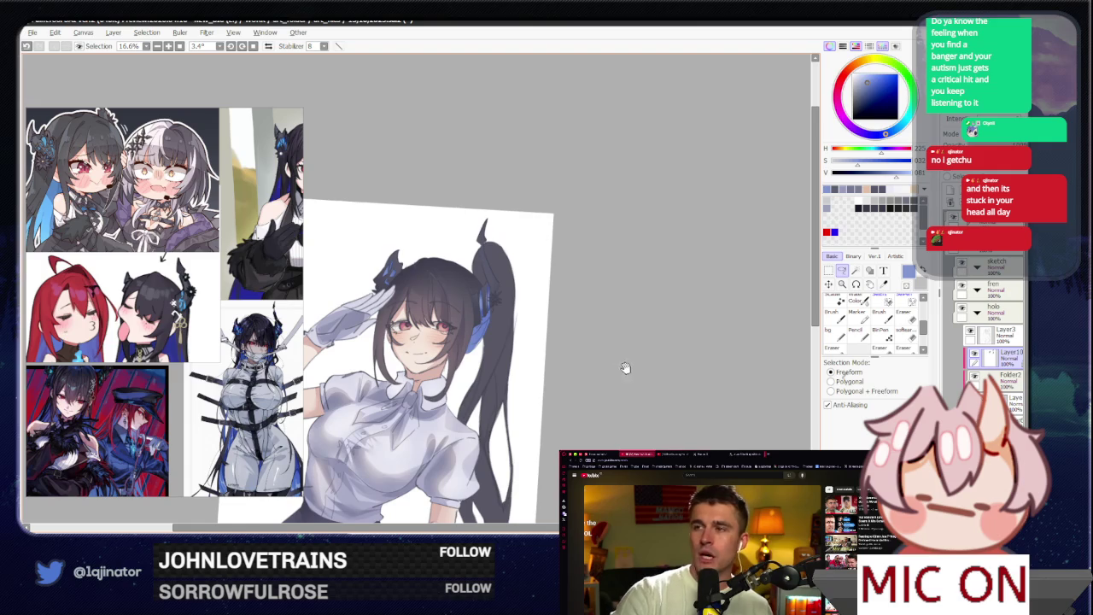
{"action": "mouse_move", "coordinate": [614, 429]}
{"action": "left_mouse_down"}
{"action": "mouse_move", "coordinate": [606, 446]}
{"action": "mouse_move", "coordinate": [594, 427]}
{"action": "left_mouse_up"}
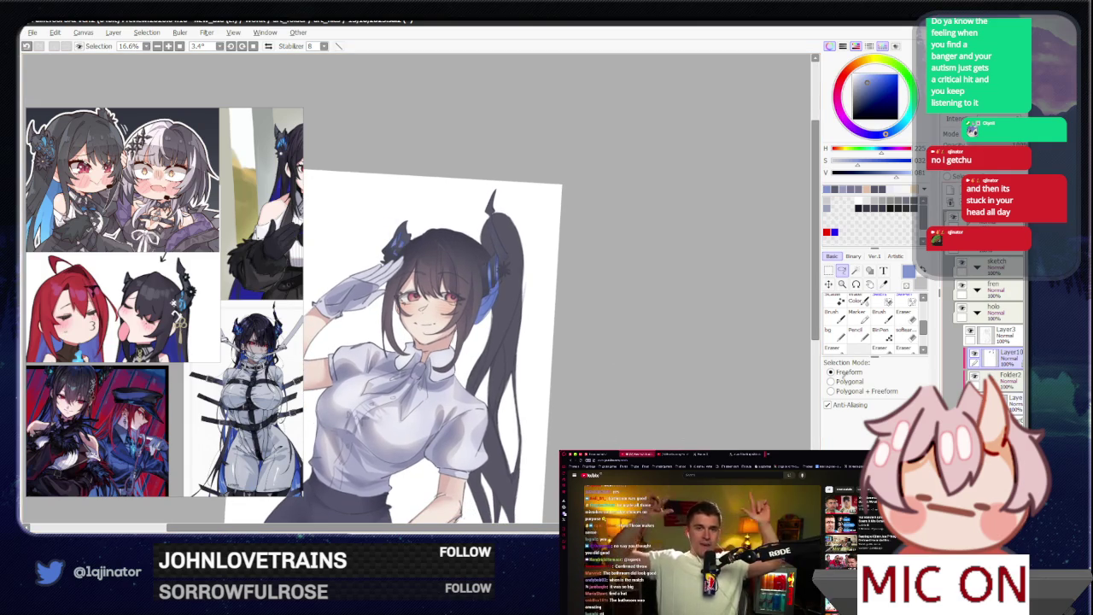
{"action": "left_click", "coordinate": [974, 353]}
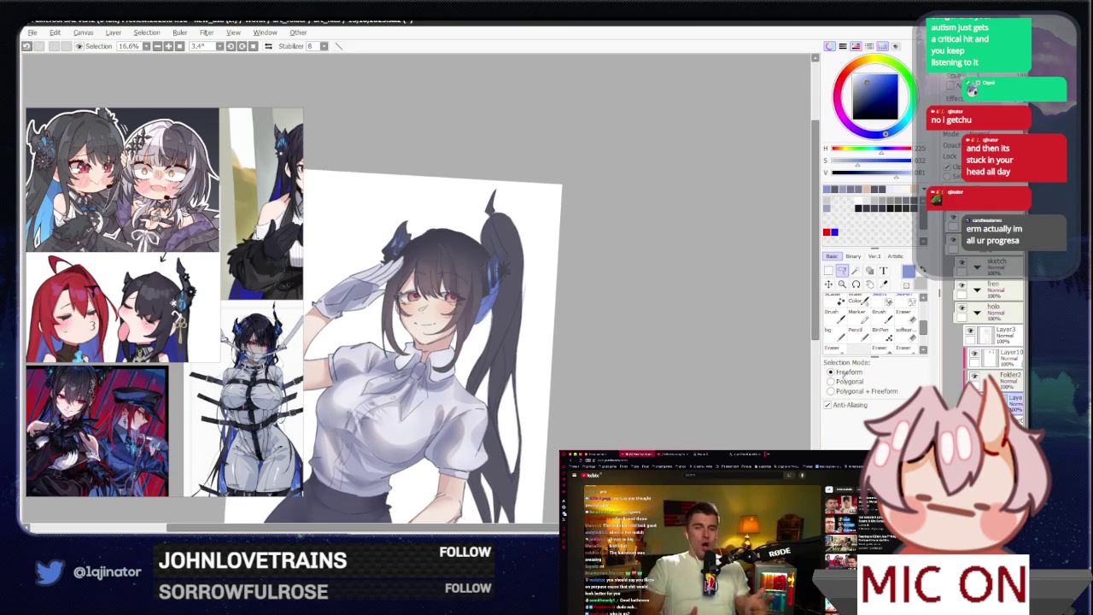
{"action": "left_click_drag", "start_coordinate": [706, 401], "coordinate": [715, 424]}
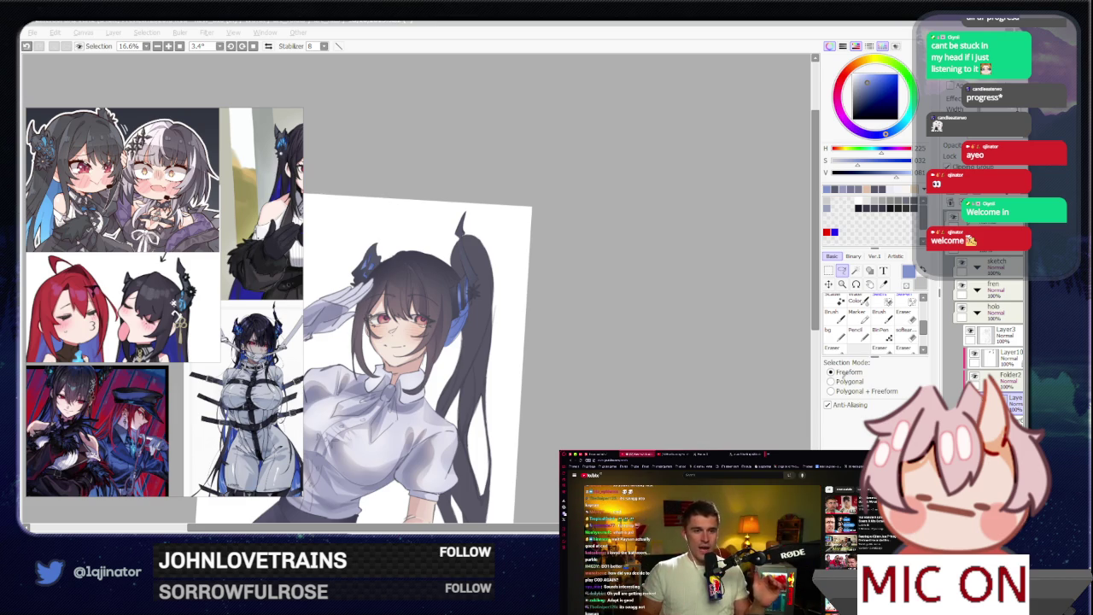
{"action": "left_click", "coordinate": [609, 359]}
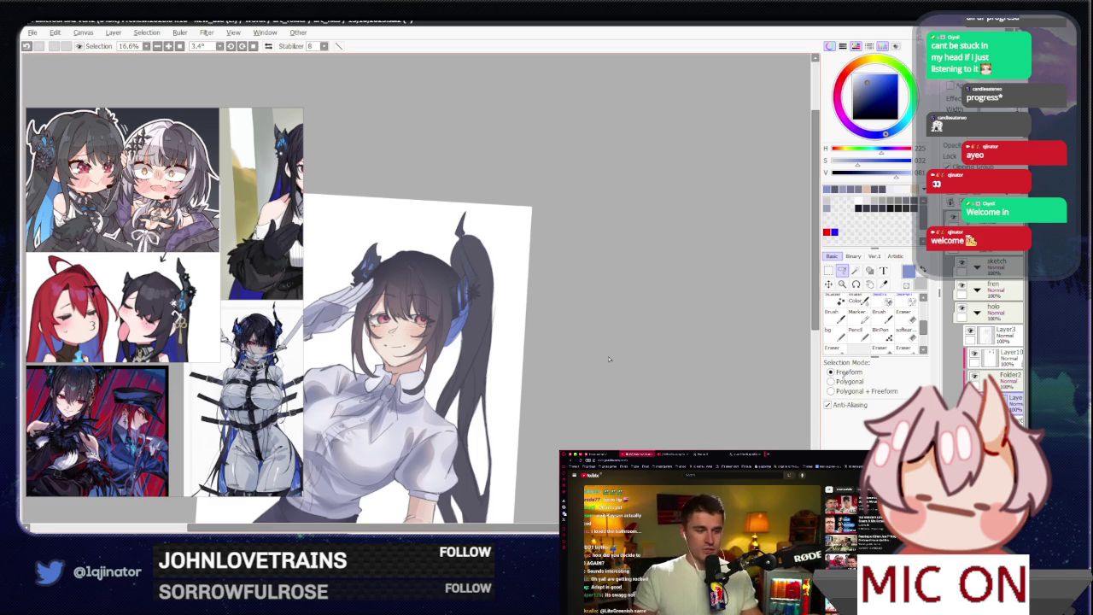
{"action": "scroll", "coordinate": [542, 416], "scroll_direction": "down", "scroll_amount": 1}
{"action": "left_click_drag", "start_coordinate": [541, 415], "coordinate": [563, 411]}
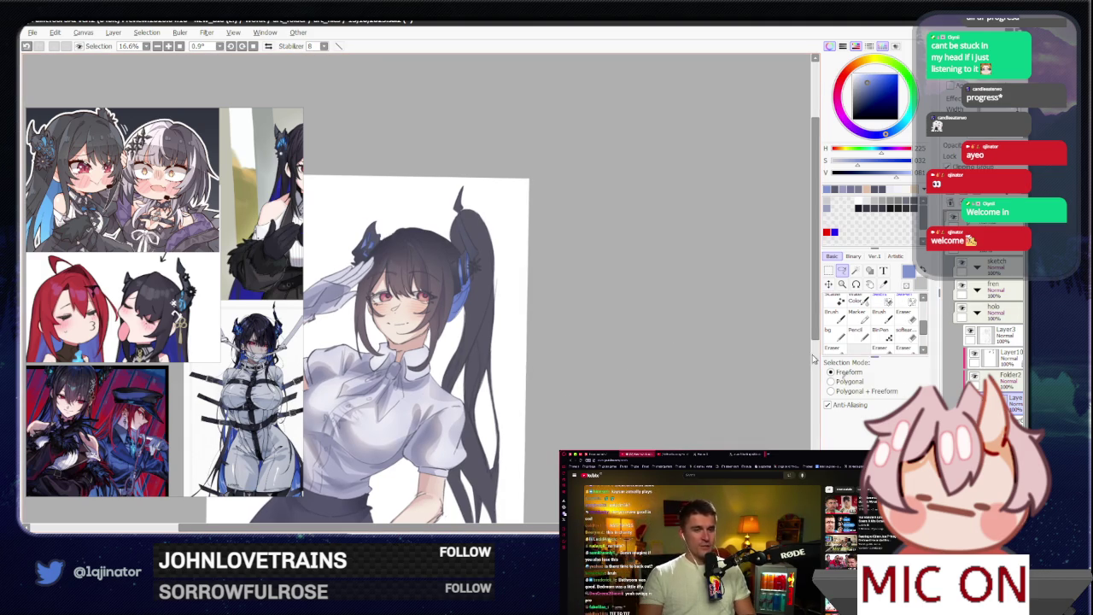
{"action": "key", "text": "ctrl+plus"}
{"action": "key", "text": "ctrl+plus"}
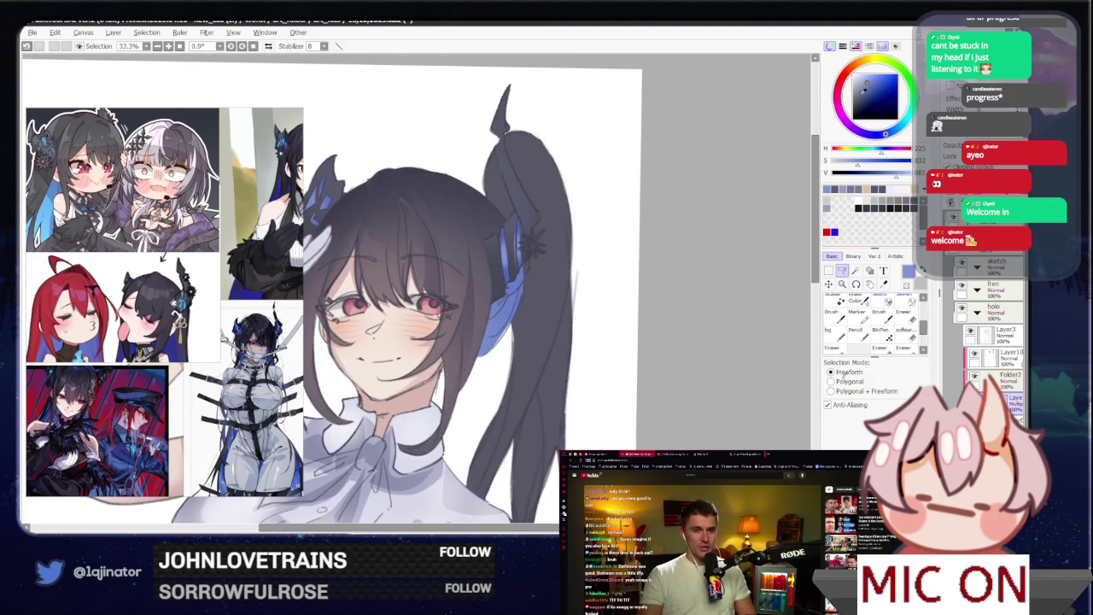
- Pick a darker grey-blue and paint strokes over the hair crown
{"action": "left_click", "coordinate": [860, 91]}
{"action": "left_click_drag", "start_coordinate": [527, 224], "coordinate": [557, 291]}
{"action": "key", "text": "b"}
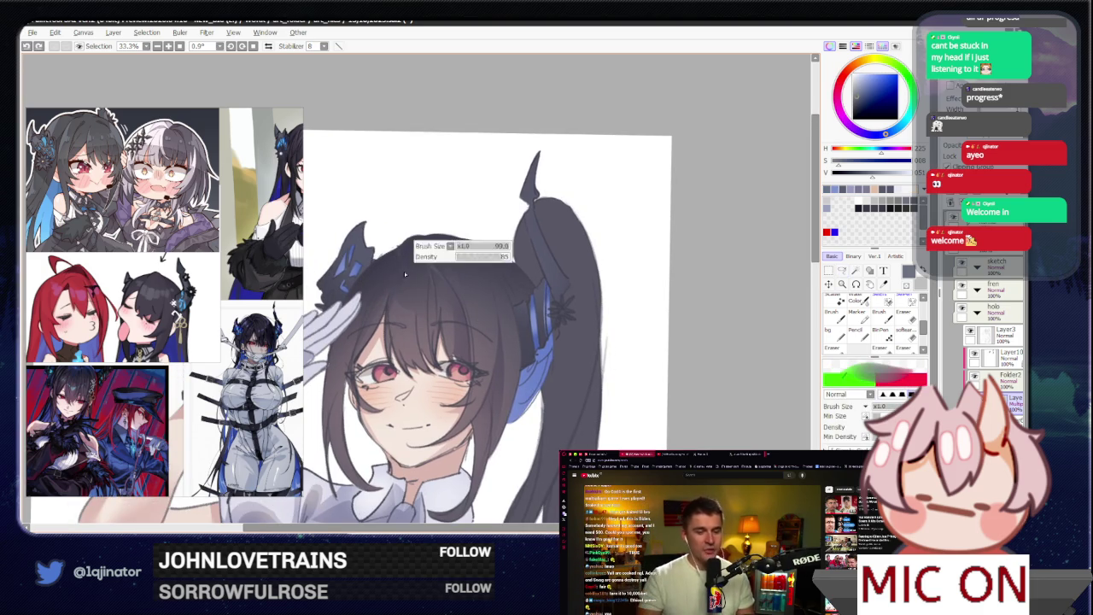
{"action": "left_click_drag", "start_coordinate": [398, 294], "coordinate": [386, 342]}
{"action": "left_click_drag", "start_coordinate": [395, 272], "coordinate": [406, 305]}
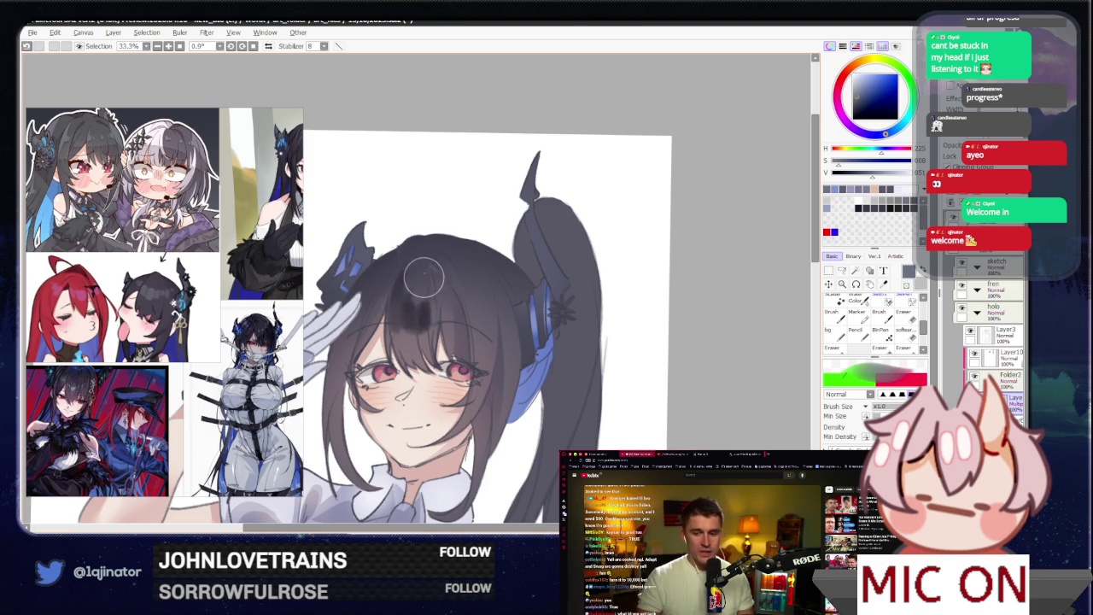
- Adjust the hair colour slightly, shrink the brush, and mirror the view to check
{"action": "left_click", "coordinate": [856, 78]}
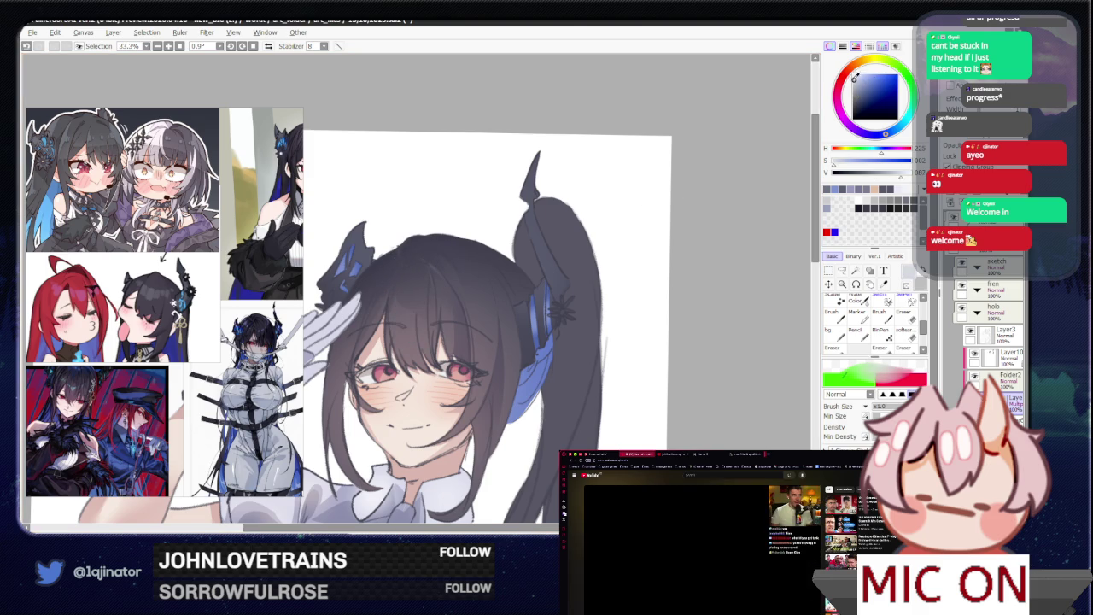
{"action": "key", "text": "bracketleft"}
{"action": "key", "text": "bracketleft"}
{"action": "key", "text": "bracketleft"}
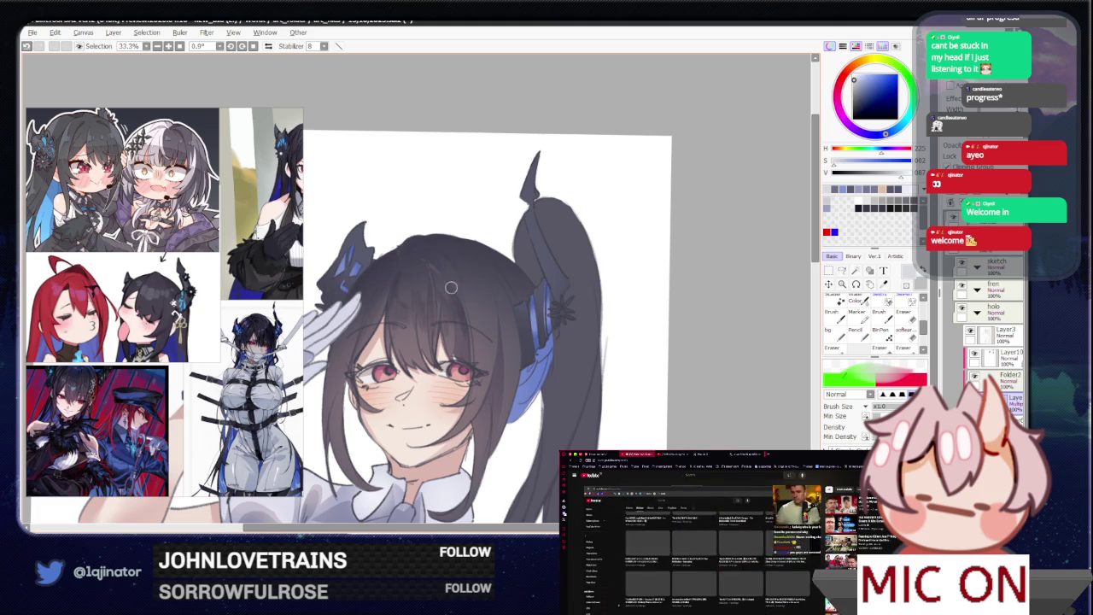
{"action": "left_click_drag", "start_coordinate": [424, 331], "coordinate": [426, 359]}
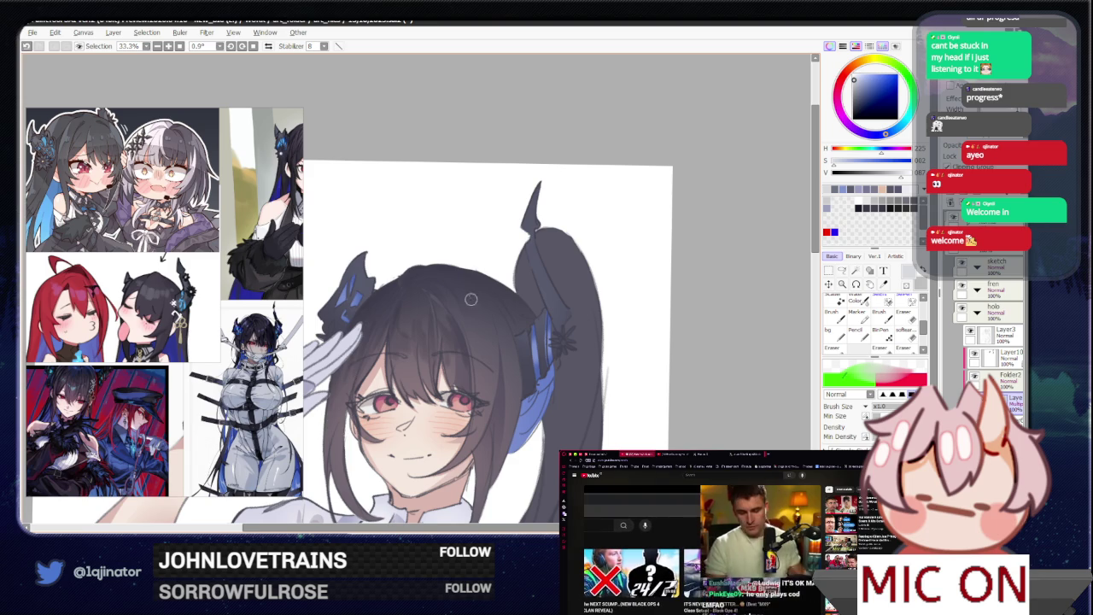
{"action": "key", "text": "h"}
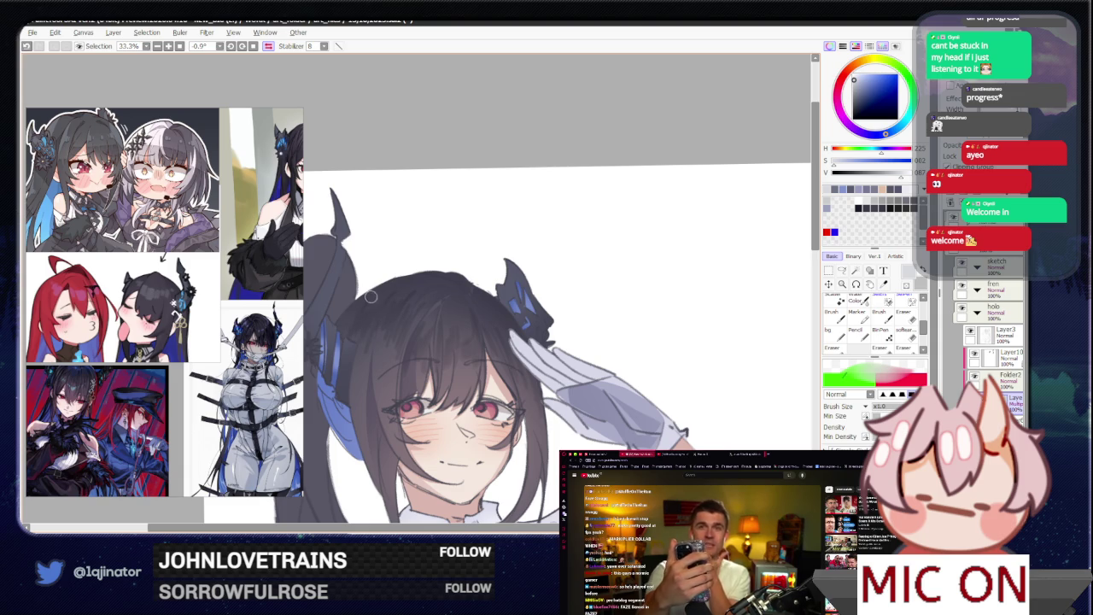
{"action": "key", "text": "ctrl"}
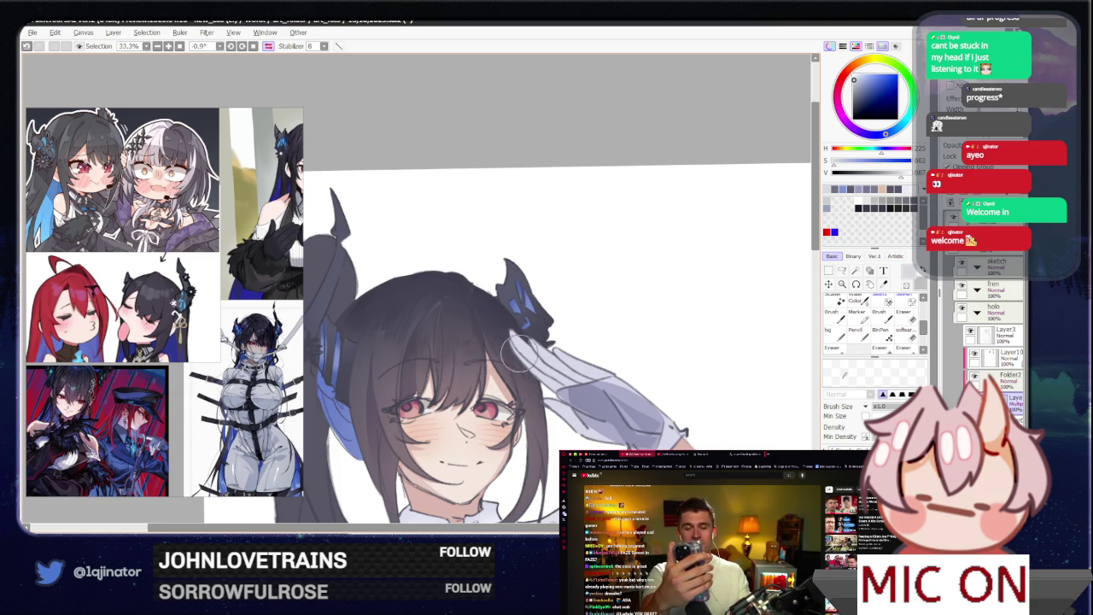
{"action": "scroll", "coordinate": [539, 334], "scroll_direction": "down", "scroll_amount": 3}
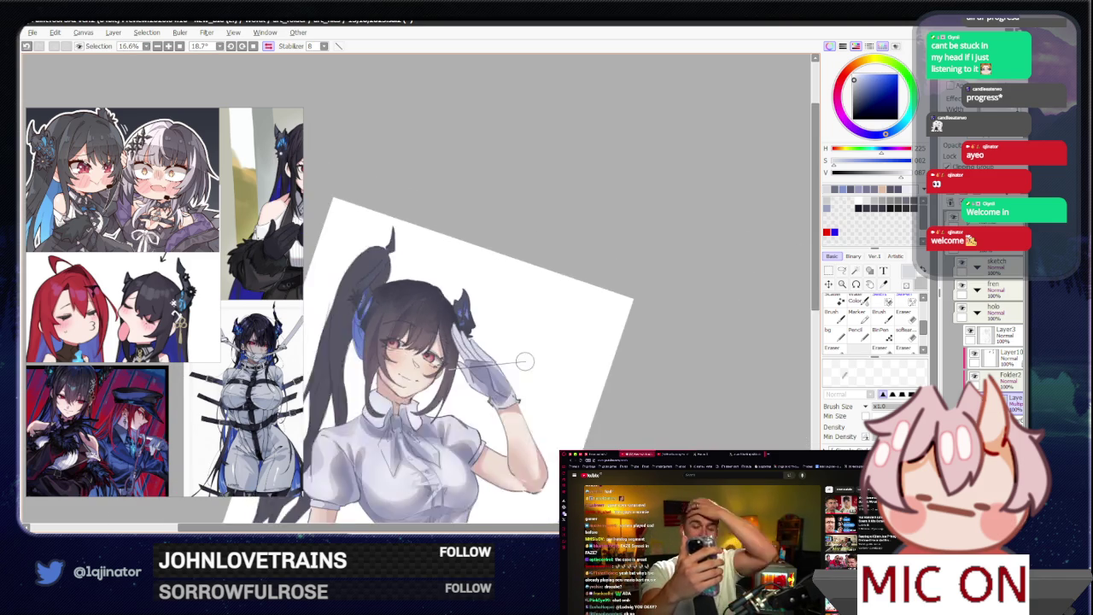
- Zoom the view to 25% and check the layer blend-mode list, leaving it unchanged
{"action": "scroll", "coordinate": [521, 346], "scroll_direction": "up", "scroll_amount": 2}
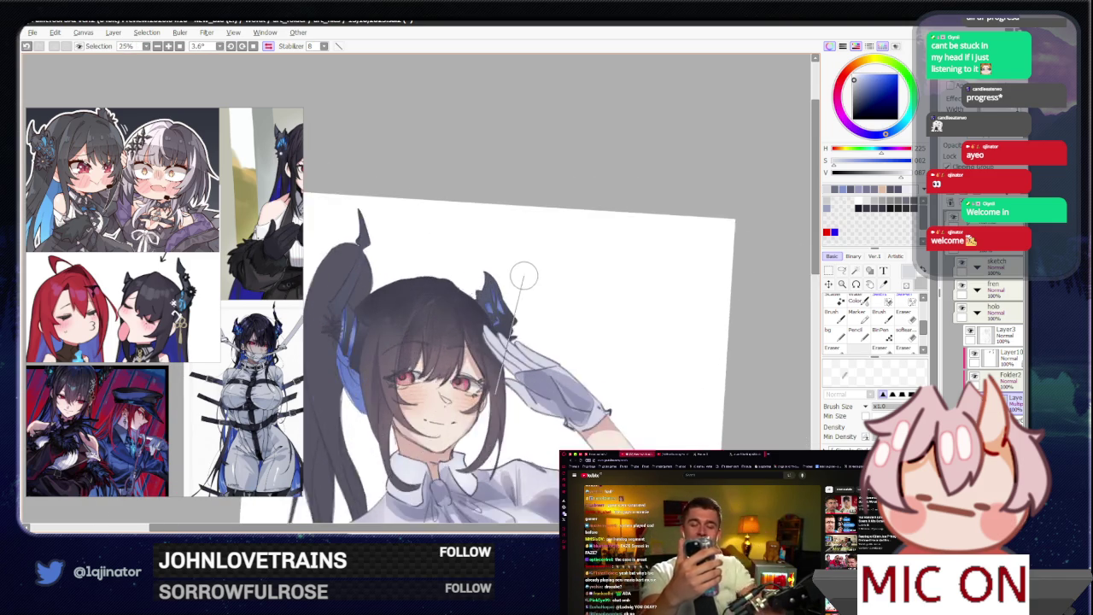
{"action": "scroll", "coordinate": [519, 275], "scroll_direction": "up", "scroll_amount": 1}
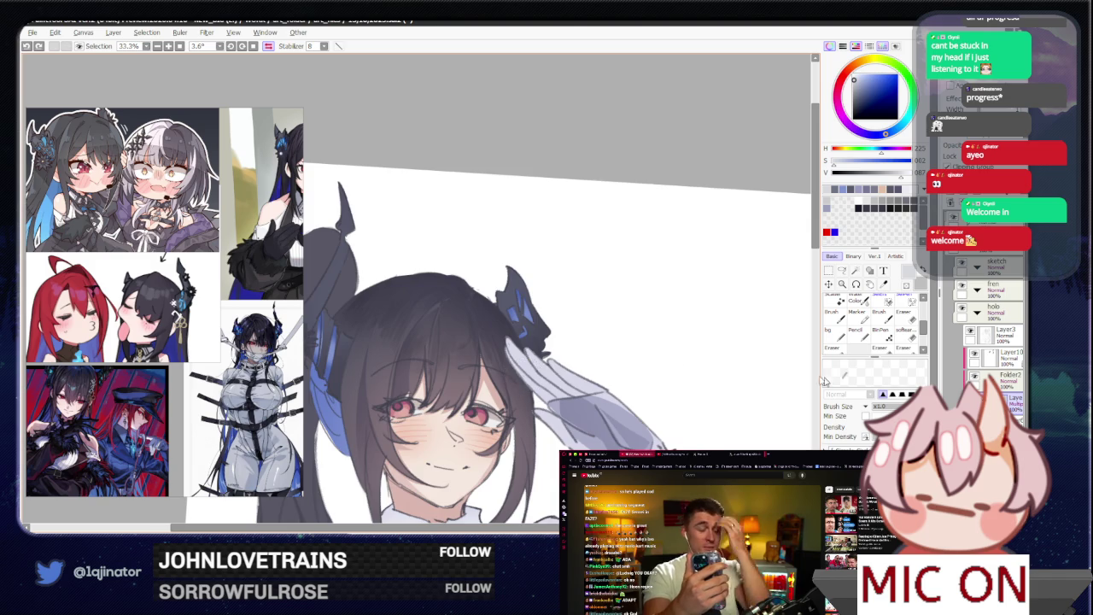
{"action": "scroll", "coordinate": [776, 370], "scroll_direction": "down", "scroll_amount": 2}
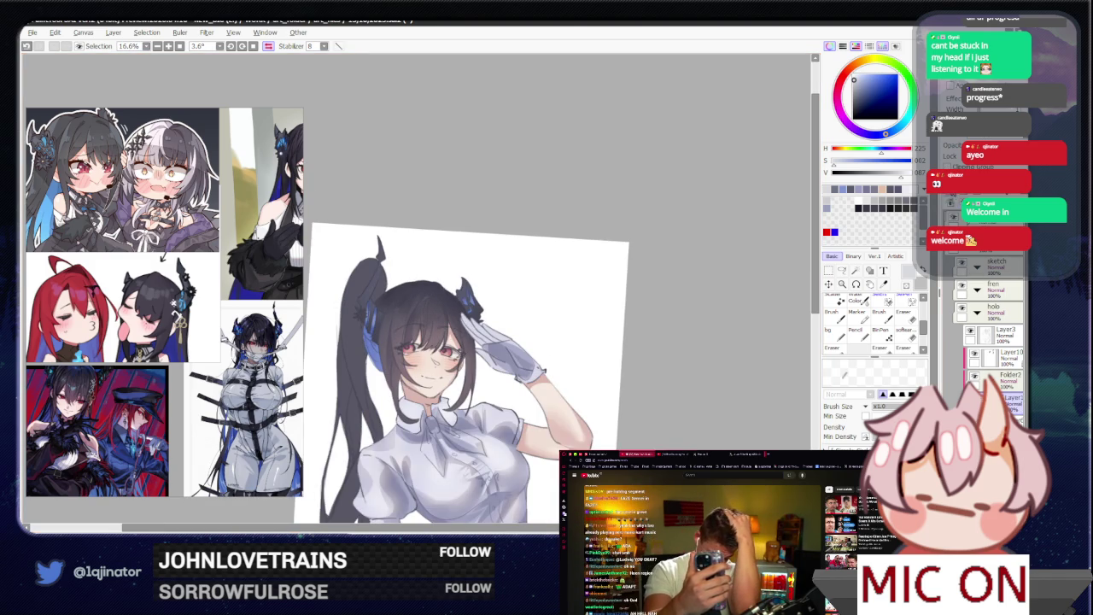
{"action": "key", "text": "ctrl+plus"}
{"action": "left_click", "coordinate": [1006, 138]}
{"action": "left_click", "coordinate": [982, 249]}
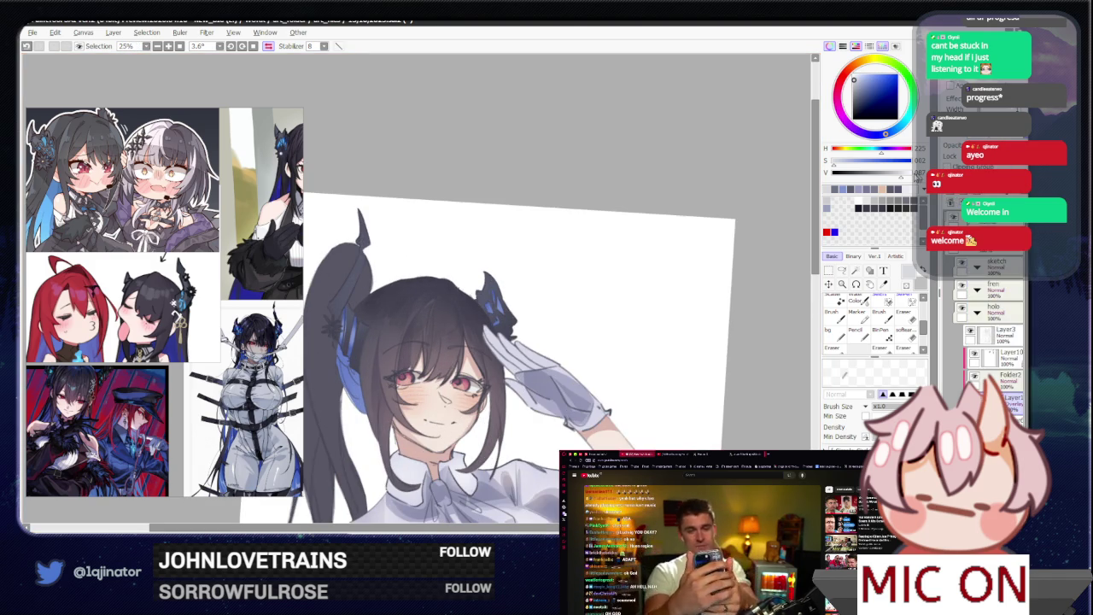
- Unmirror the canvas so the ponytail is on the right, with rotation reset to 0°
{"action": "left_click", "coordinate": [267, 46]}
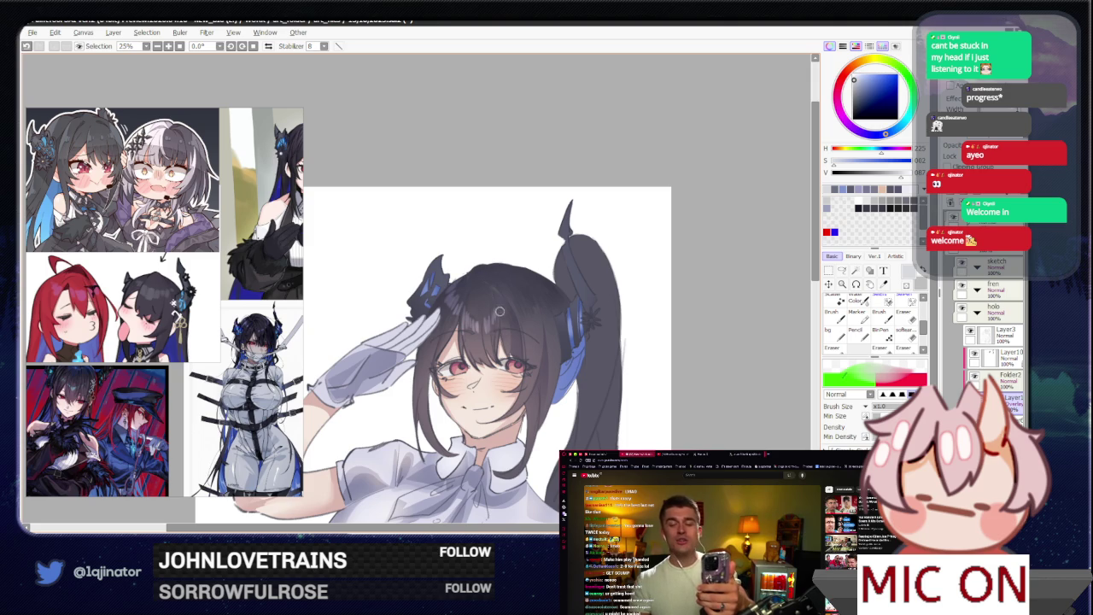
{"action": "key", "text": "alt"}
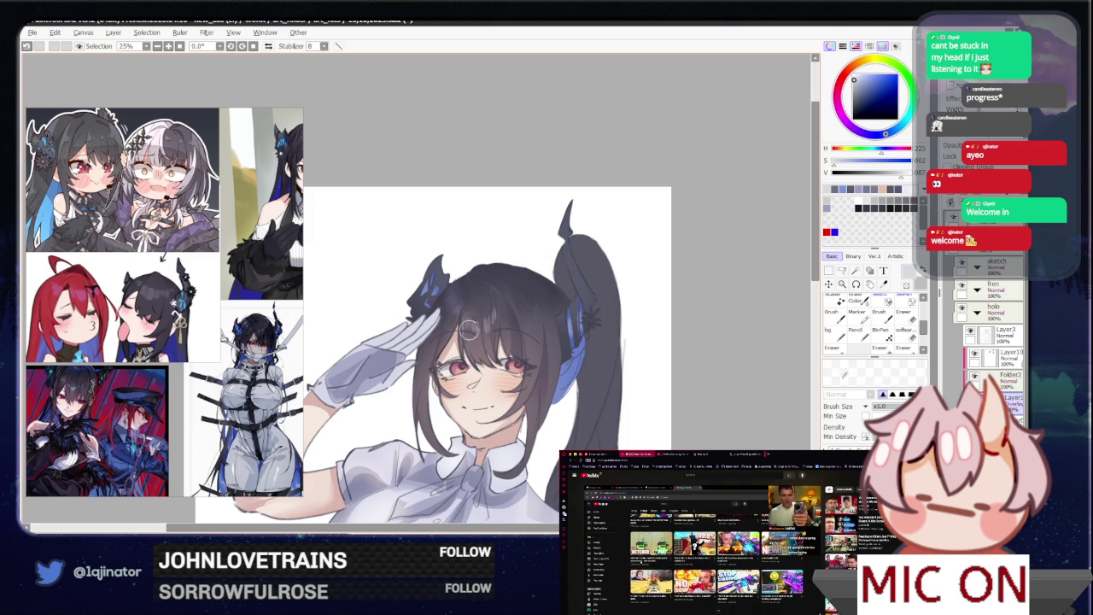
{"action": "key", "text": "alt"}
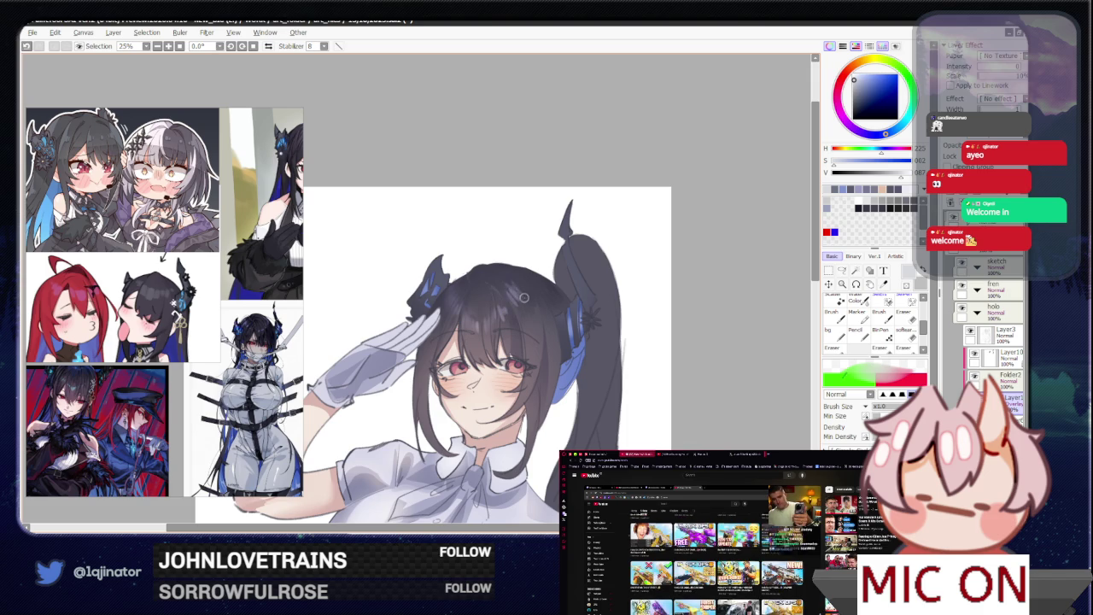
{"action": "key", "text": "alt"}
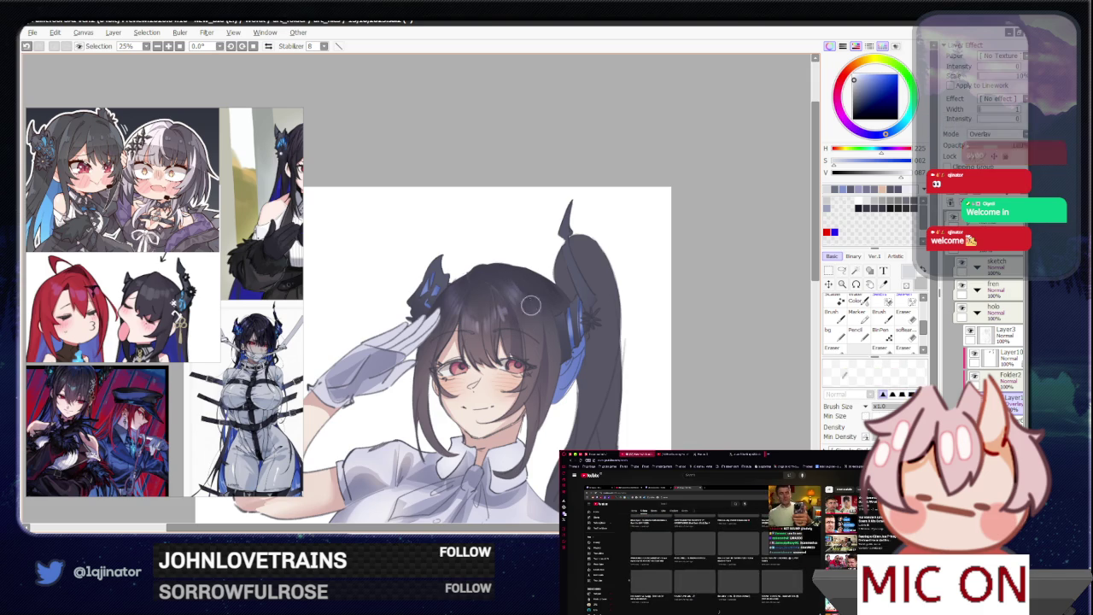
- Zoom out and mirror the view to check the drawing, then flip it back
{"action": "scroll", "coordinate": [530, 314], "scroll_direction": "down", "scroll_amount": 1}
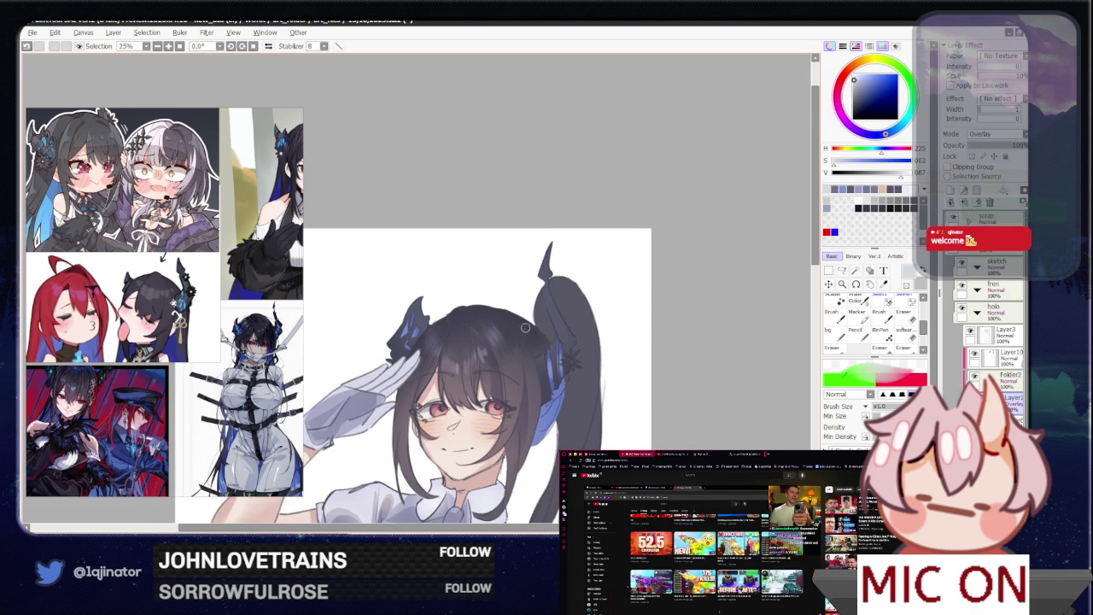
{"action": "key", "text": "h"}
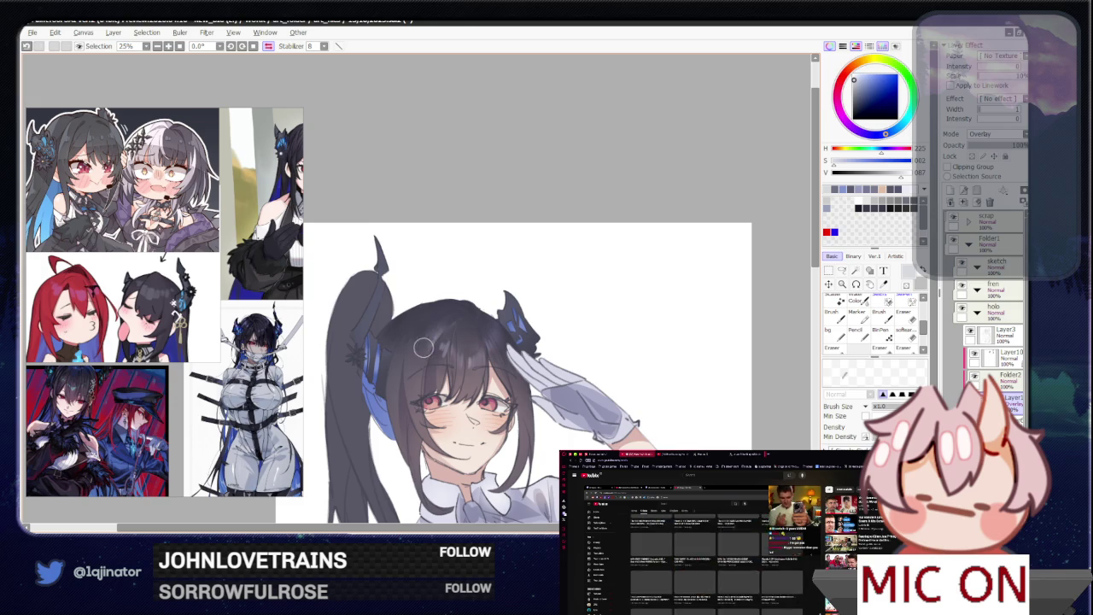
{"action": "scroll", "coordinate": [555, 316], "scroll_direction": "down", "scroll_amount": 1}
{"action": "scroll", "coordinate": [666, 307], "scroll_direction": "down", "scroll_amount": 1}
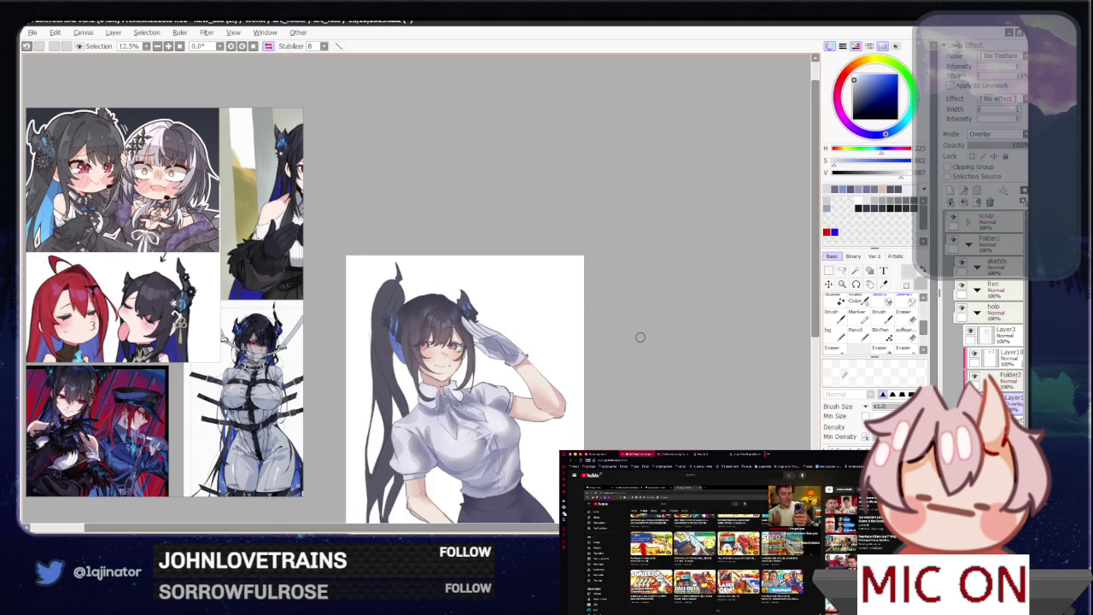
{"action": "key", "text": "h"}
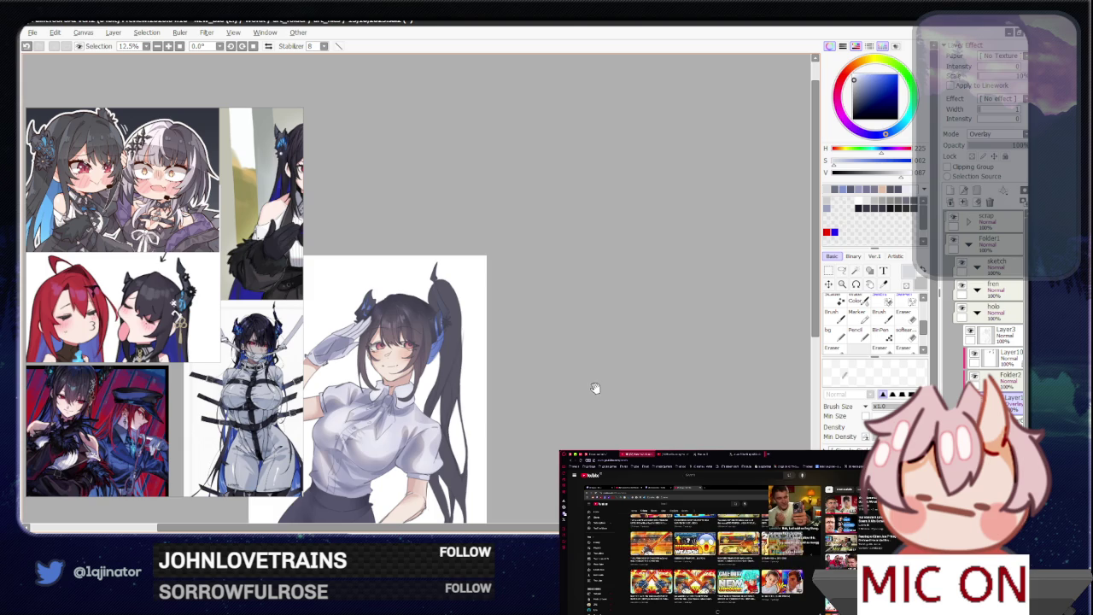
{"action": "scroll", "coordinate": [589, 376], "scroll_direction": "up", "scroll_amount": 2}
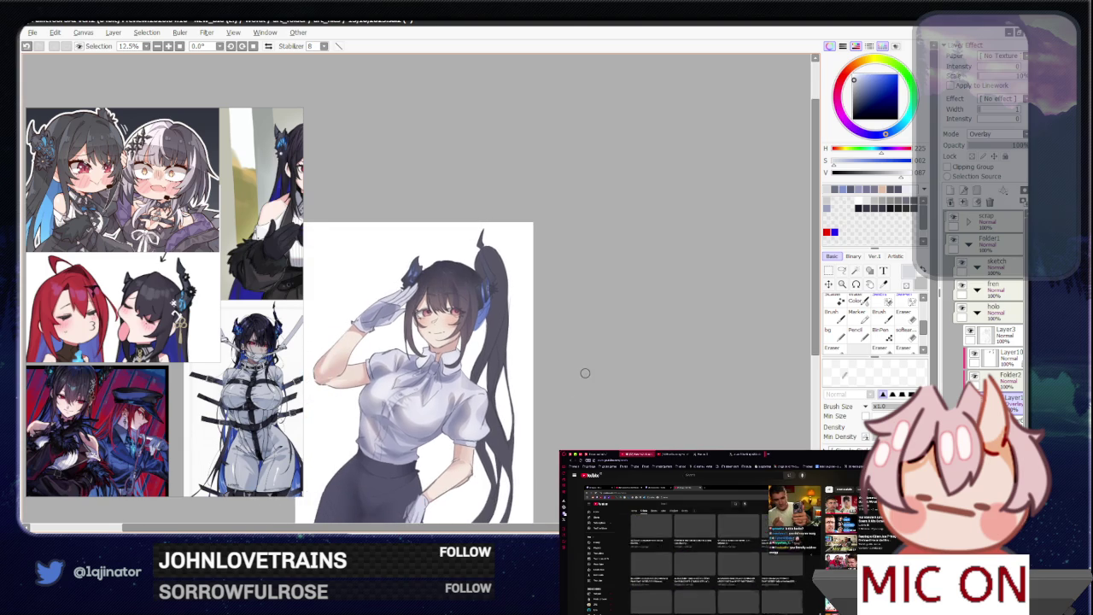
{"action": "scroll", "coordinate": [581, 384], "scroll_direction": "up", "scroll_amount": 3}
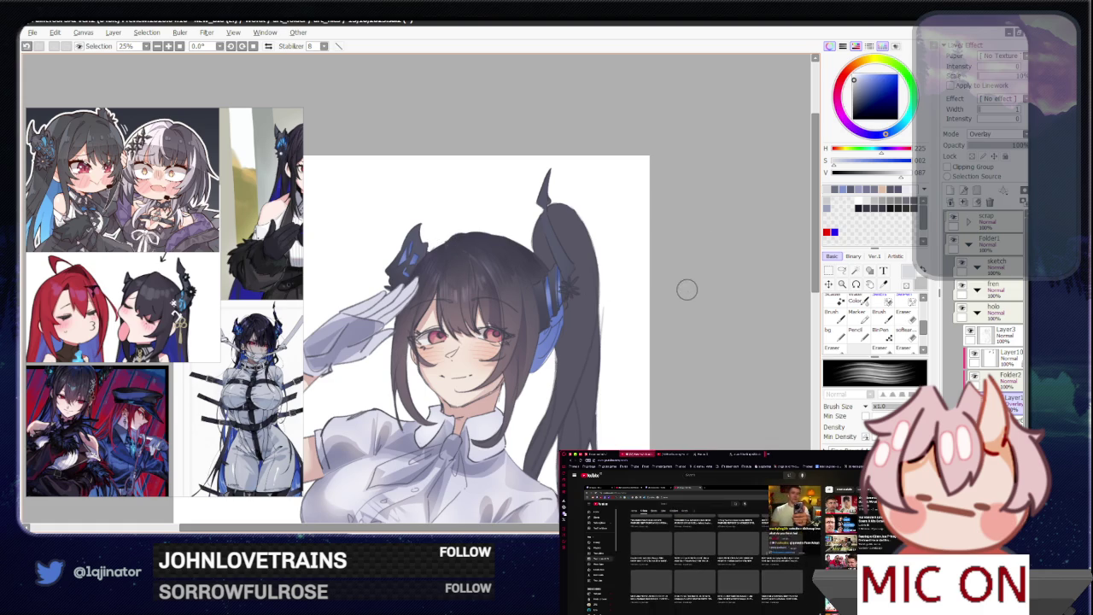
- Tilt the view slightly and set the working layer's blending to Dodge
{"action": "key", "text": "ctrl+z"}
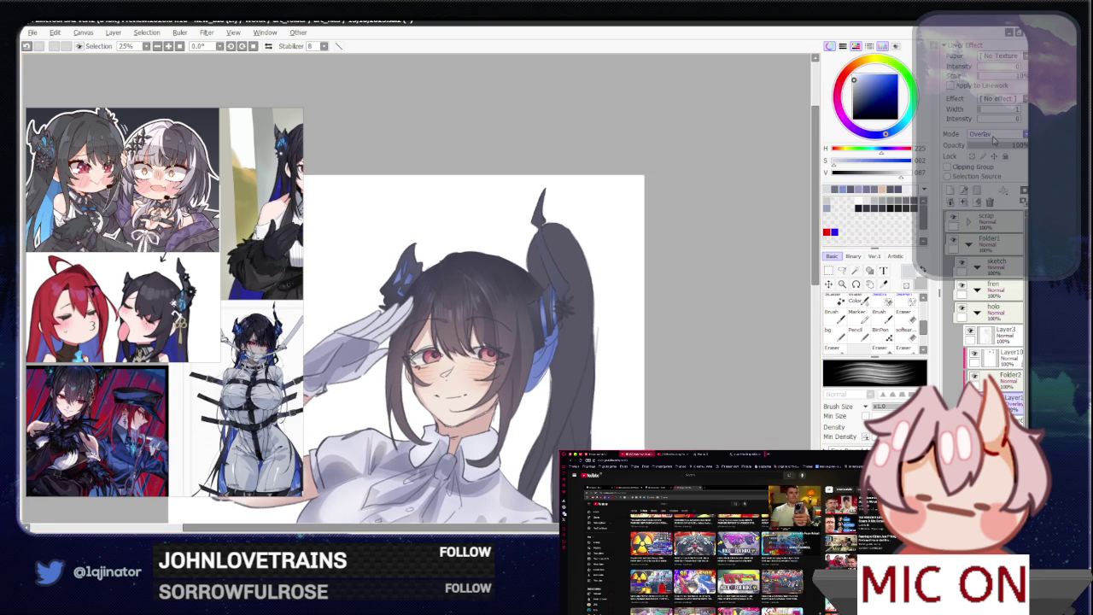
{"action": "left_click", "coordinate": [978, 134]}
{"action": "left_click", "coordinate": [995, 237]}
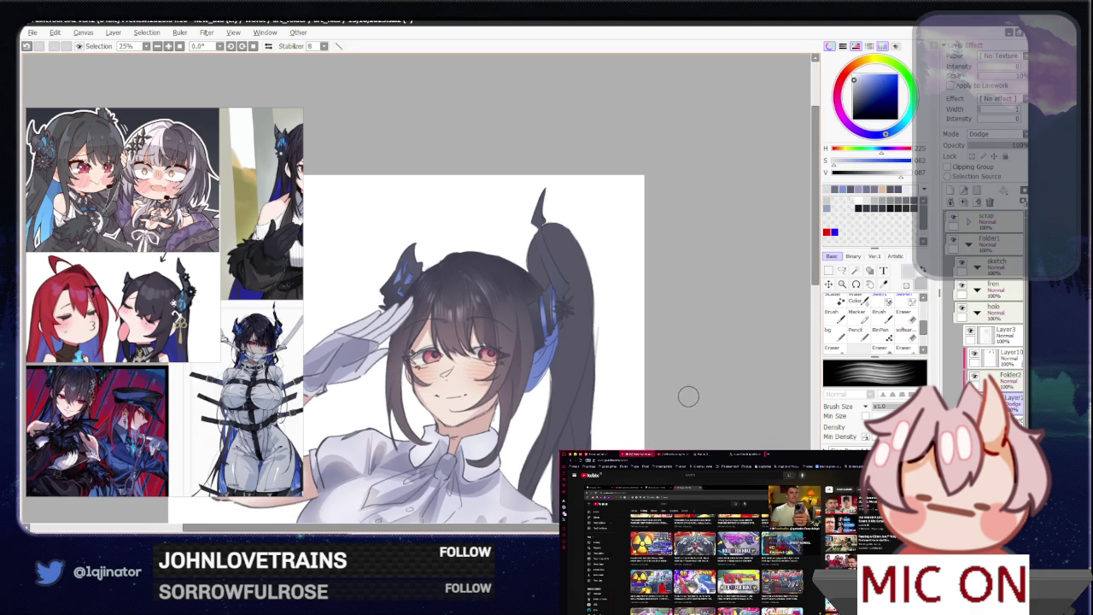
- View the torso and skirt at 16.6%, then zoom to 33.3% on the face
{"action": "left_click_drag", "start_coordinate": [689, 394], "coordinate": [675, 409]}
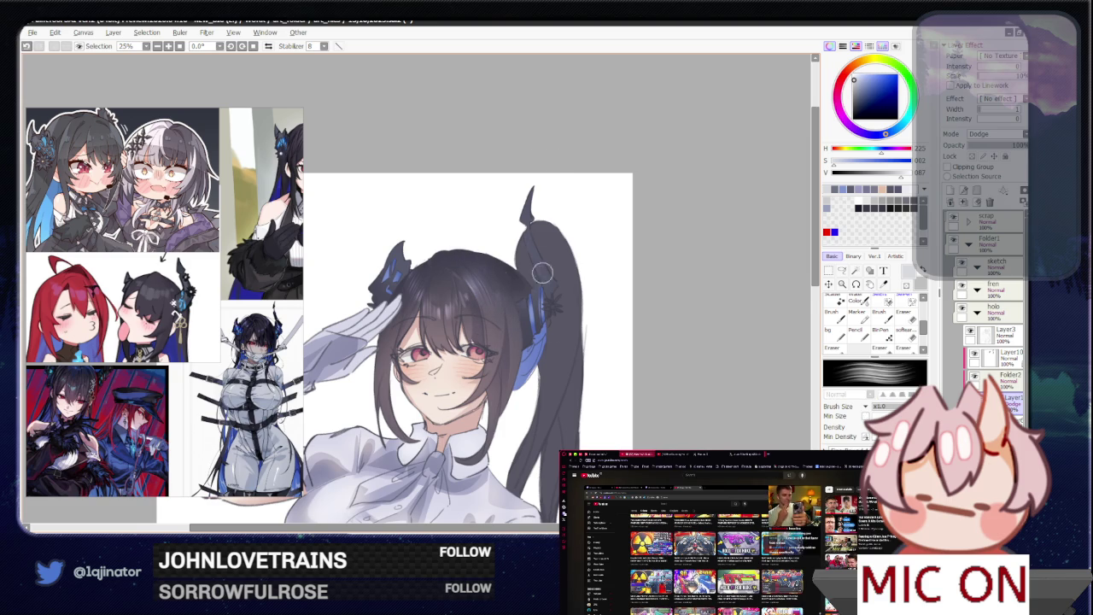
{"action": "left_click_drag", "start_coordinate": [543, 248], "coordinate": [610, 342]}
{"action": "left_click_drag", "start_coordinate": [638, 295], "coordinate": [649, 357]}
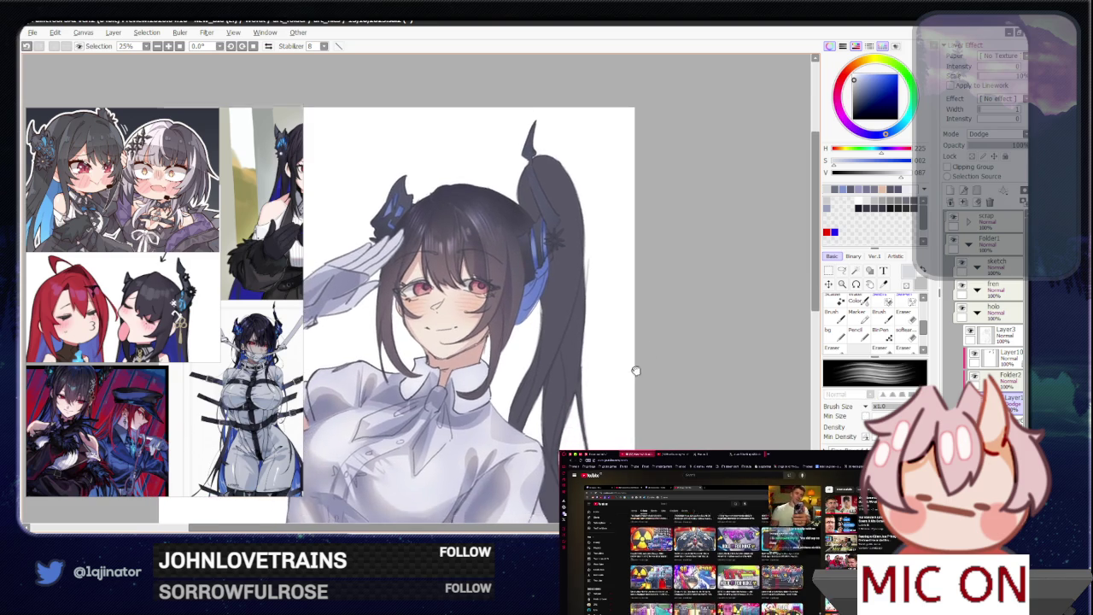
{"action": "scroll", "coordinate": [659, 361], "scroll_direction": "down", "scroll_amount": 1}
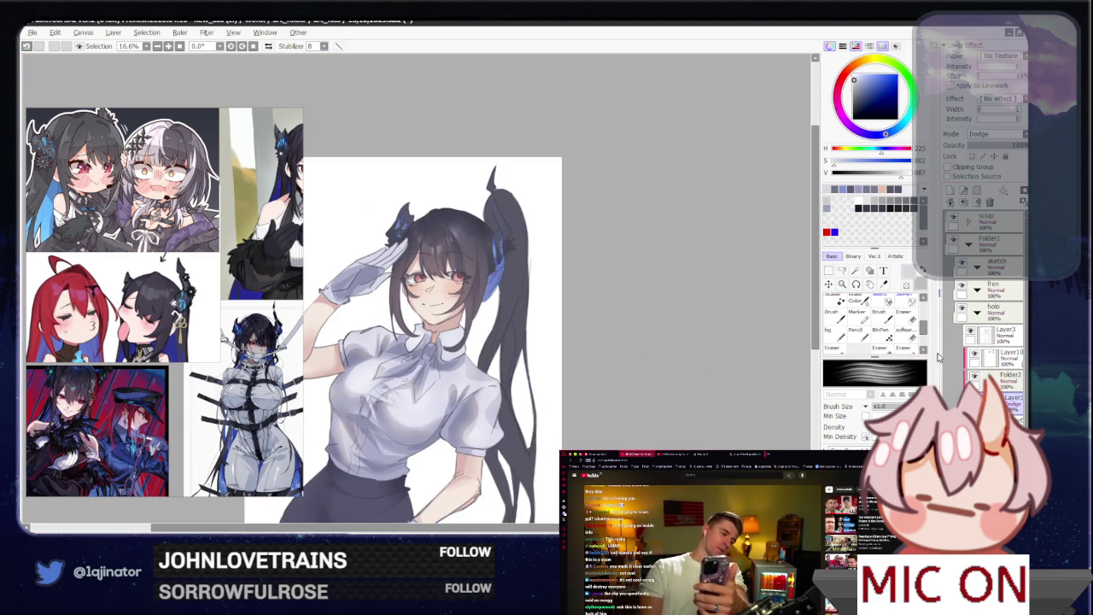
{"action": "key", "text": "ctrl+plus"}
{"action": "key", "text": "ctrl+plus"}
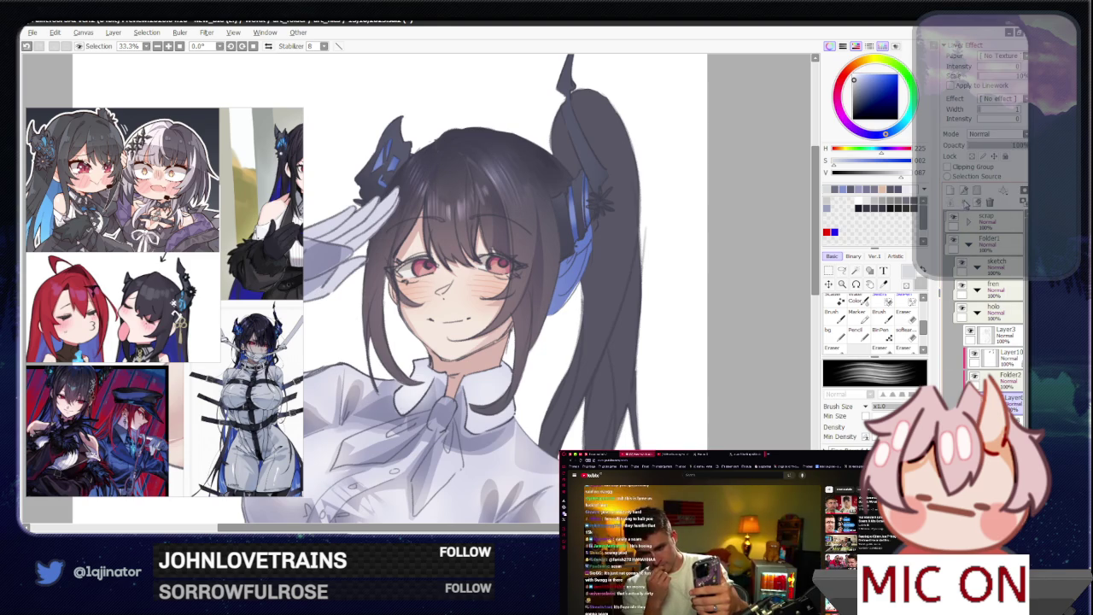
- Sample the dark hair colour, test a light stroke on the hair and undo it
{"action": "left_click_drag", "start_coordinate": [490, 244], "coordinate": [503, 364]}
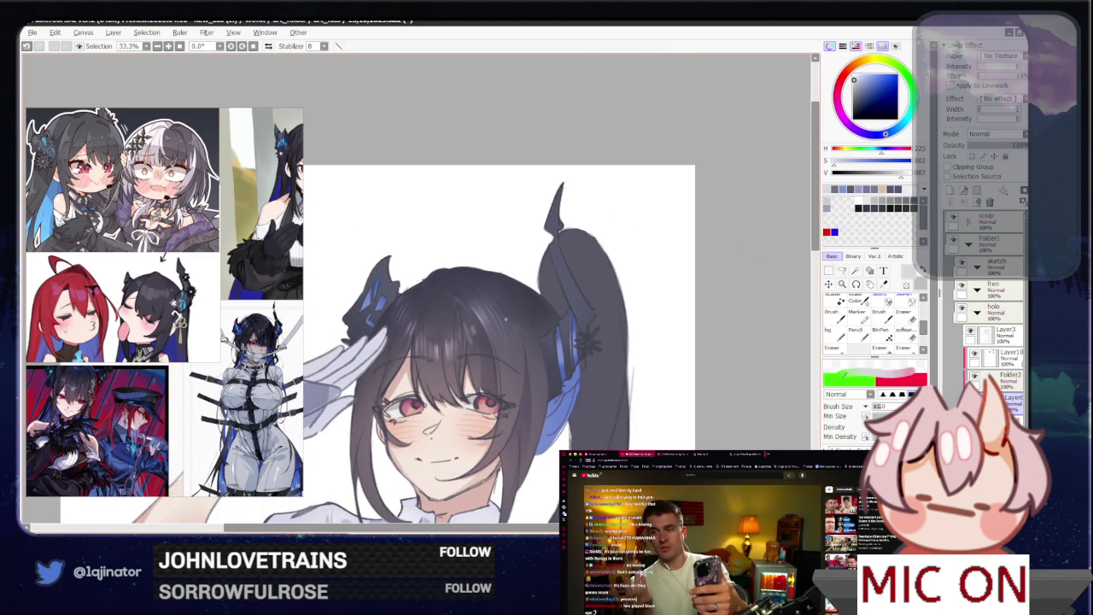
{"action": "left_click", "coordinate": [503, 364], "text": "alt"}
{"action": "scroll", "coordinate": [418, 278], "scroll_direction": "up", "scroll_amount": 1}
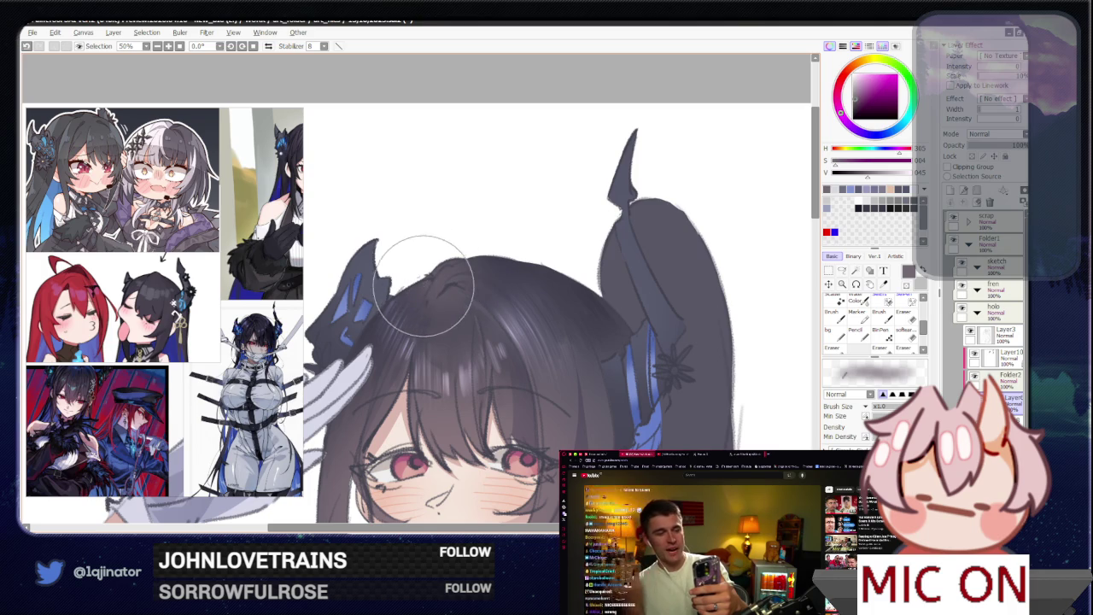
{"action": "left_click_drag", "start_coordinate": [439, 283], "coordinate": [465, 279]}
{"action": "scroll", "coordinate": [732, 273], "scroll_direction": "down", "scroll_amount": 1}
{"action": "key", "text": "ctrl+z"}
{"action": "scroll", "coordinate": [586, 257], "scroll_direction": "up", "scroll_amount": 1}
{"action": "left_click", "coordinate": [579, 298], "text": "alt"}
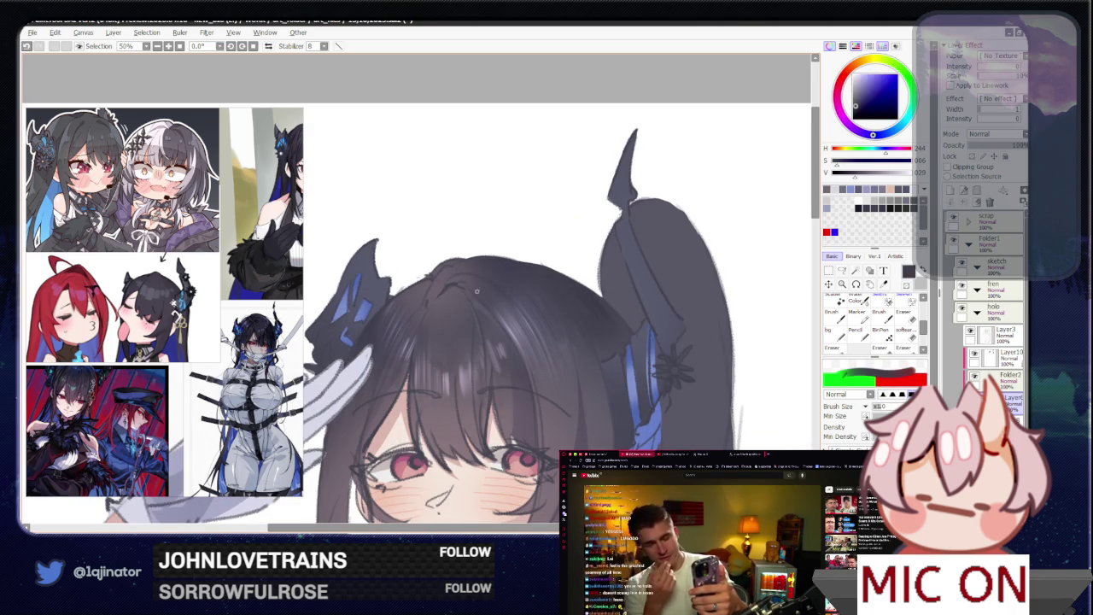
- Lasso a thin strip along the hair parting and mirror the view to check it
{"action": "left_click", "coordinate": [841, 270]}
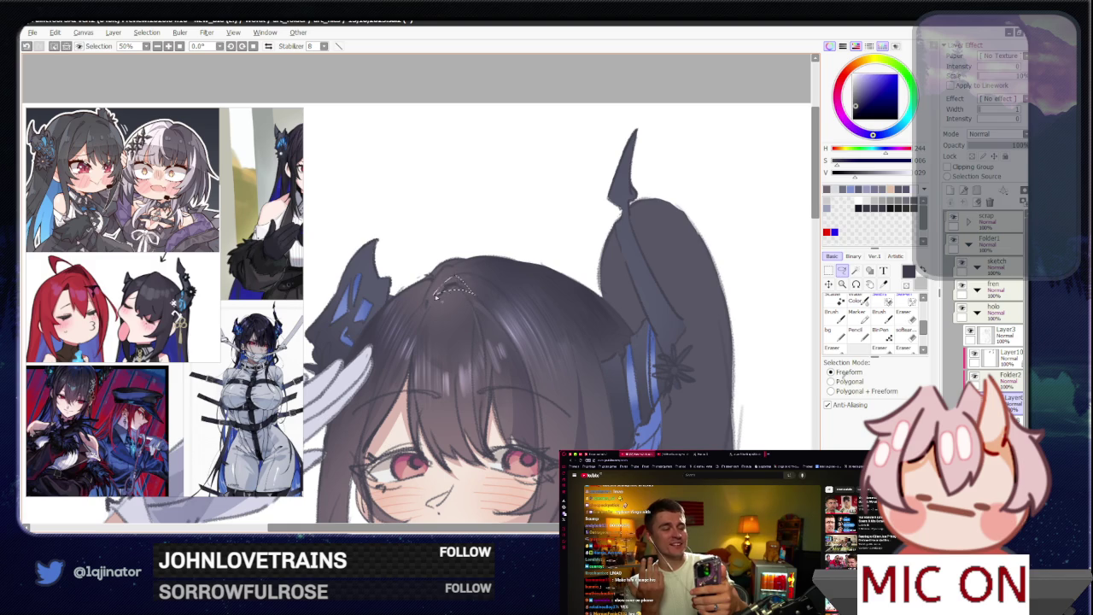
{"action": "key", "text": "b"}
{"action": "scroll", "coordinate": [452, 299], "scroll_direction": "down", "scroll_amount": 1}
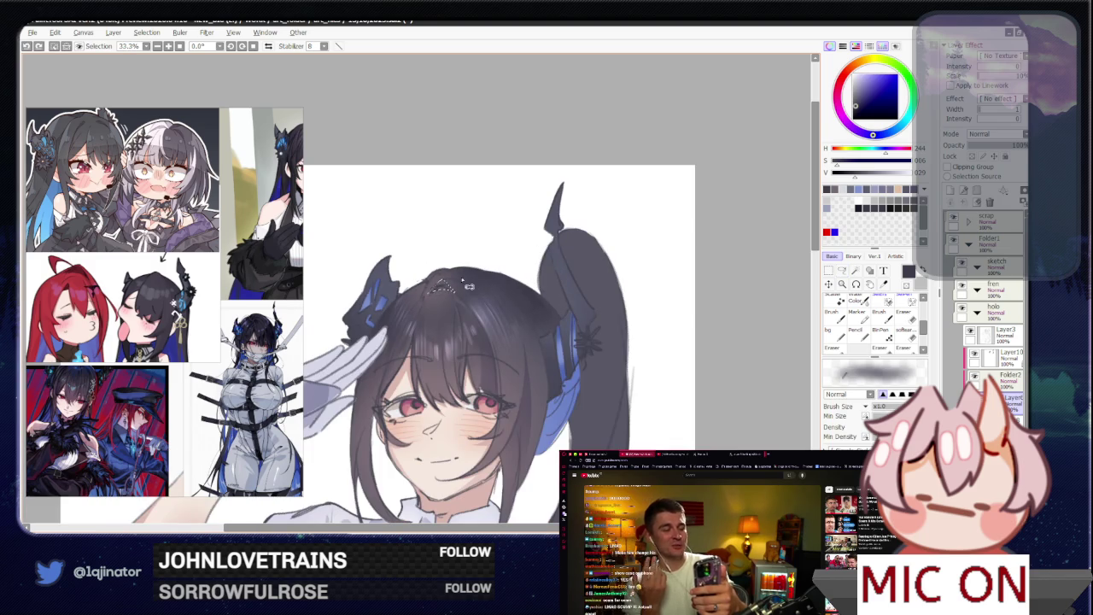
{"action": "key", "text": "l"}
{"action": "scroll", "coordinate": [610, 302], "scroll_direction": "up", "scroll_amount": 1}
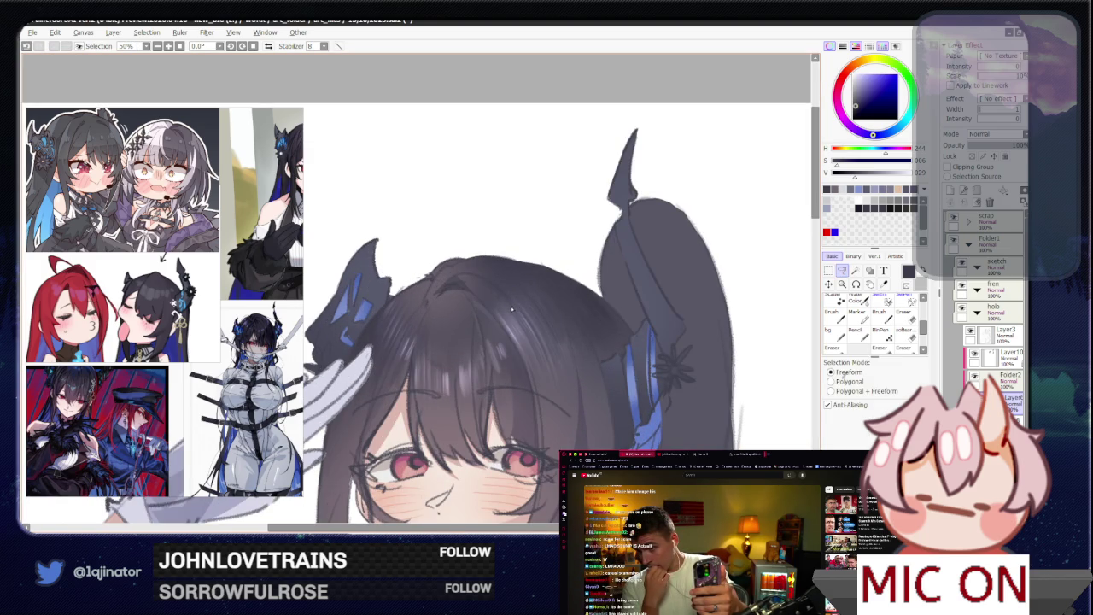
{"action": "key", "text": "h"}
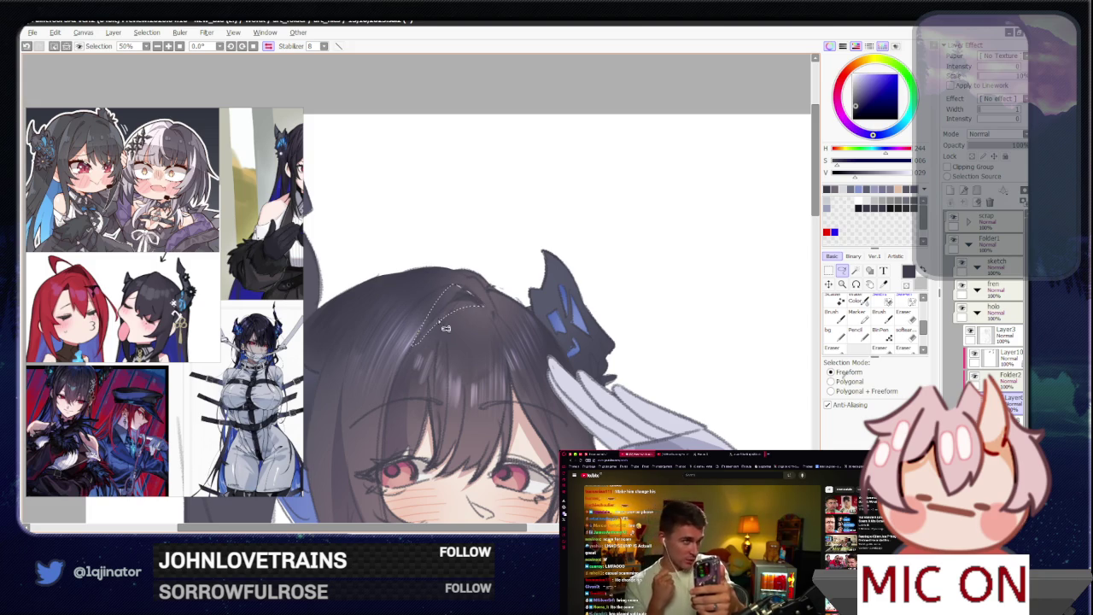
{"action": "key", "text": "b"}
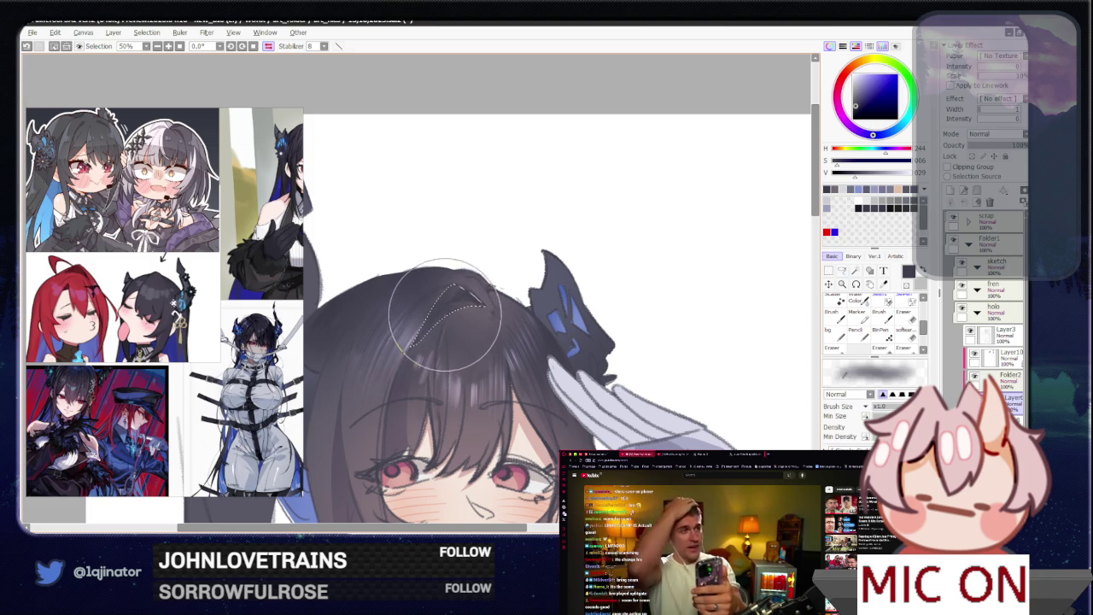
{"action": "scroll", "coordinate": [775, 273], "scroll_direction": "down", "scroll_amount": 3}
{"action": "scroll", "coordinate": [775, 273], "scroll_direction": "down", "scroll_amount": 1}
- Flip the view back to normal and tilt the canvas 2.4°
{"action": "key", "text": "l"}
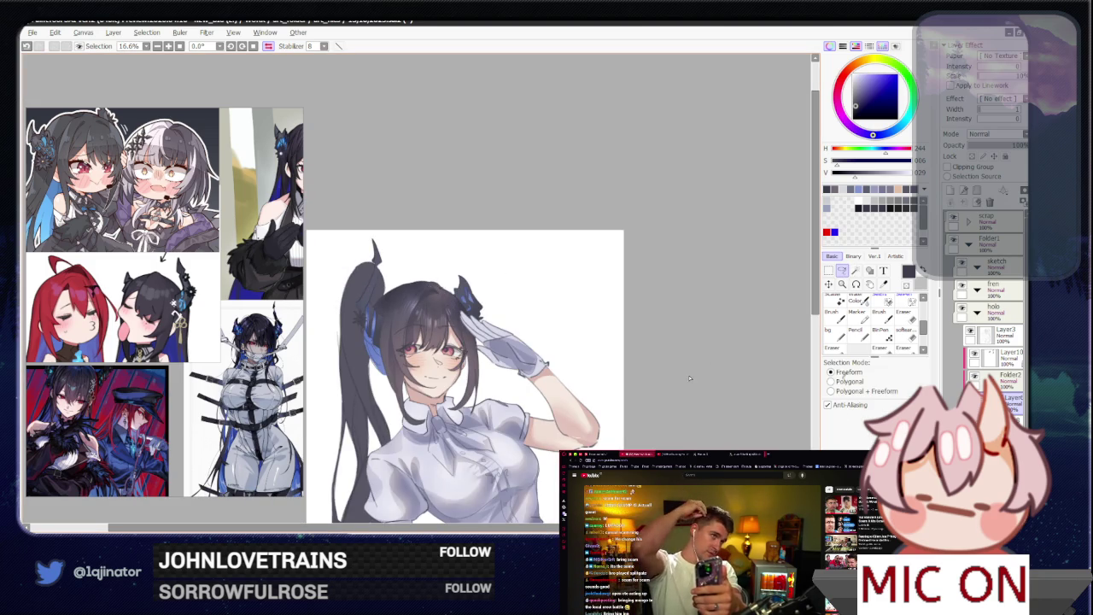
{"action": "key", "text": "h"}
{"action": "mouse_move", "coordinate": [677, 375]}
{"action": "left_mouse_down"}
{"action": "mouse_move", "coordinate": [613, 388]}
{"action": "mouse_move", "coordinate": [504, 347]}
{"action": "left_mouse_up"}
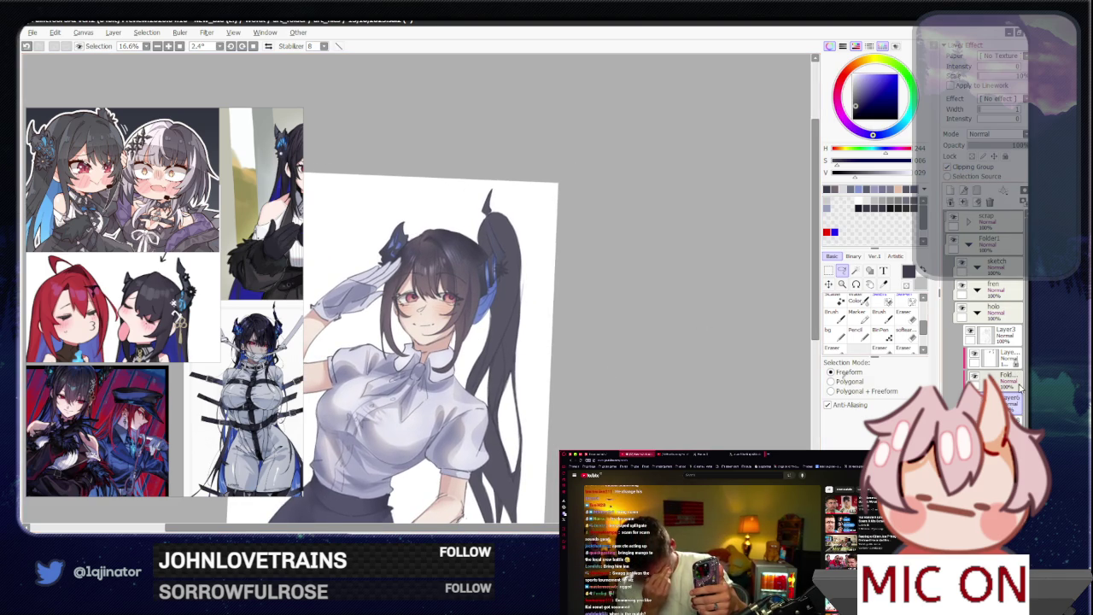
{"action": "scroll", "coordinate": [713, 306], "scroll_direction": "down", "scroll_amount": 1}
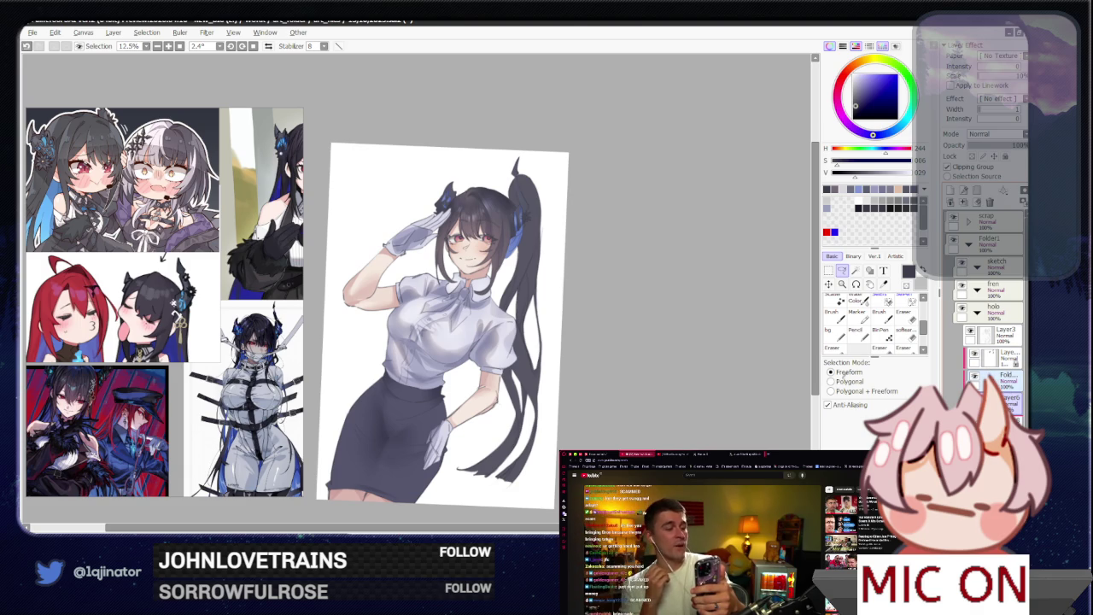
- Move Layer6 above the folder and set its blend mode to Overlay
{"action": "left_click_drag", "start_coordinate": [990, 398], "coordinate": [991, 376]}
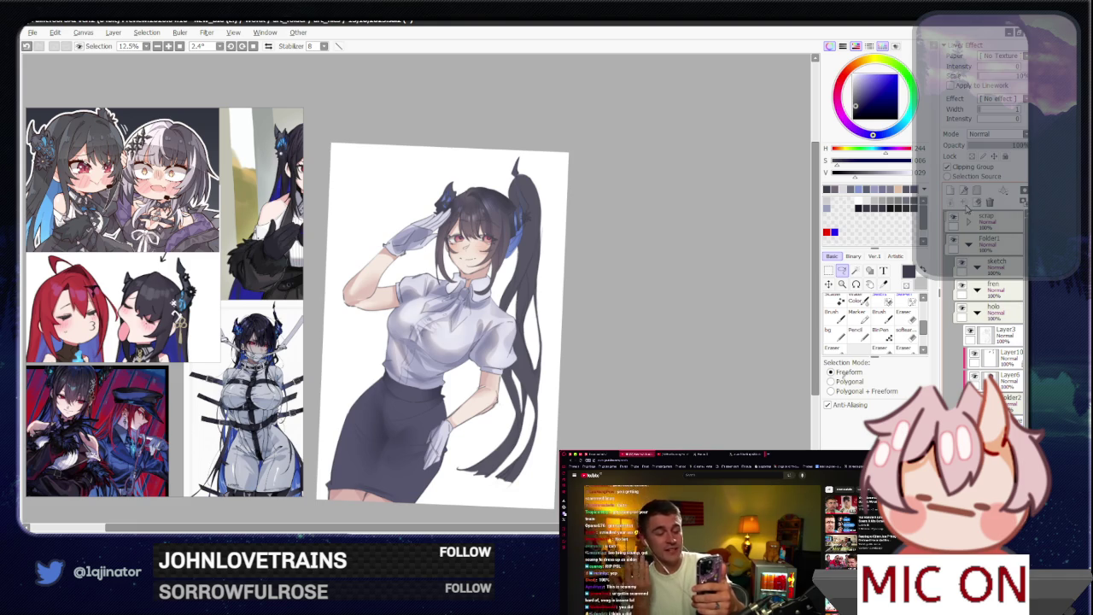
{"action": "left_click", "coordinate": [993, 134]}
{"action": "left_click", "coordinate": [984, 179]}
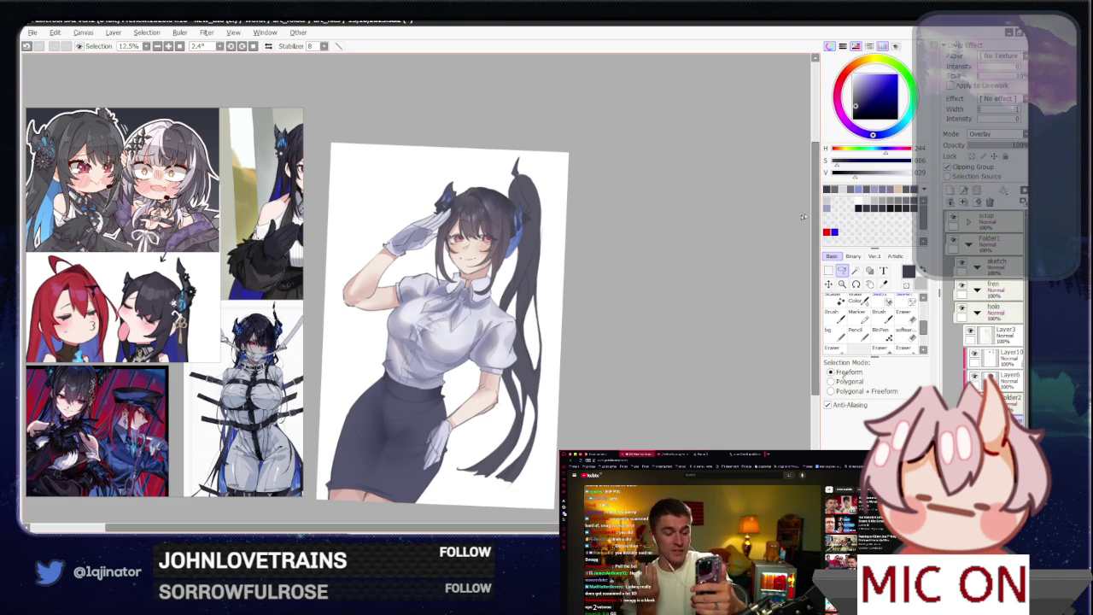
- Pick a pale light orange, enlarge the brush, and airbrush a soft tint across the skirt
{"action": "left_click", "coordinate": [857, 67]}
{"action": "left_click", "coordinate": [859, 79]}
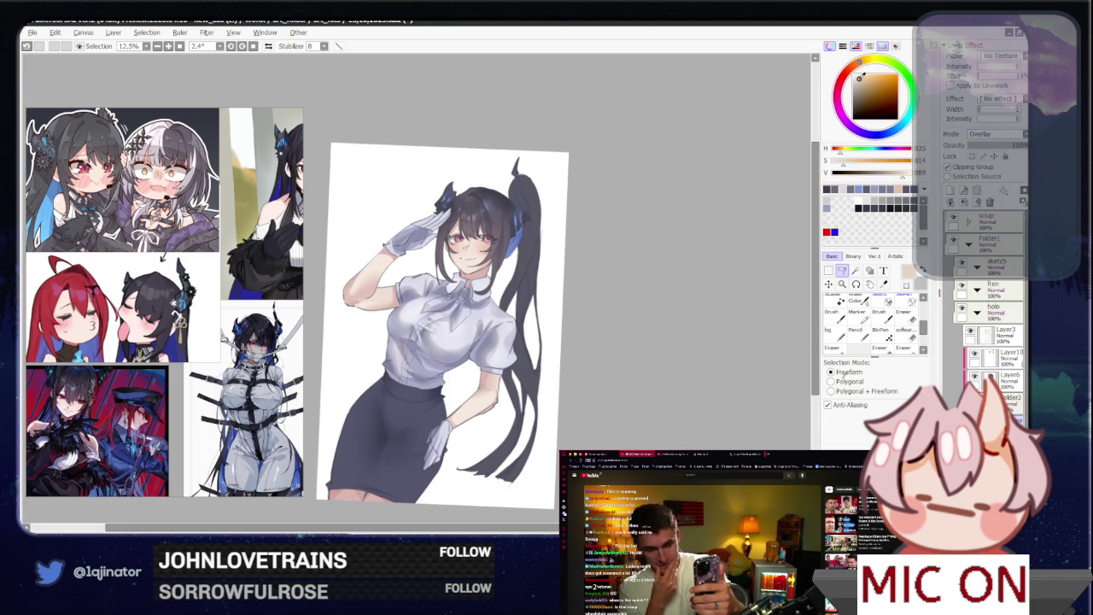
{"action": "key", "text": "b"}
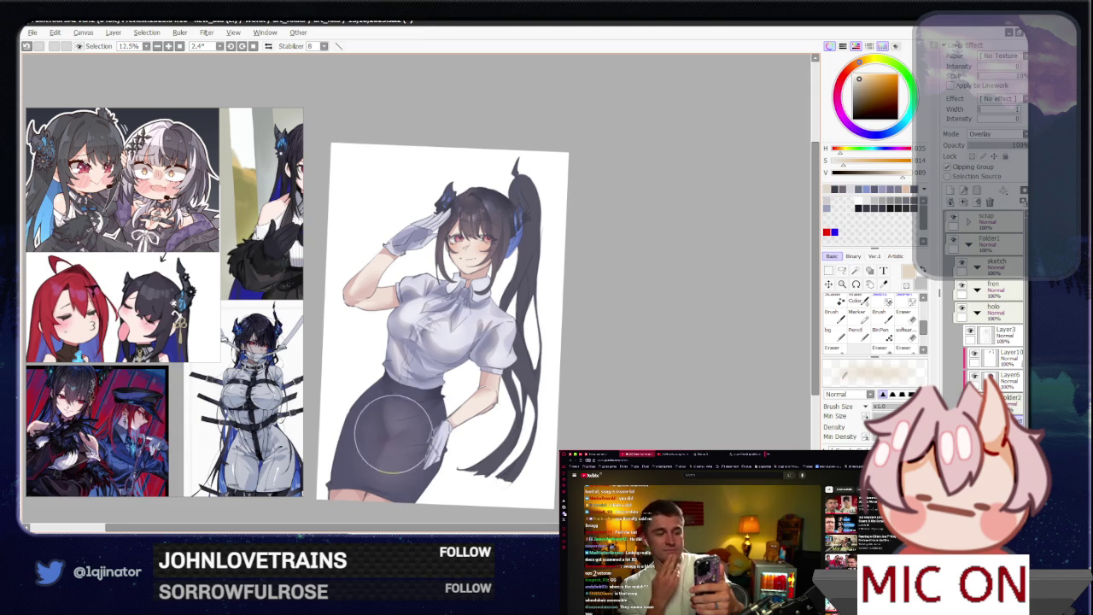
{"action": "left_click_drag", "start_coordinate": [408, 410], "coordinate": [421, 361]}
{"action": "mouse_move", "coordinate": [442, 403]}
{"action": "left_mouse_down"}
{"action": "mouse_move", "coordinate": [438, 443]}
{"action": "mouse_move", "coordinate": [431, 432]}
{"action": "left_mouse_up"}
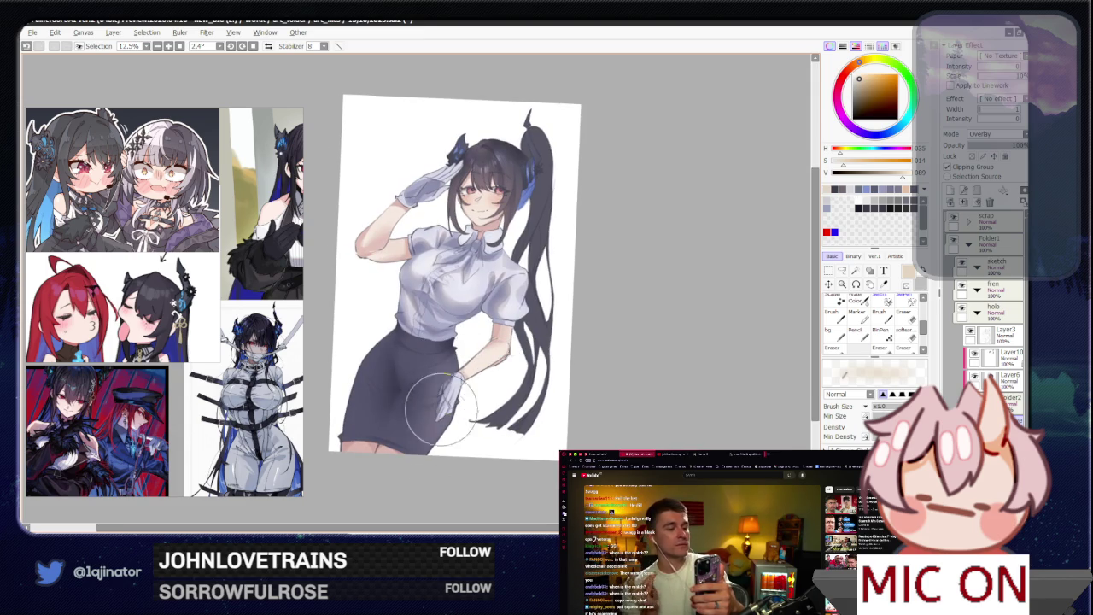
{"action": "left_click_drag", "start_coordinate": [369, 415], "coordinate": [381, 376]}
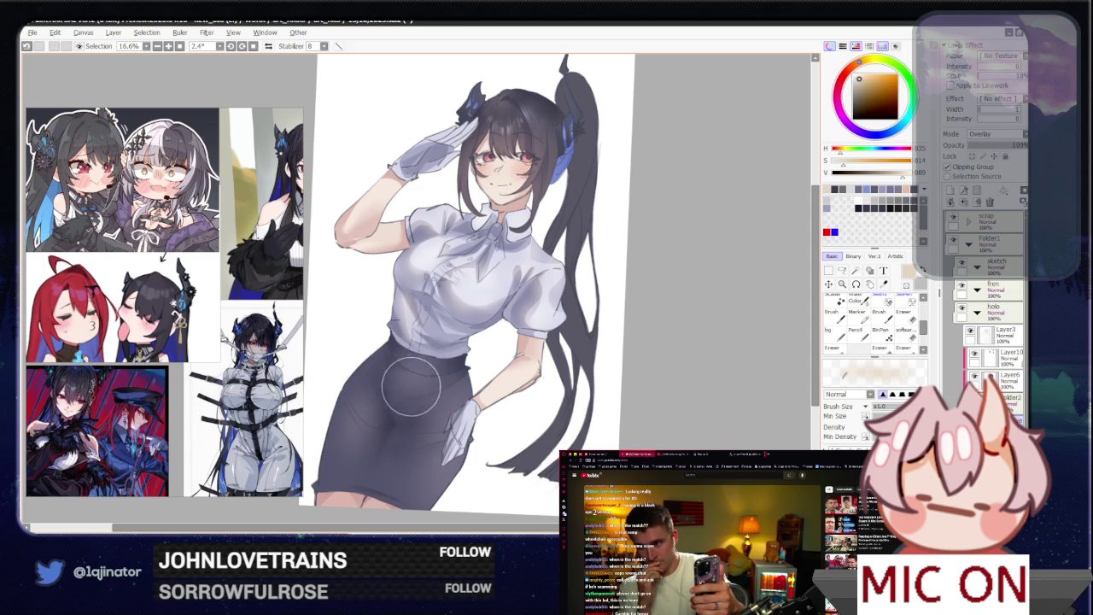
{"action": "left_click_drag", "start_coordinate": [463, 376], "coordinate": [458, 349]}
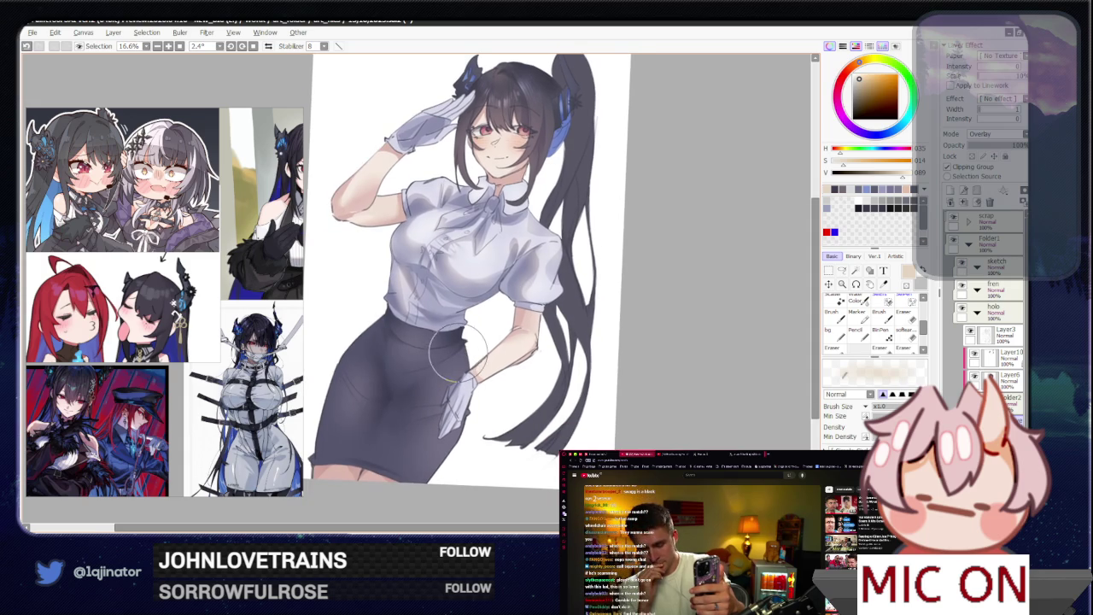
{"action": "key", "text": "End"}
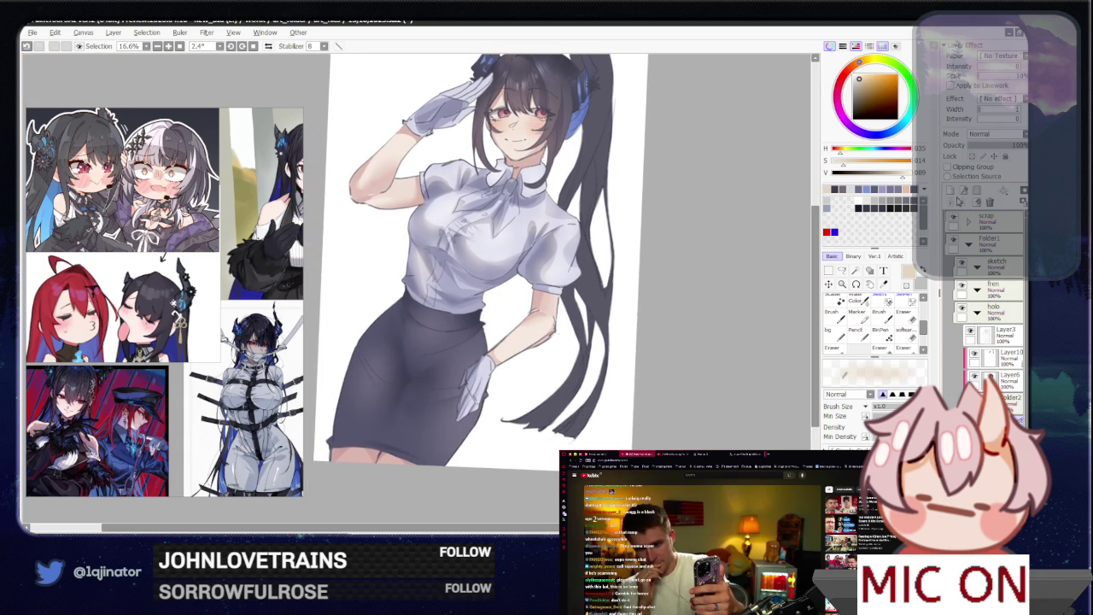
- Set the layer blending to Multiply and pick a dark blue shadow colour
{"action": "left_click", "coordinate": [995, 135]}
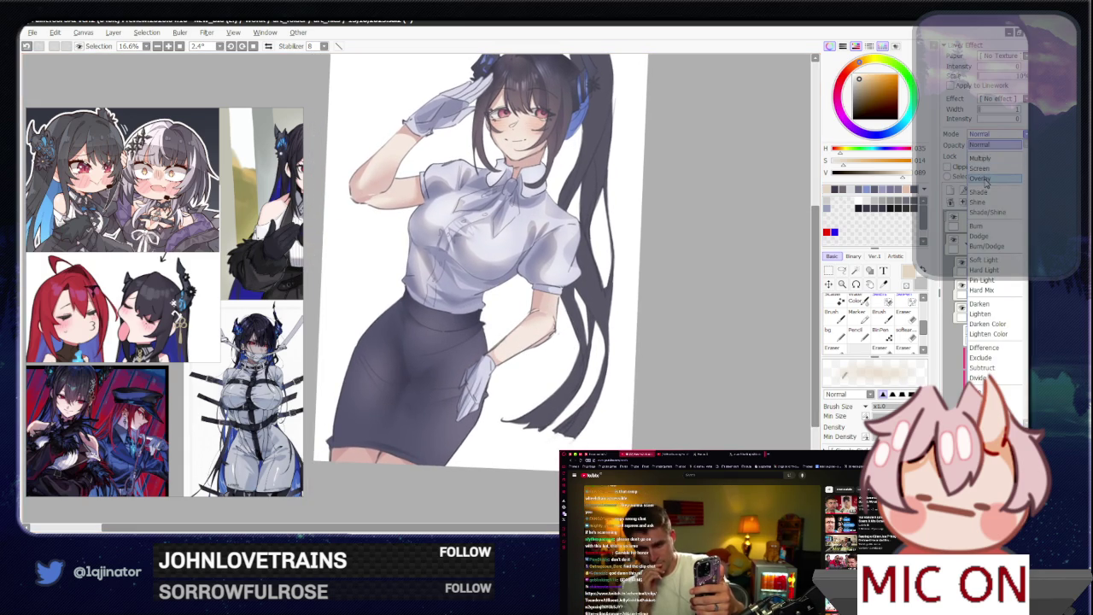
{"action": "left_click", "coordinate": [987, 179]}
{"action": "left_click", "coordinate": [995, 134]}
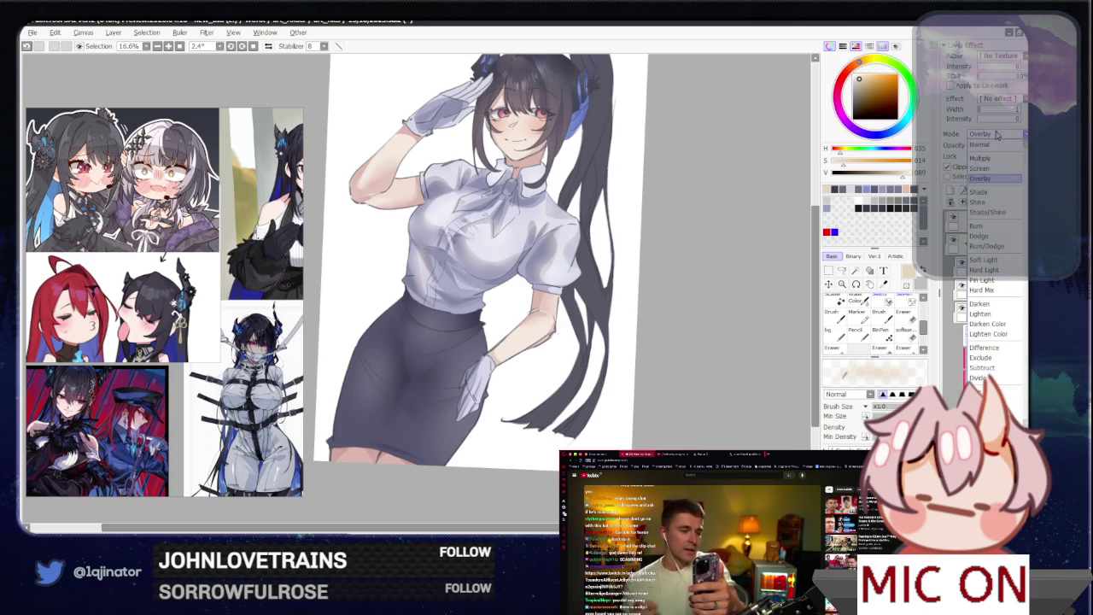
{"action": "left_click", "coordinate": [991, 145]}
{"action": "left_click", "coordinate": [877, 133]}
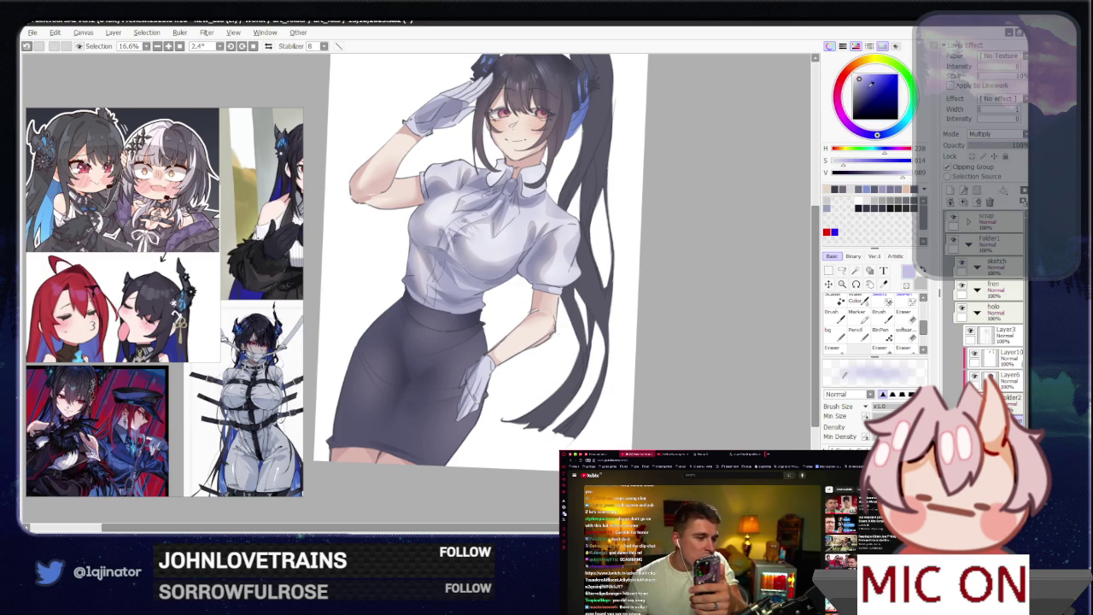
{"action": "left_click", "coordinate": [859, 82]}
- Lasso the skirt's front panel, shade inside it, and deselect
{"action": "left_click", "coordinate": [841, 273]}
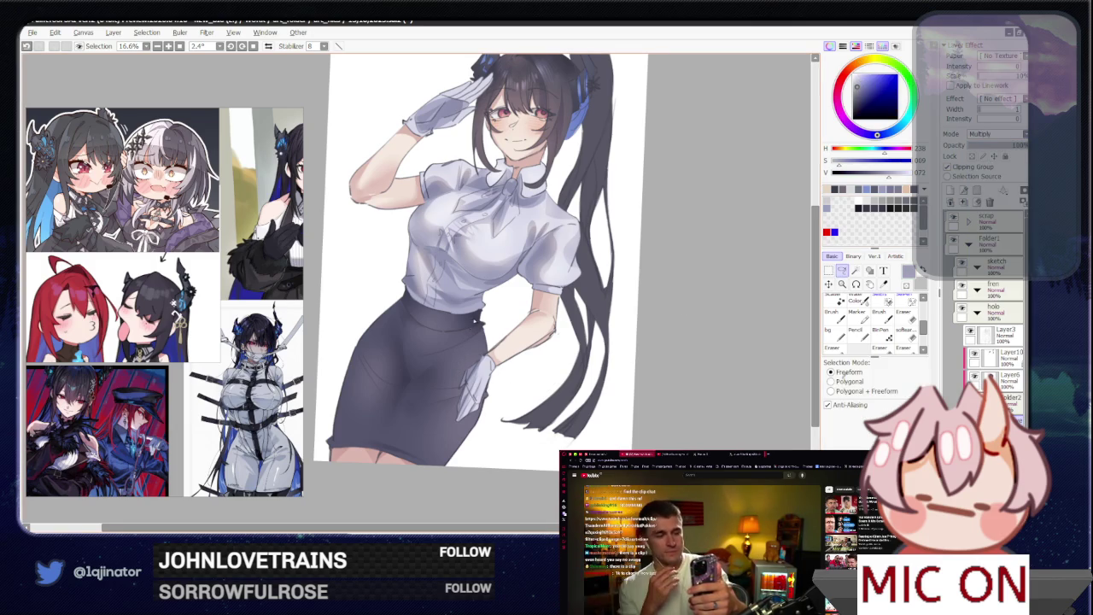
{"action": "left_click_drag", "start_coordinate": [457, 371], "coordinate": [482, 349]}
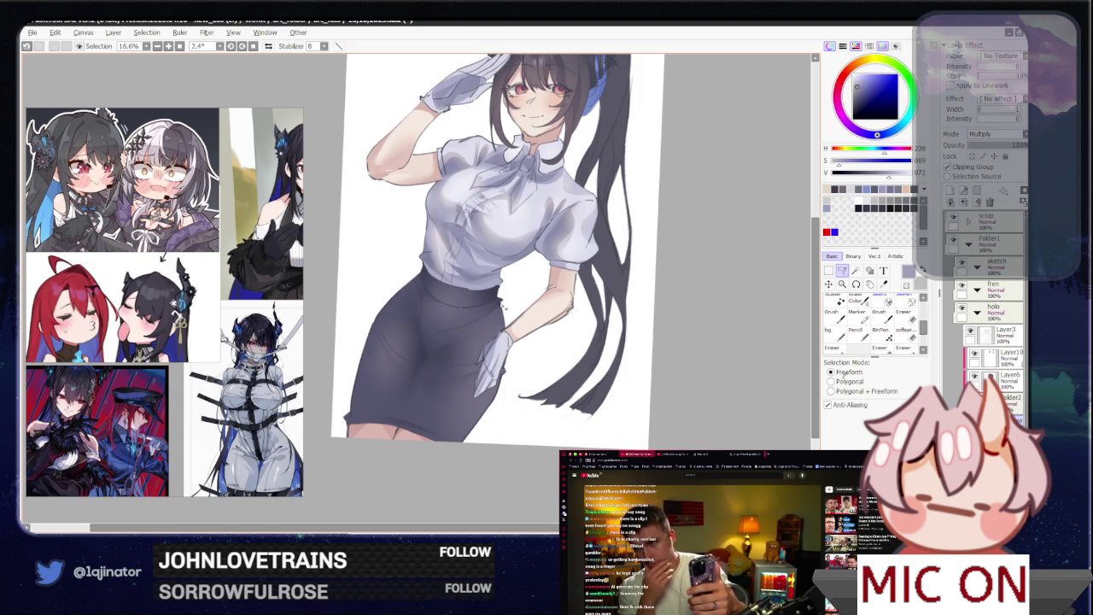
{"action": "left_click_drag", "start_coordinate": [506, 334], "coordinate": [437, 353]}
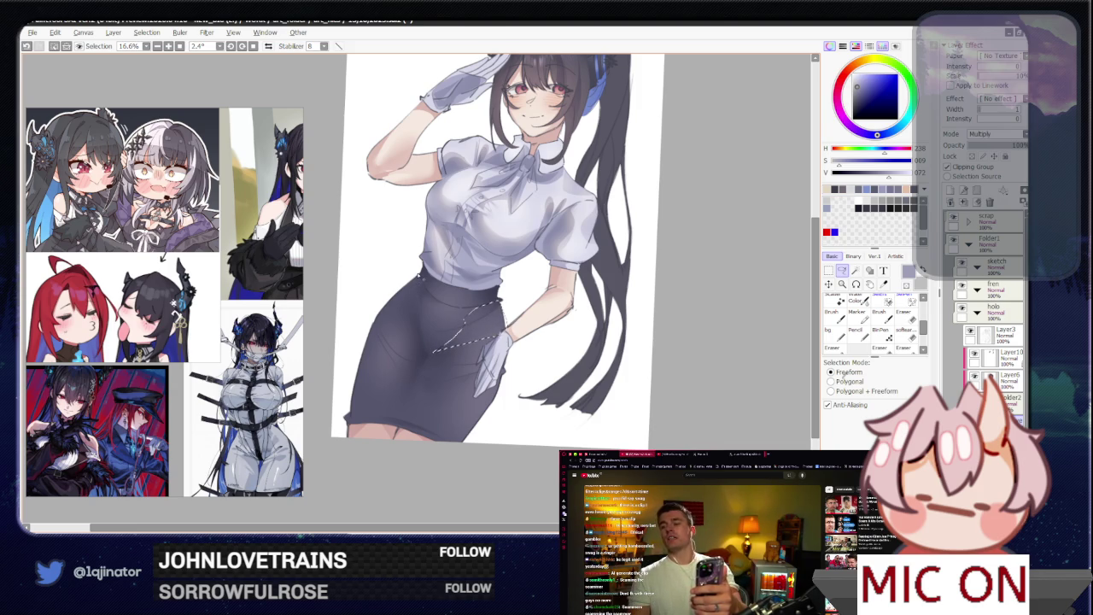
{"action": "left_click_drag", "start_coordinate": [429, 357], "coordinate": [421, 275]}
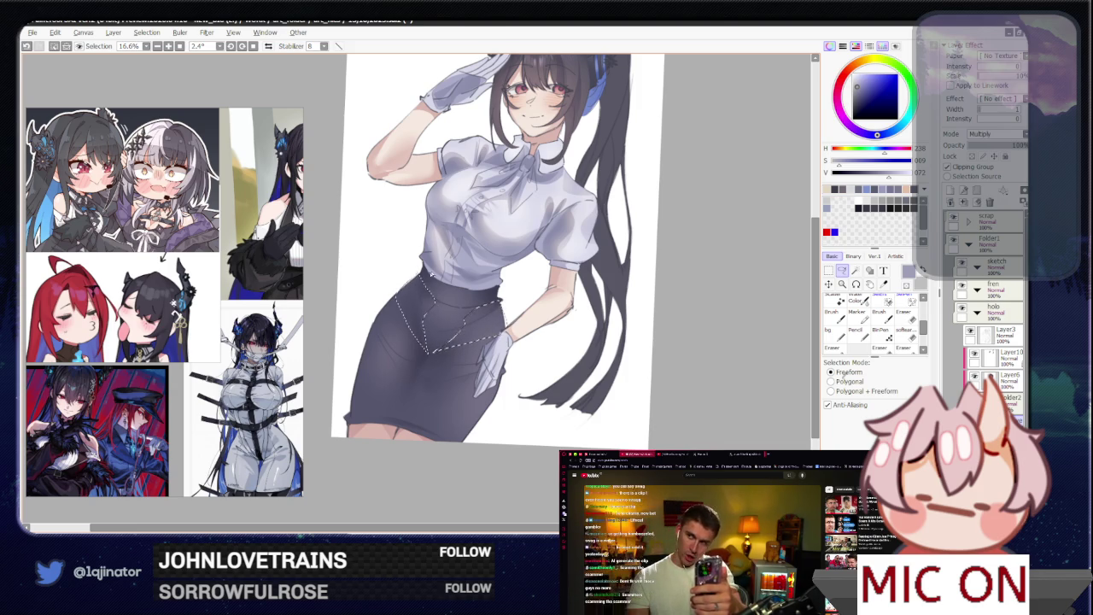
{"action": "key", "text": "b"}
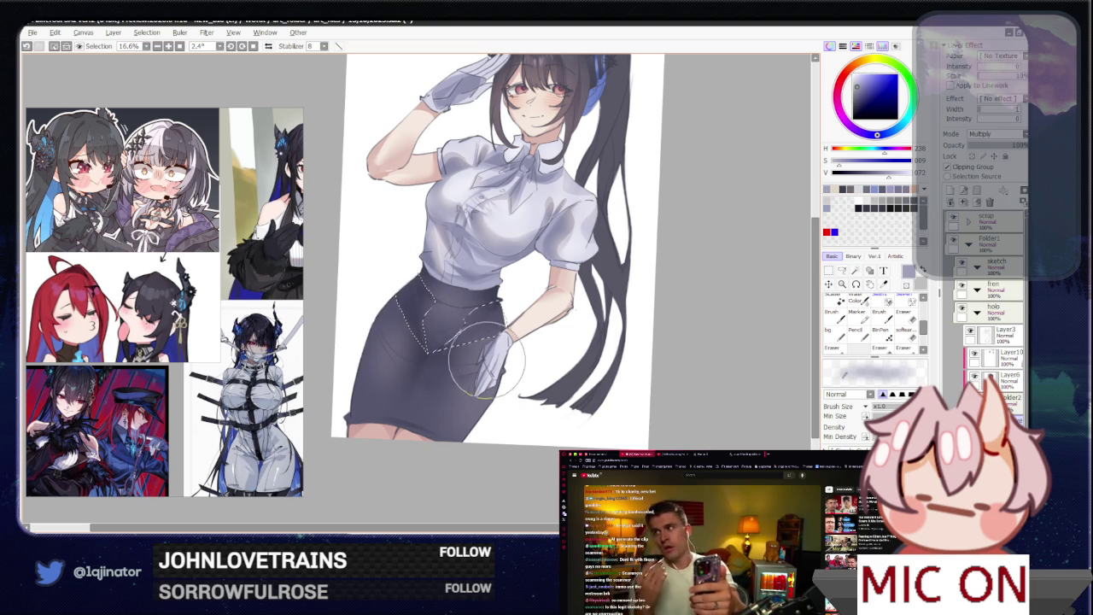
{"action": "key", "text": "ctrl+d"}
- Lasso the skirt's left portion, paint a shadow inside it, and deselect
{"action": "key", "text": "a"}
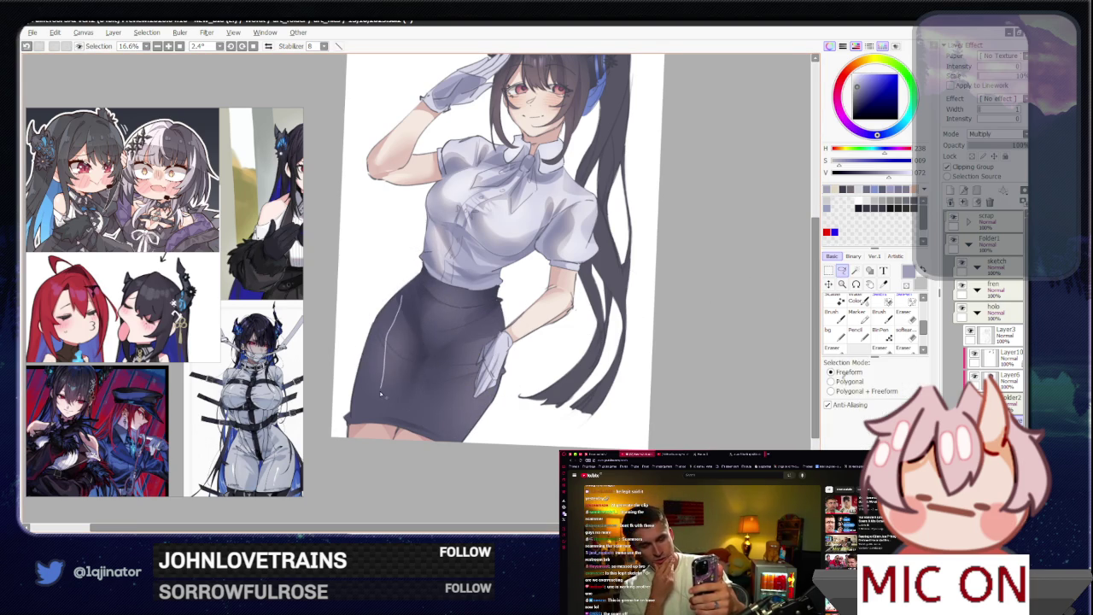
{"action": "left_click_drag", "start_coordinate": [381, 389], "coordinate": [394, 431]}
{"action": "left_click_drag", "start_coordinate": [428, 359], "coordinate": [429, 461]}
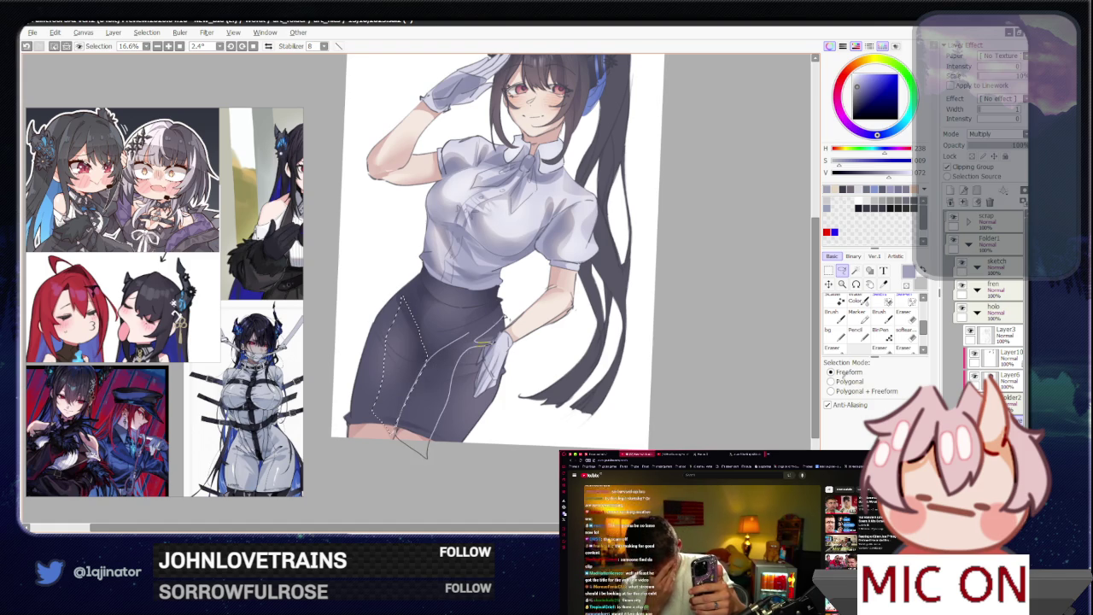
{"action": "key", "text": "b"}
{"action": "mouse_move", "coordinate": [453, 379]}
{"action": "left_mouse_down"}
{"action": "mouse_move", "coordinate": [495, 307]}
{"action": "mouse_move", "coordinate": [431, 355]}
{"action": "left_mouse_up"}
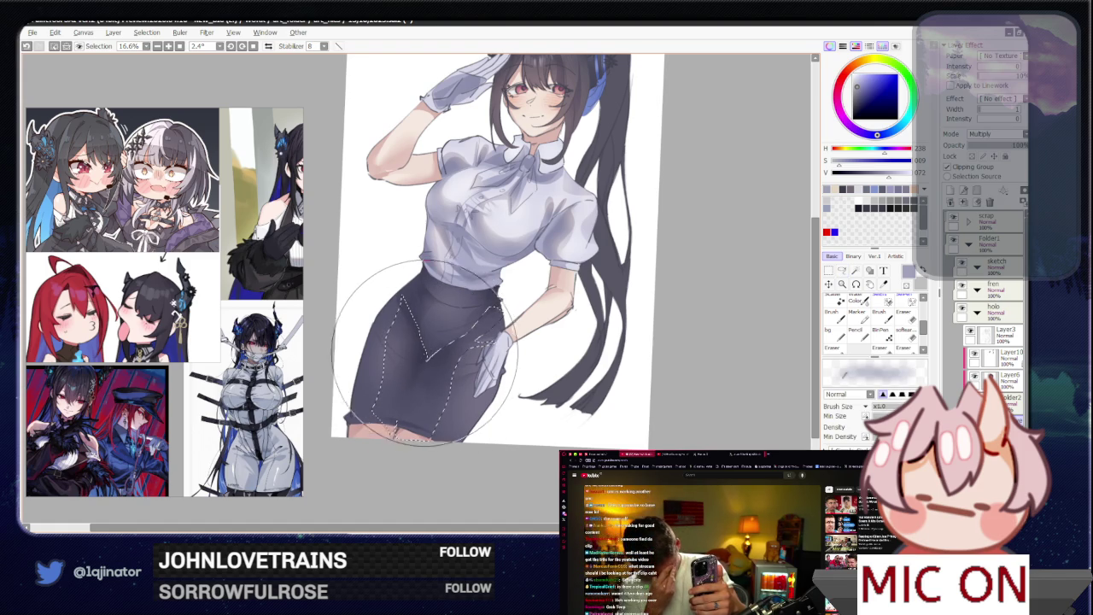
{"action": "key", "text": "ctrl+d"}
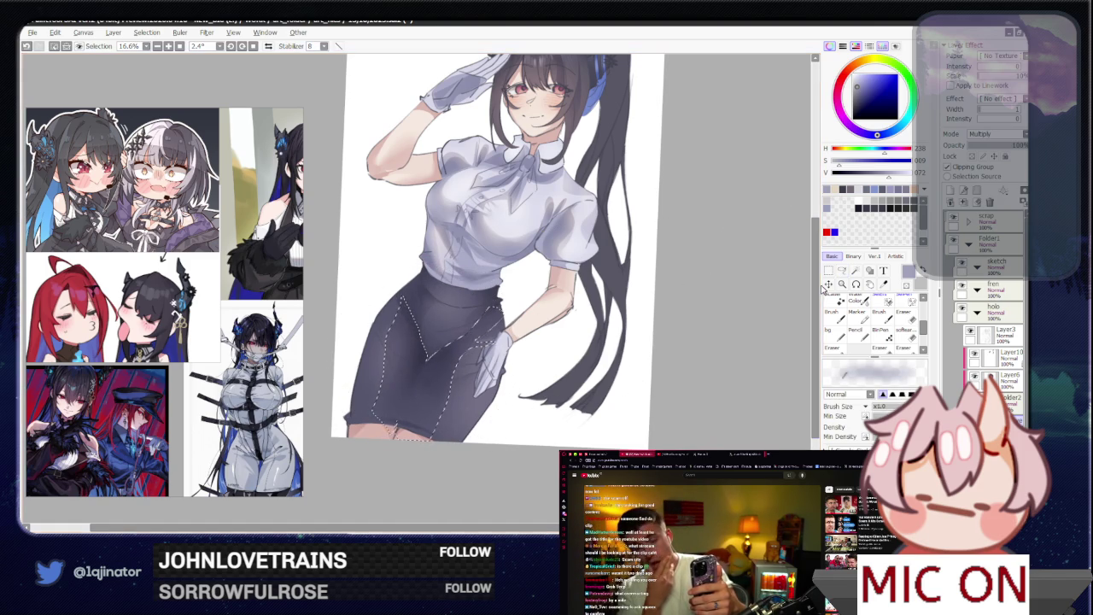
- Shade one more fold area on the skirt, then deselect and nudge the view
{"action": "left_click", "coordinate": [841, 269]}
{"action": "mouse_move", "coordinate": [478, 373]}
{"action": "left_mouse_down"}
{"action": "mouse_move", "coordinate": [391, 359]}
{"action": "mouse_move", "coordinate": [398, 381]}
{"action": "left_mouse_up"}
{"action": "key", "text": "b"}
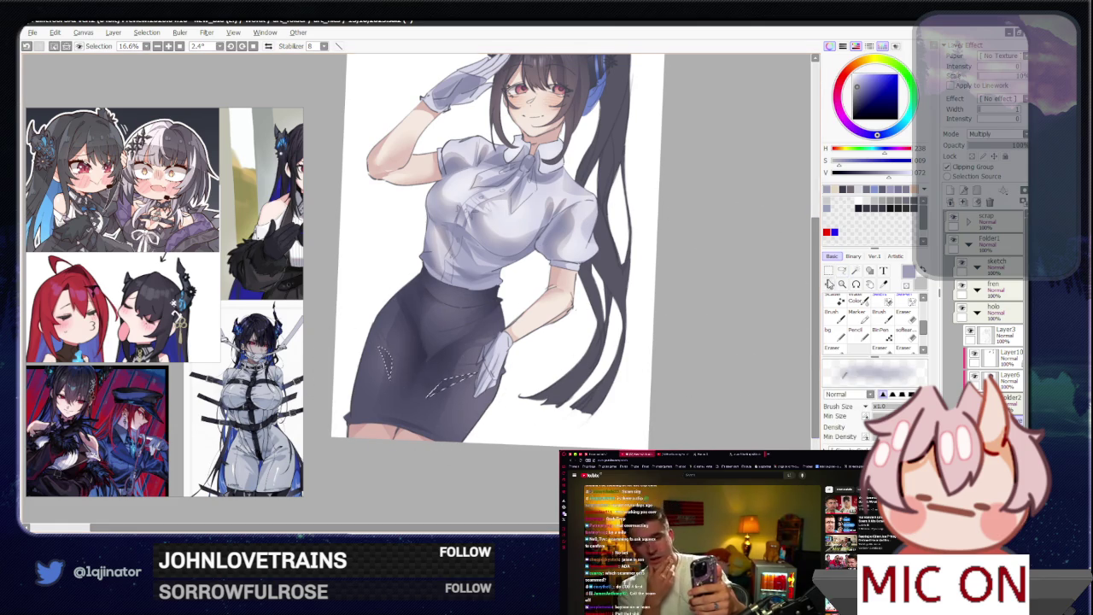
{"action": "key", "text": "ctrl+d"}
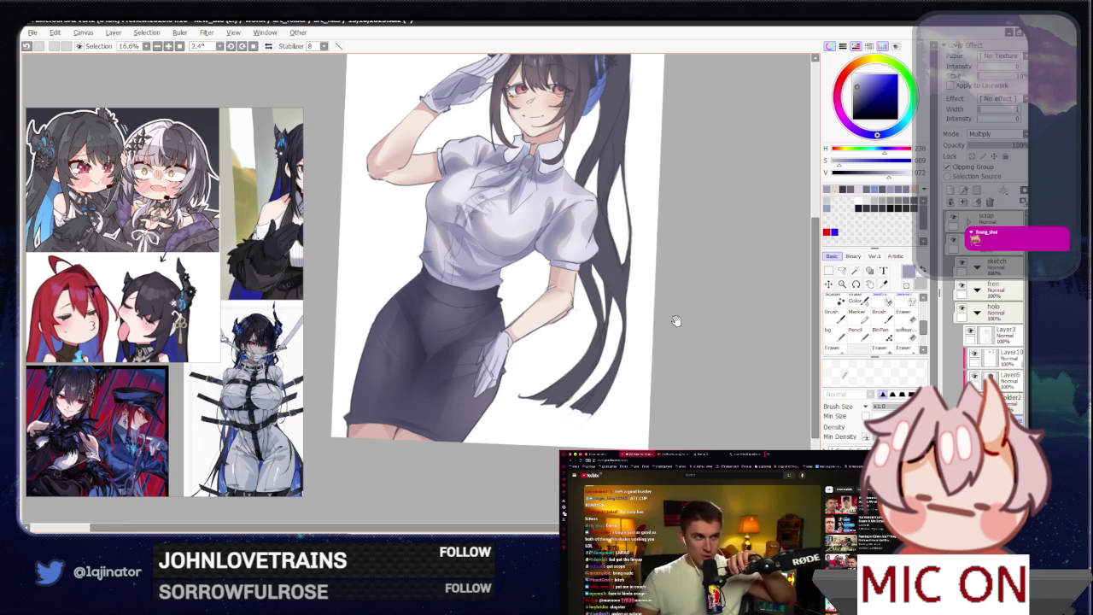
{"action": "key", "text": "Up"}
{"action": "key", "text": "Right"}
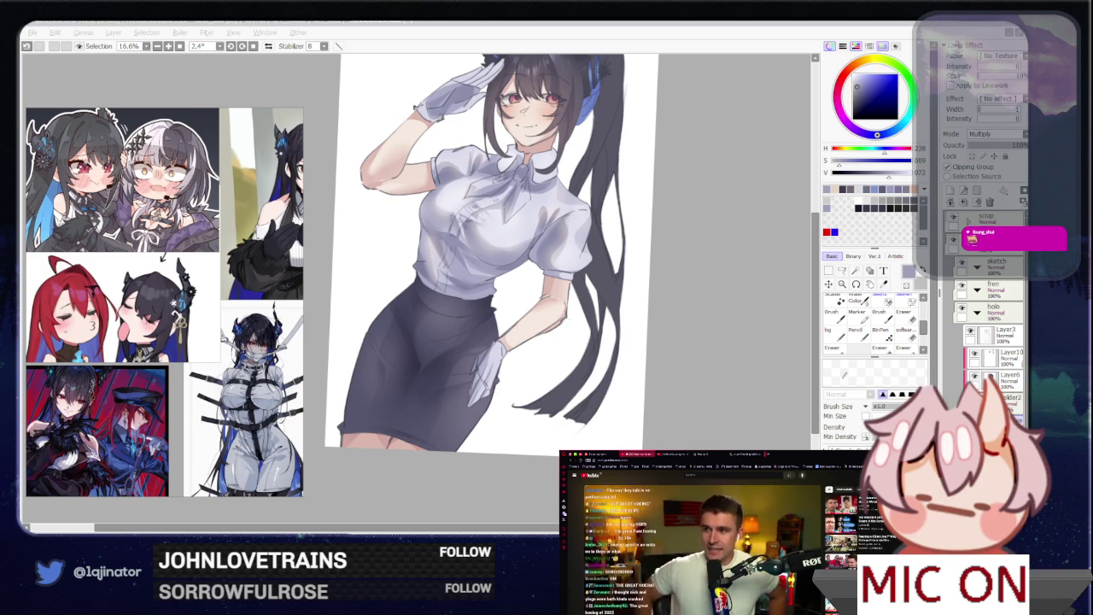
- Lasso a diagonal fold down the skirt front, paint it darker, and deselect
{"action": "left_click", "coordinate": [710, 329]}
{"action": "key", "text": "a"}
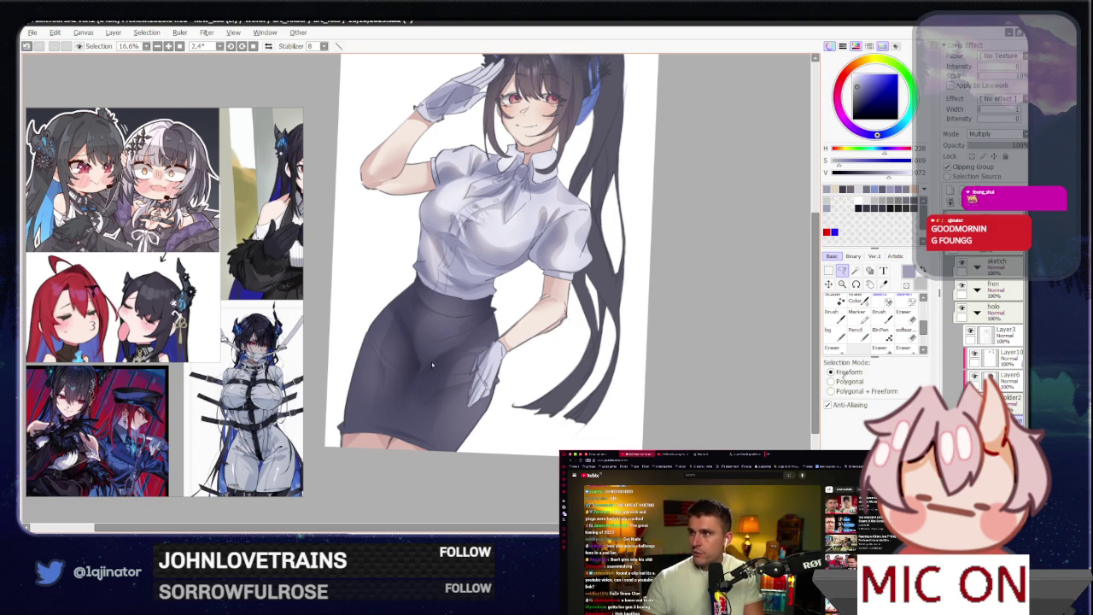
{"action": "left_click_drag", "start_coordinate": [425, 385], "coordinate": [420, 377]}
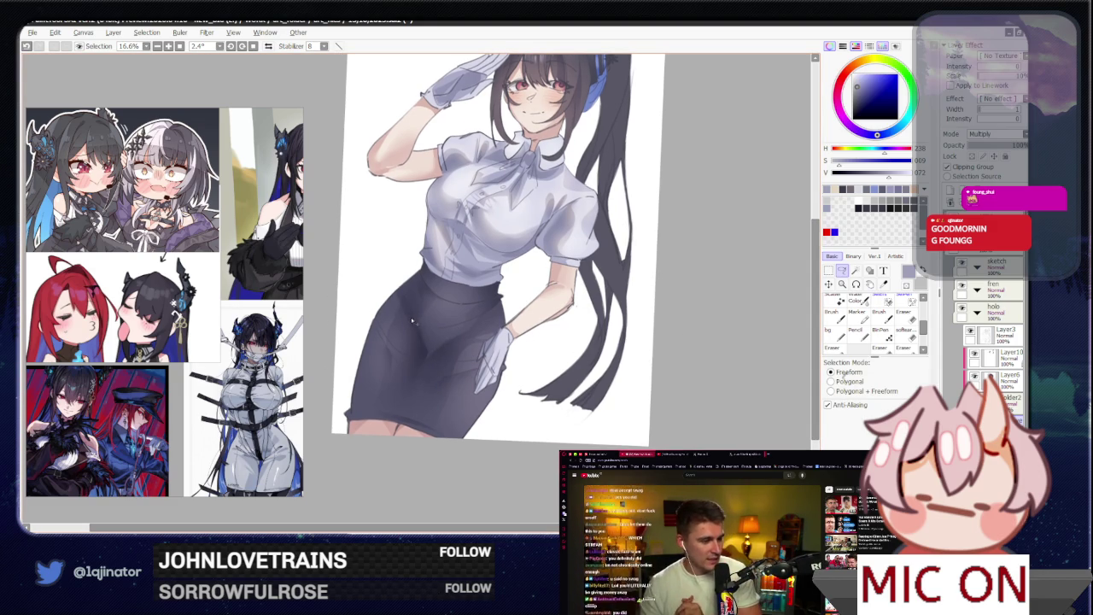
{"action": "left_click_drag", "start_coordinate": [403, 301], "coordinate": [431, 358]}
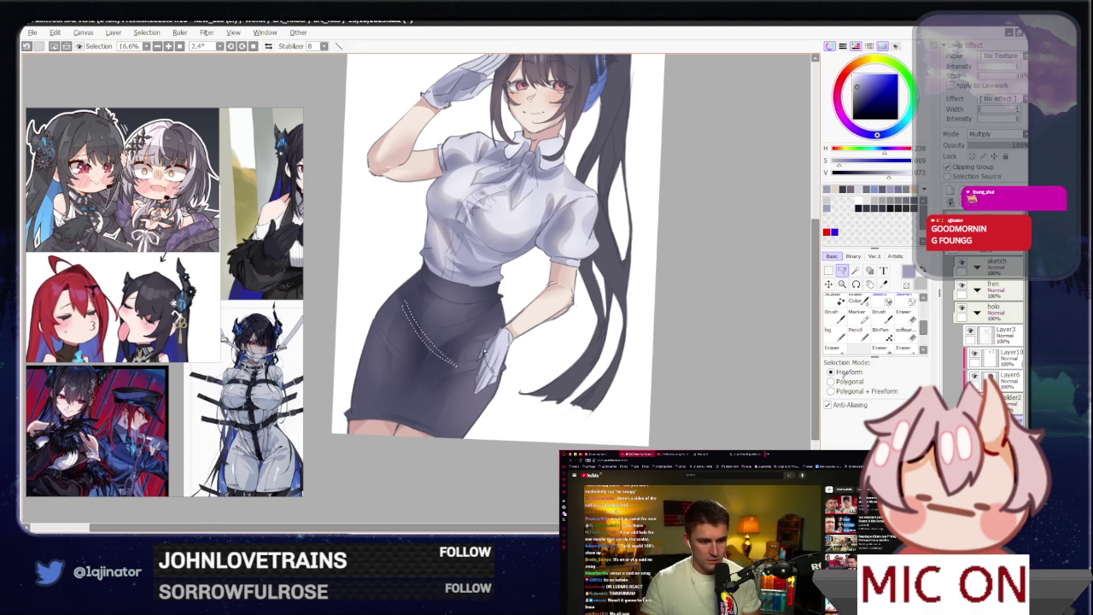
{"action": "key", "text": "h"}
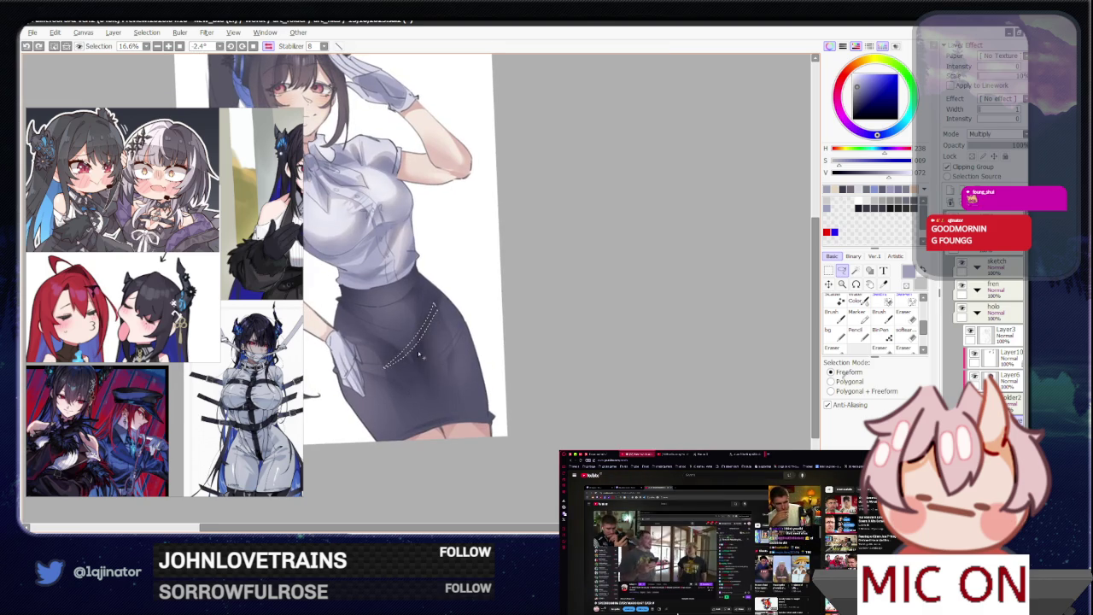
{"action": "left_click_drag", "start_coordinate": [437, 317], "coordinate": [414, 375]}
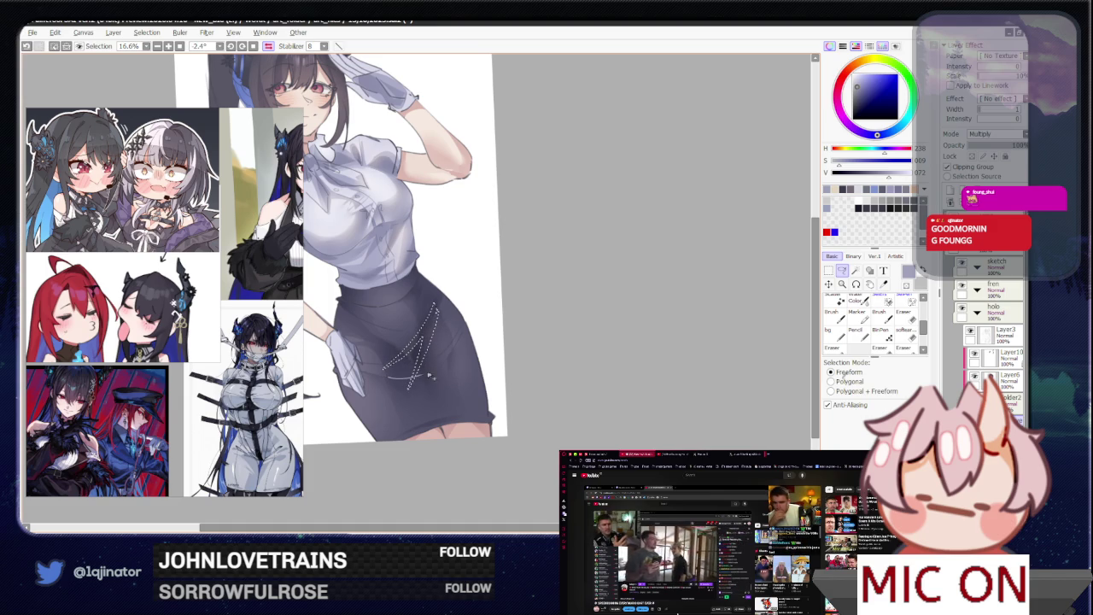
{"action": "left_click_drag", "start_coordinate": [425, 386], "coordinate": [451, 354]}
{"action": "key", "text": "b"}
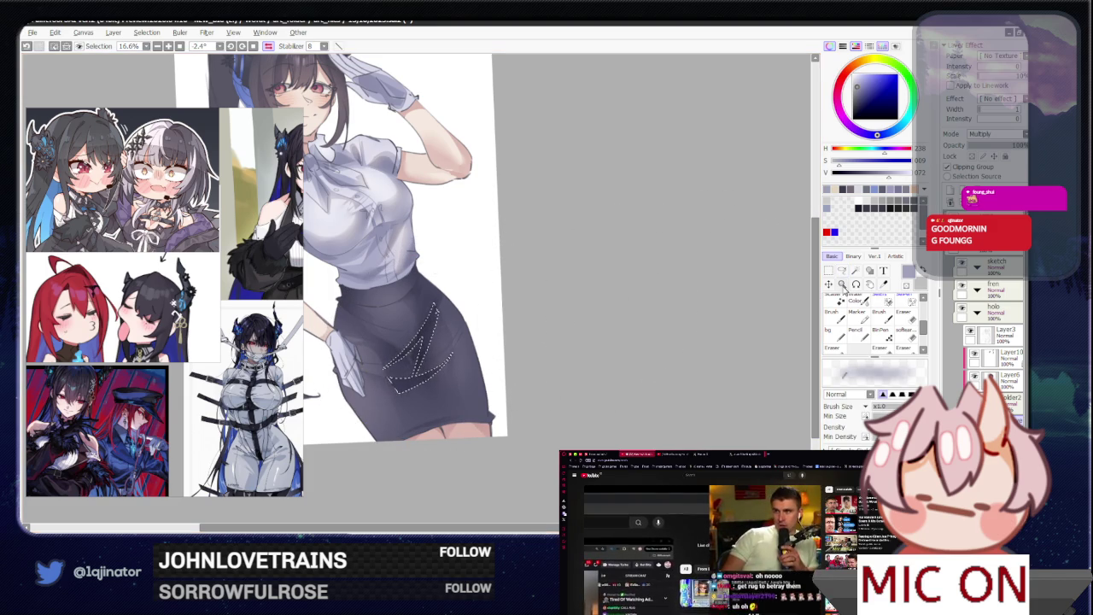
{"action": "key", "text": "a"}
{"action": "key", "text": "ctrl+d"}
- With a smaller brush, zoom in and darken another selected skirt fold
{"action": "key", "text": "b"}
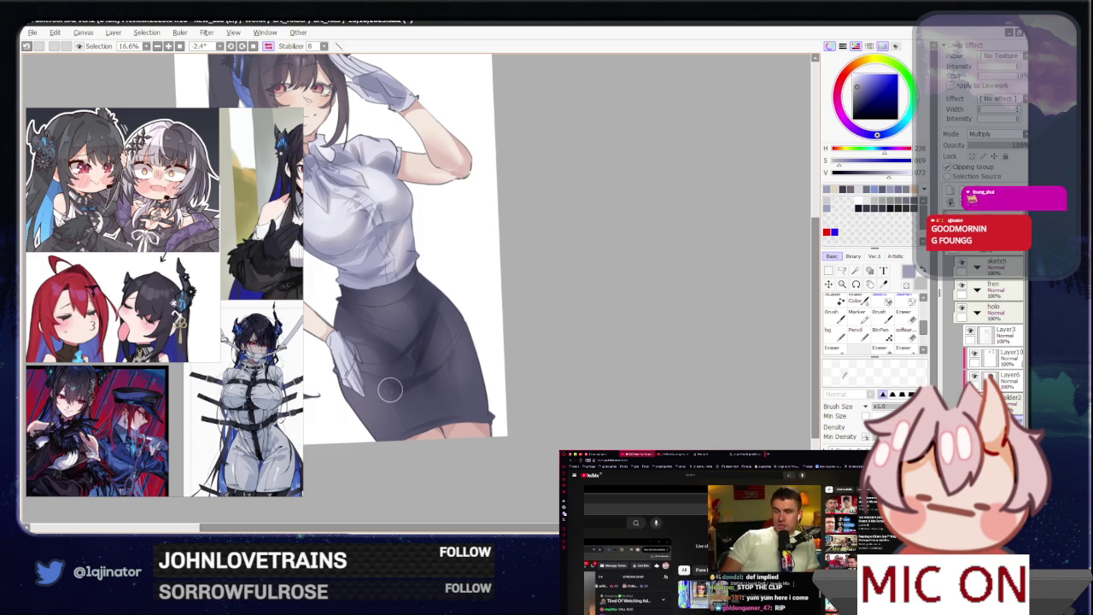
{"action": "key", "text": "bracketleft"}
{"action": "key", "text": "bracketleft"}
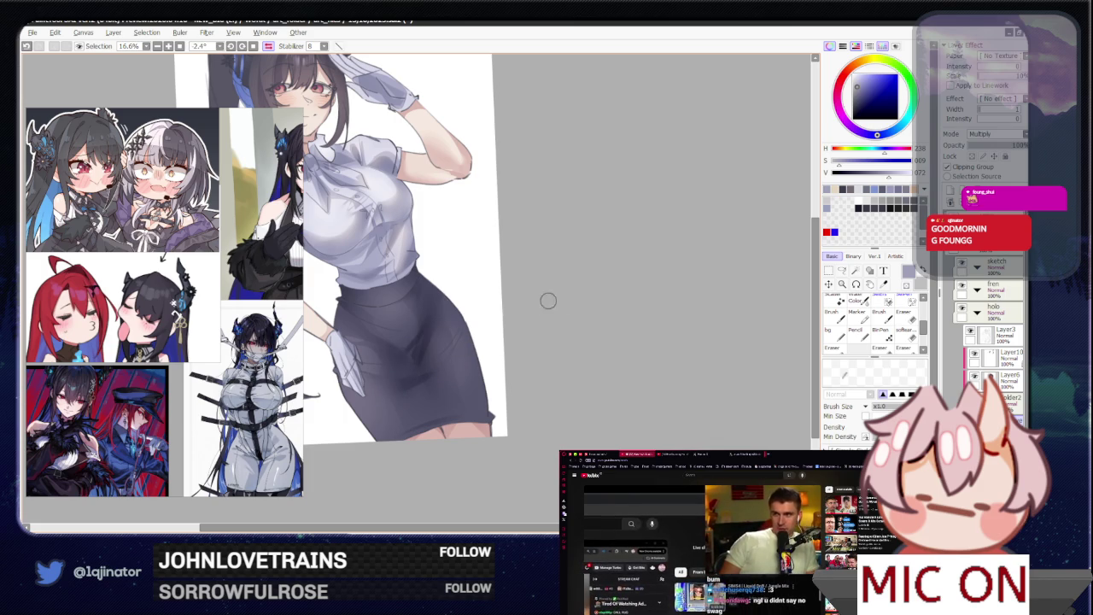
{"action": "left_click_drag", "start_coordinate": [555, 305], "coordinate": [524, 319]}
{"action": "scroll", "coordinate": [527, 320], "scroll_direction": "up", "scroll_amount": 1}
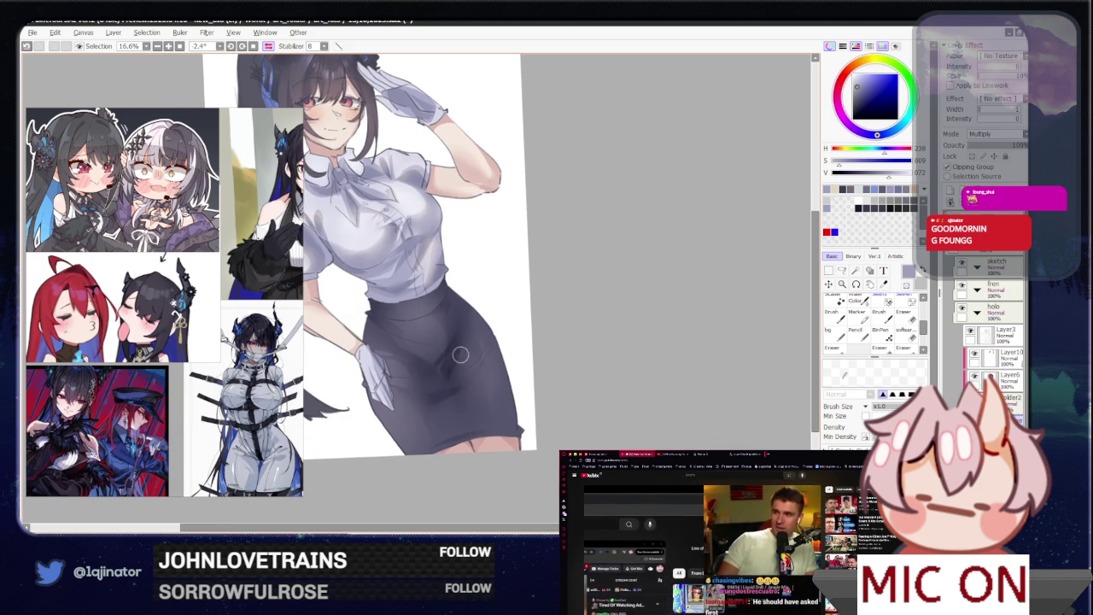
{"action": "left_click", "coordinate": [842, 272]}
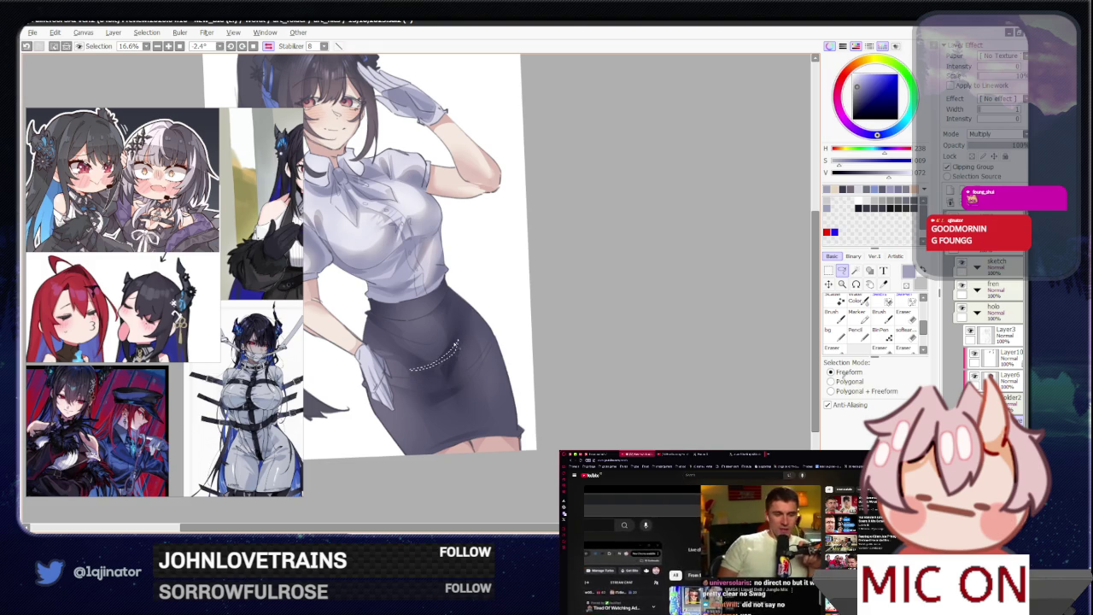
{"action": "mouse_move", "coordinate": [437, 355]}
{"action": "left_mouse_down"}
{"action": "mouse_move", "coordinate": [453, 342]}
{"action": "mouse_move", "coordinate": [434, 391]}
{"action": "left_mouse_up"}
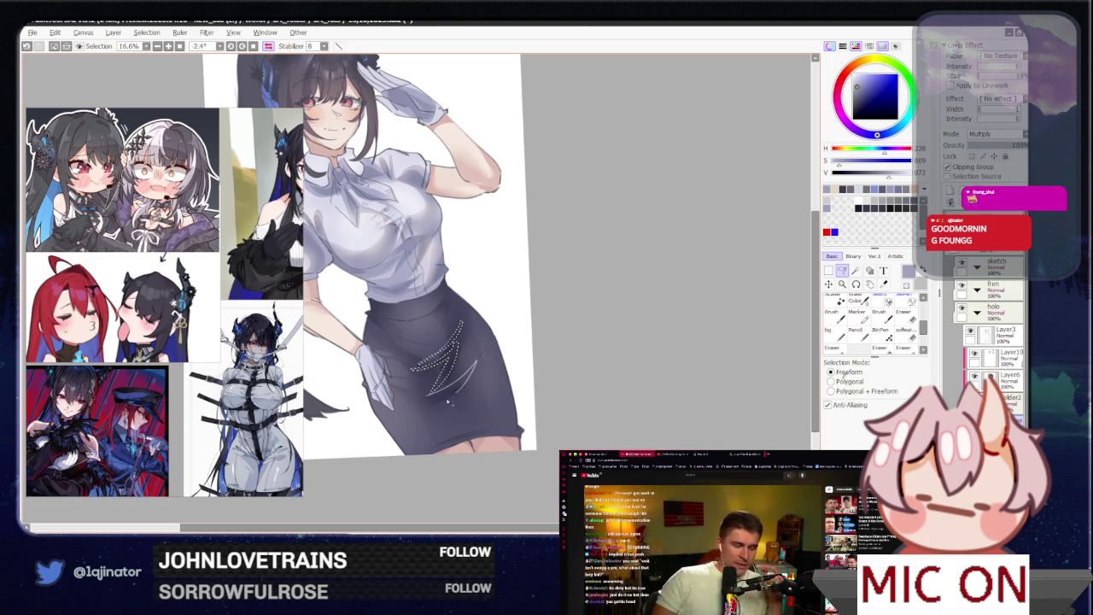
{"action": "key", "text": "b"}
{"action": "left_click_drag", "start_coordinate": [442, 354], "coordinate": [478, 376]}
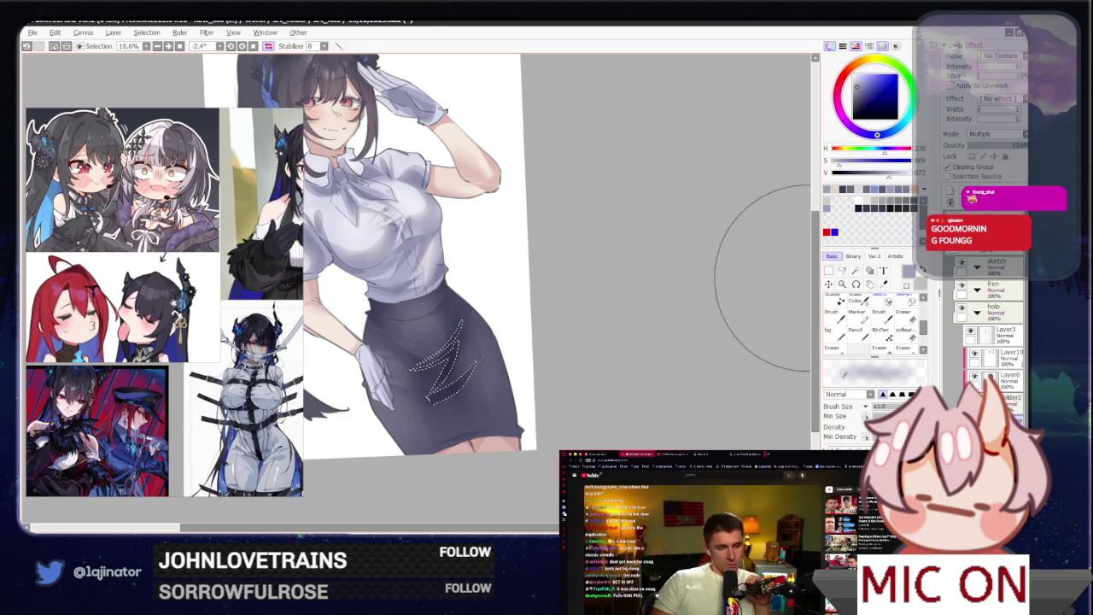
{"action": "key", "text": "ctrl+d"}
{"action": "key", "text": "l"}
- Flip the view back to normal and enlarge the view of the torso
{"action": "key", "text": "b"}
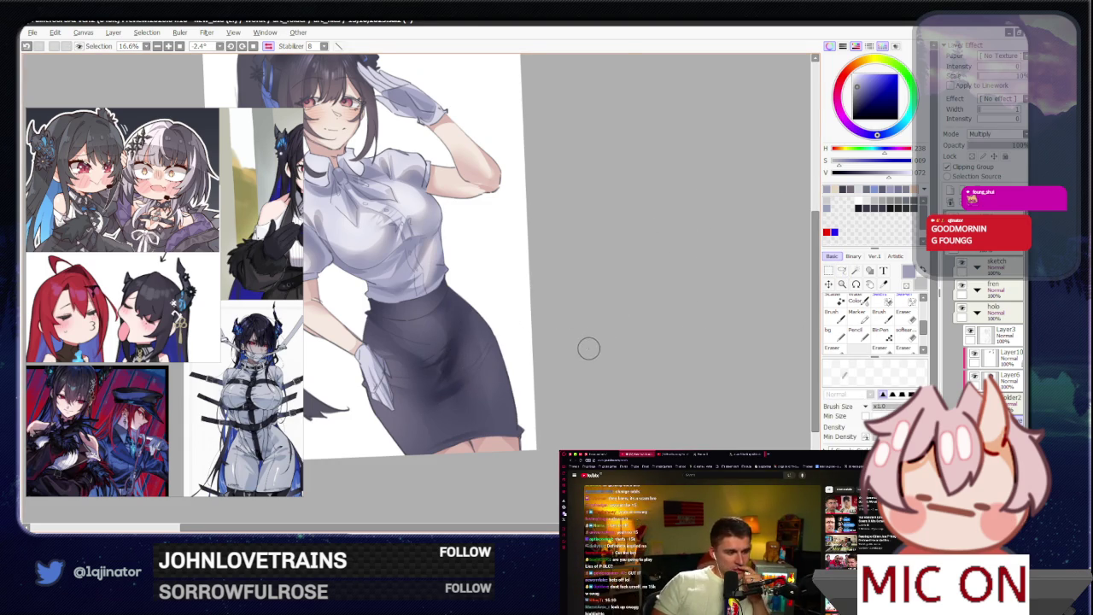
{"action": "key", "text": "h"}
{"action": "key", "text": "l"}
{"action": "mouse_move", "coordinate": [546, 331]}
{"action": "left_mouse_down"}
{"action": "mouse_move", "coordinate": [495, 324]}
{"action": "mouse_move", "coordinate": [490, 306]}
{"action": "left_mouse_up"}
{"action": "scroll", "coordinate": [475, 321], "scroll_direction": "up", "scroll_amount": 2}
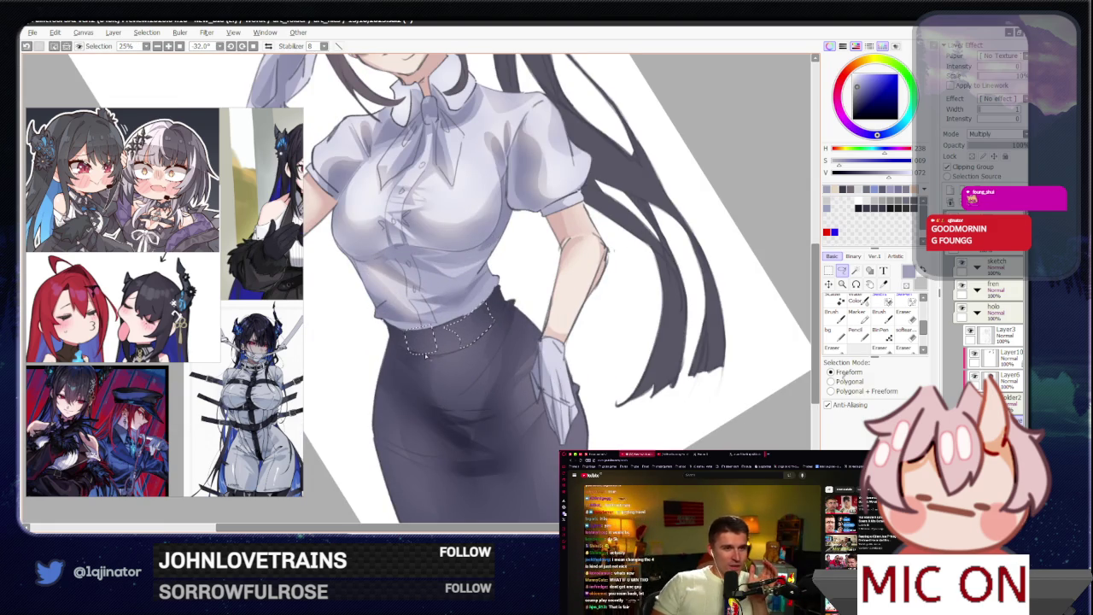
- Paint the selected waistband darker, deselect, and straighten the view
{"action": "key", "text": "b"}
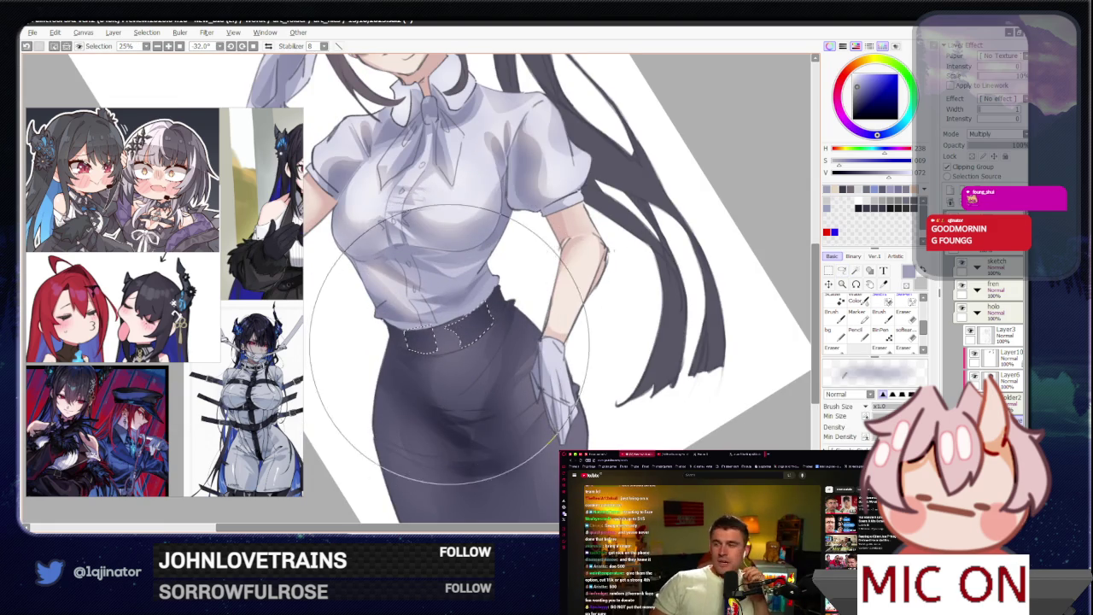
{"action": "key", "text": "ctrl+d"}
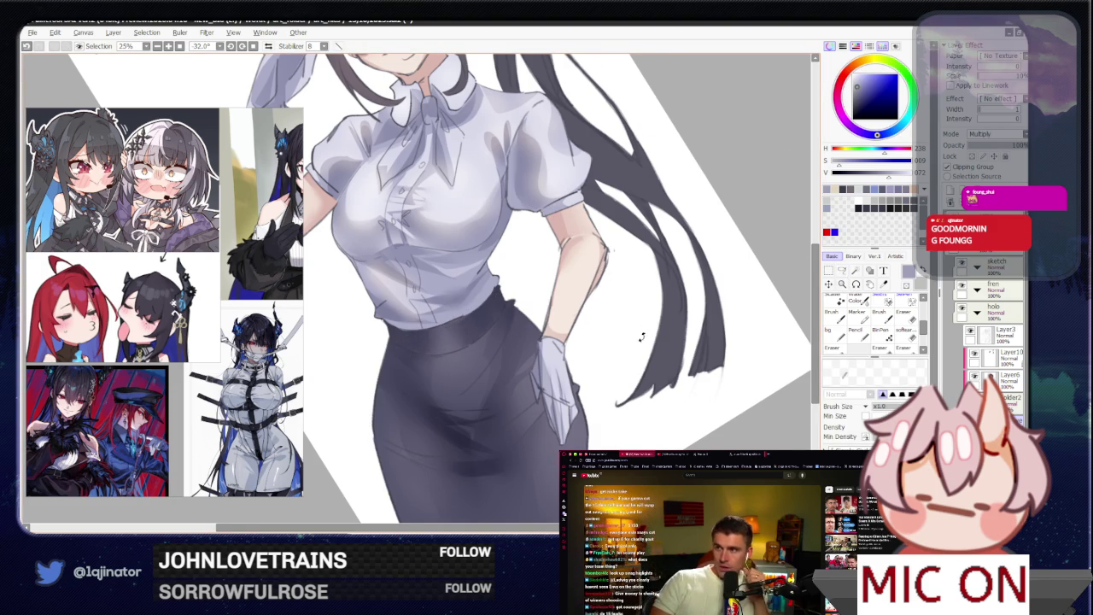
{"action": "left_click_drag", "start_coordinate": [643, 333], "coordinate": [548, 422]}
{"action": "scroll", "coordinate": [549, 429], "scroll_direction": "down", "scroll_amount": 2}
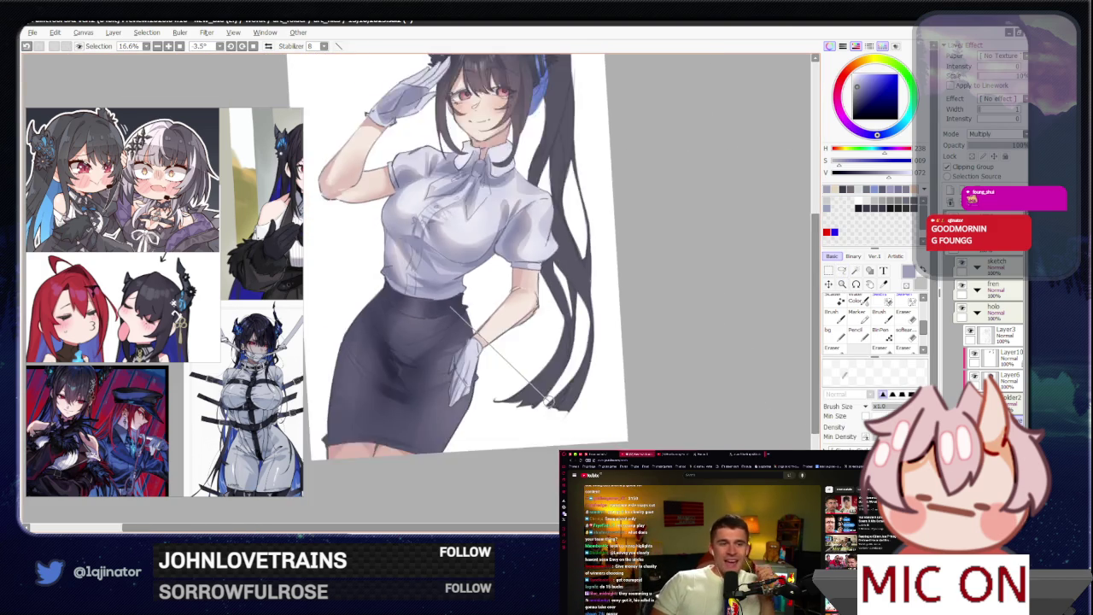
{"action": "scroll", "coordinate": [560, 303], "scroll_direction": "up", "scroll_amount": 2}
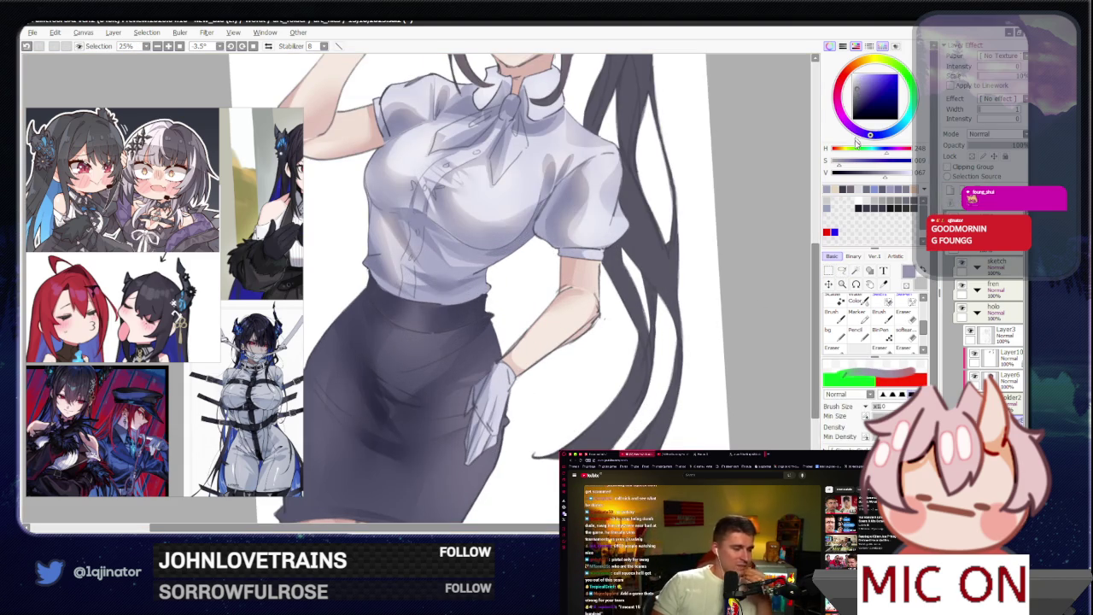
- Lasso a fold on the lower skirt, brush in shadow, deselect, and rotate the view upright
{"action": "left_click", "coordinate": [842, 270]}
{"action": "mouse_move", "coordinate": [450, 382]}
{"action": "left_mouse_down"}
{"action": "mouse_move", "coordinate": [501, 348]}
{"action": "mouse_move", "coordinate": [513, 362]}
{"action": "left_mouse_up"}
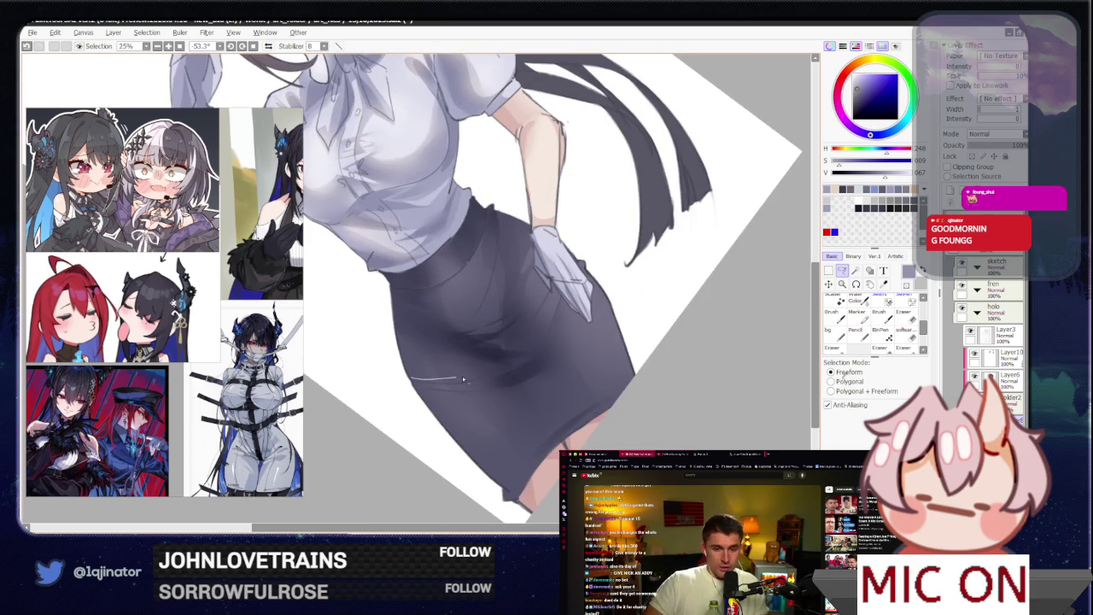
{"action": "left_click_drag", "start_coordinate": [456, 380], "coordinate": [560, 342]}
{"action": "left_click_drag", "start_coordinate": [509, 384], "coordinate": [395, 405]}
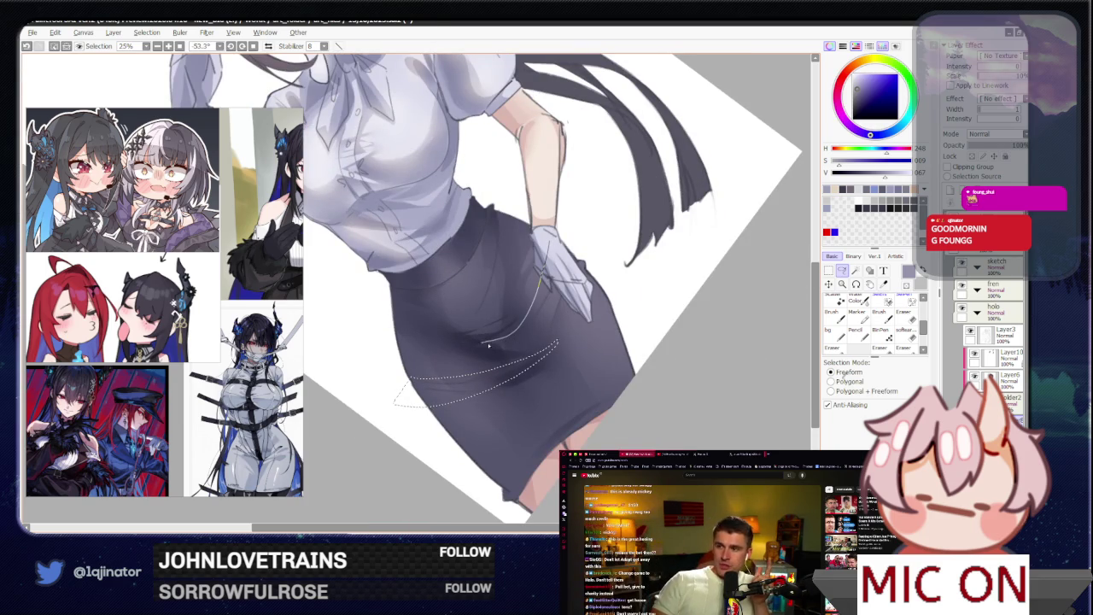
{"action": "left_click_drag", "start_coordinate": [562, 260], "coordinate": [366, 301]}
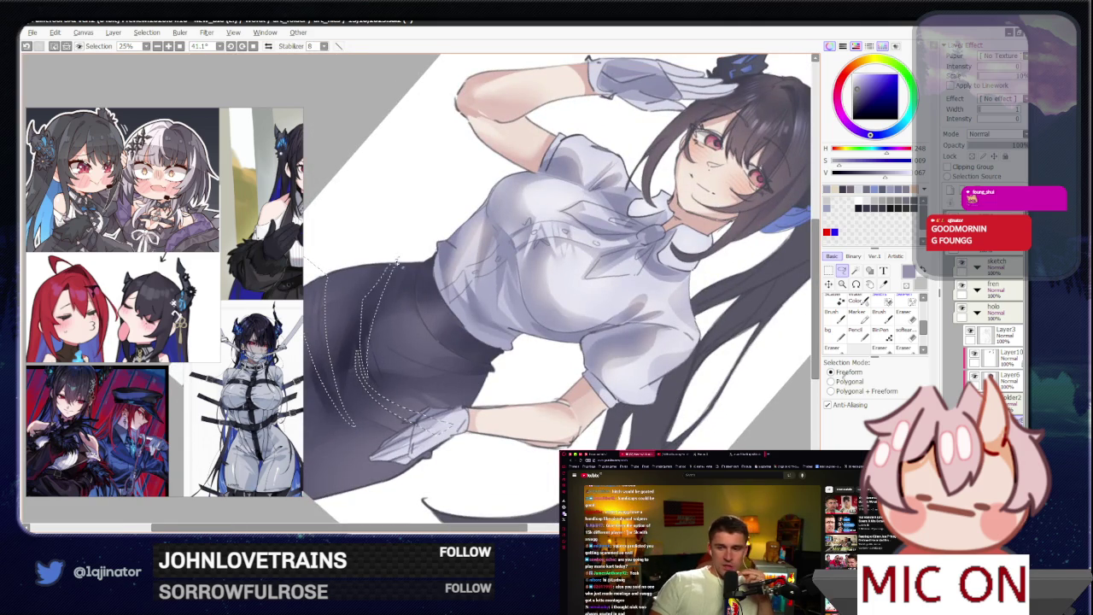
{"action": "scroll", "coordinate": [397, 260], "scroll_direction": "down", "scroll_amount": 1}
{"action": "key", "text": "b"}
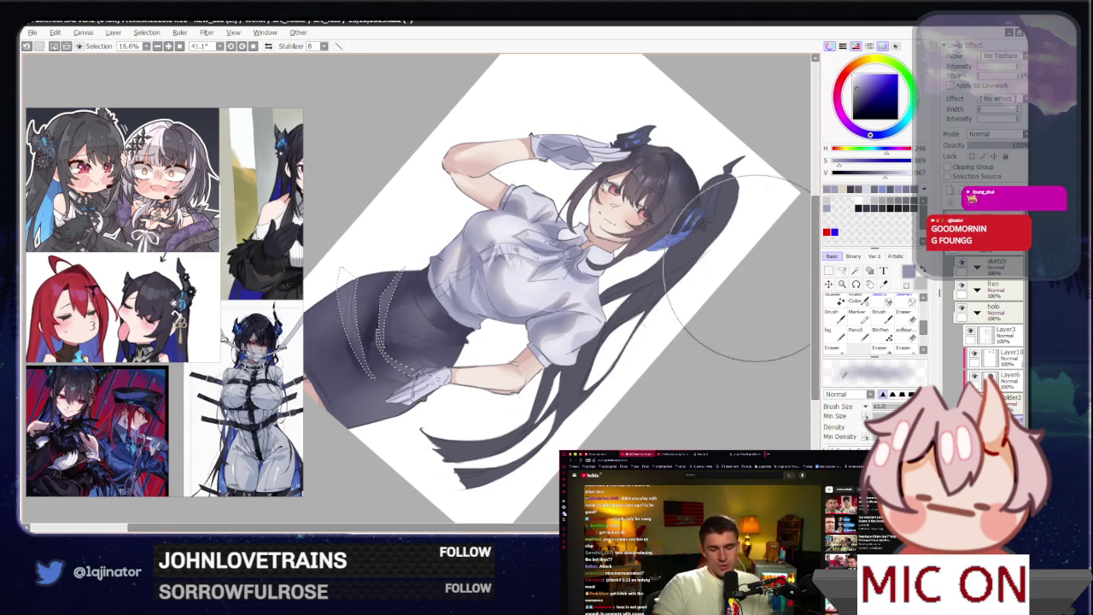
{"action": "key", "text": "ctrl+d"}
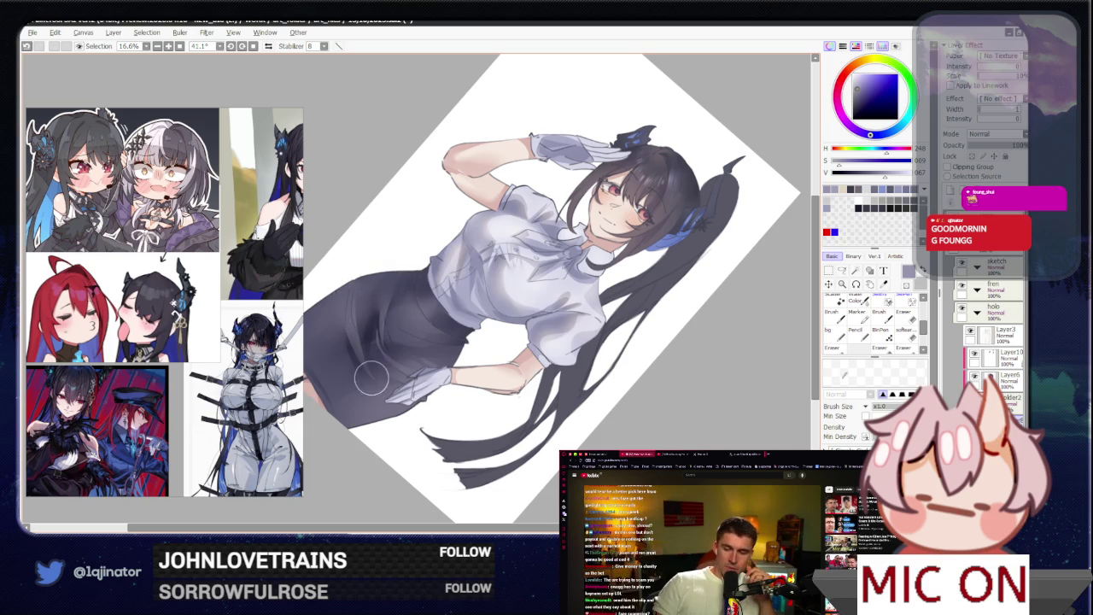
{"action": "left_click_drag", "start_coordinate": [375, 376], "coordinate": [437, 350]}
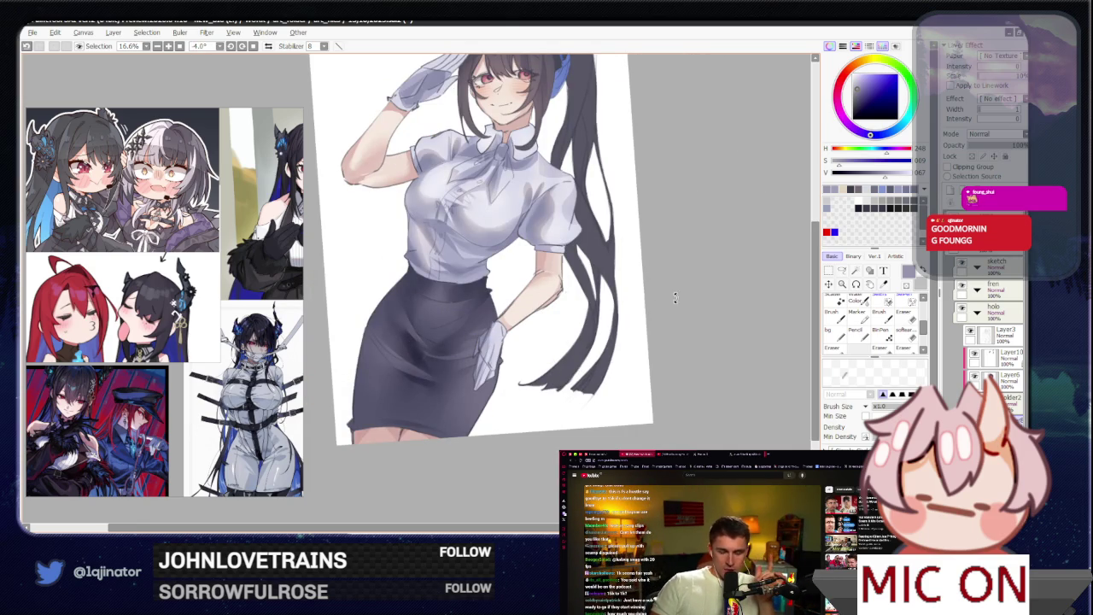
- Straighten the view, darken a lassoed area of the lower skirt, and lock the layer
{"action": "left_click_drag", "start_coordinate": [673, 295], "coordinate": [667, 314]}
{"action": "mouse_move", "coordinate": [577, 376]}
{"action": "left_mouse_down"}
{"action": "mouse_move", "coordinate": [580, 328]}
{"action": "mouse_move", "coordinate": [621, 350]}
{"action": "mouse_move", "coordinate": [629, 324]}
{"action": "left_mouse_up"}
{"action": "key", "text": "a"}
{"action": "mouse_move", "coordinate": [374, 356]}
{"action": "left_mouse_down"}
{"action": "mouse_move", "coordinate": [451, 451]}
{"action": "mouse_move", "coordinate": [371, 352]}
{"action": "left_mouse_up"}
{"action": "key", "text": "b"}
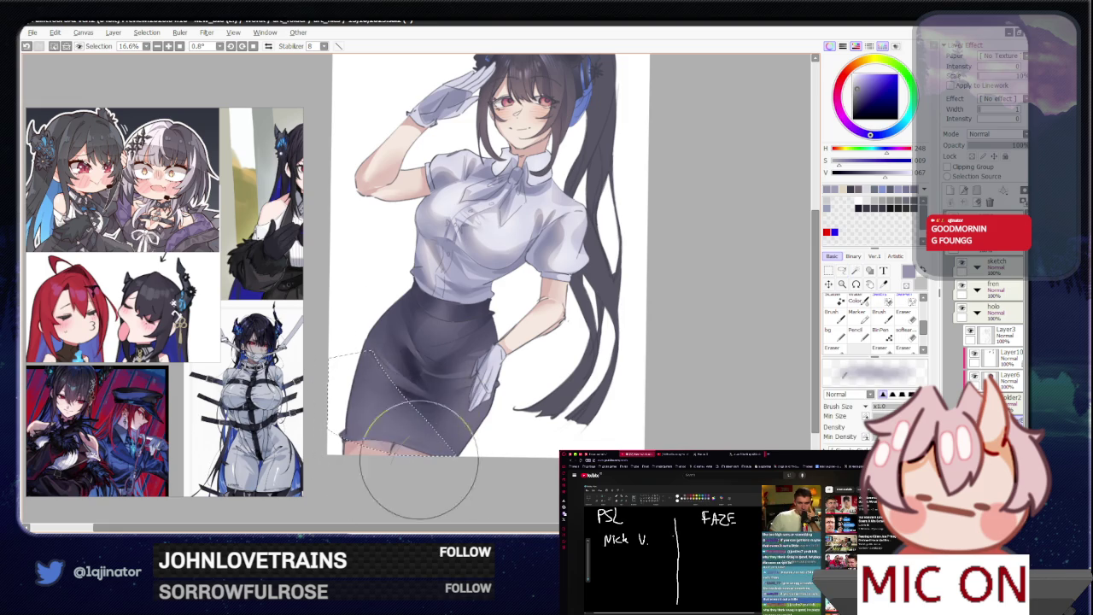
{"action": "mouse_move", "coordinate": [427, 452]}
{"action": "left_mouse_down"}
{"action": "mouse_move", "coordinate": [402, 397]}
{"action": "mouse_move", "coordinate": [390, 459]}
{"action": "mouse_move", "coordinate": [418, 416]}
{"action": "left_mouse_up"}
{"action": "left_click", "coordinate": [972, 156]}
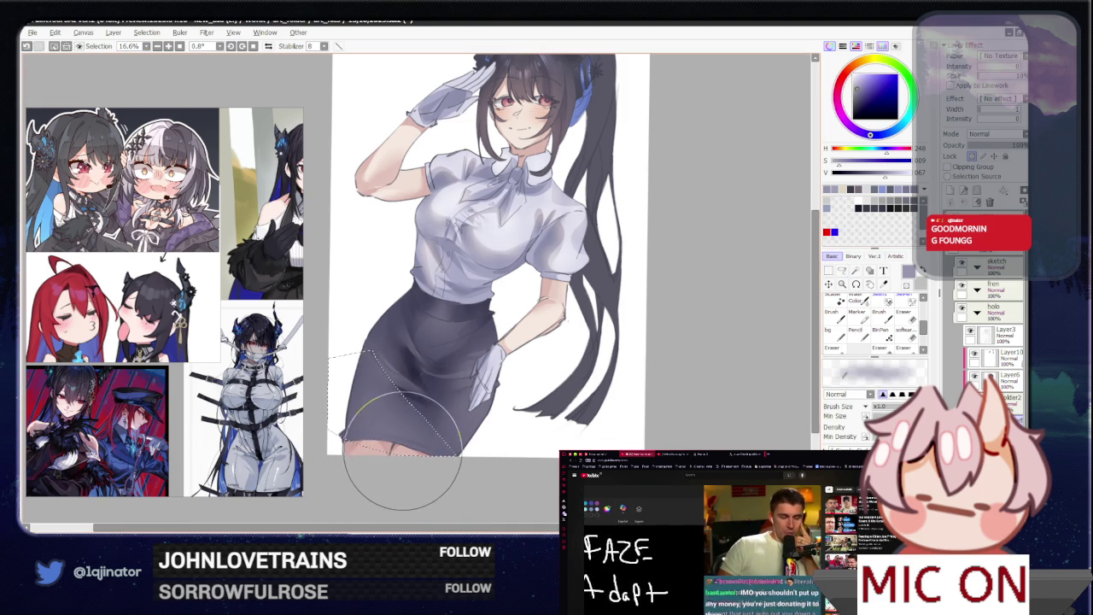
{"action": "key", "text": "ctrl+d"}
{"action": "key", "text": "l"}
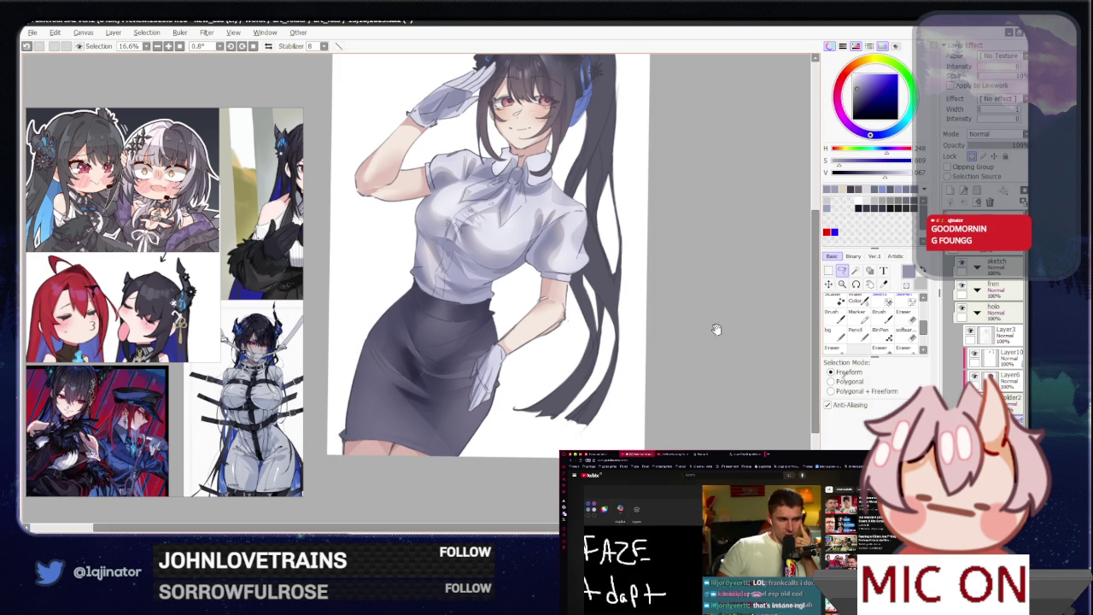
- Lasso the skirt's bottom edge, paint it darker, and deselect
{"action": "left_click_drag", "start_coordinate": [720, 329], "coordinate": [707, 340]}
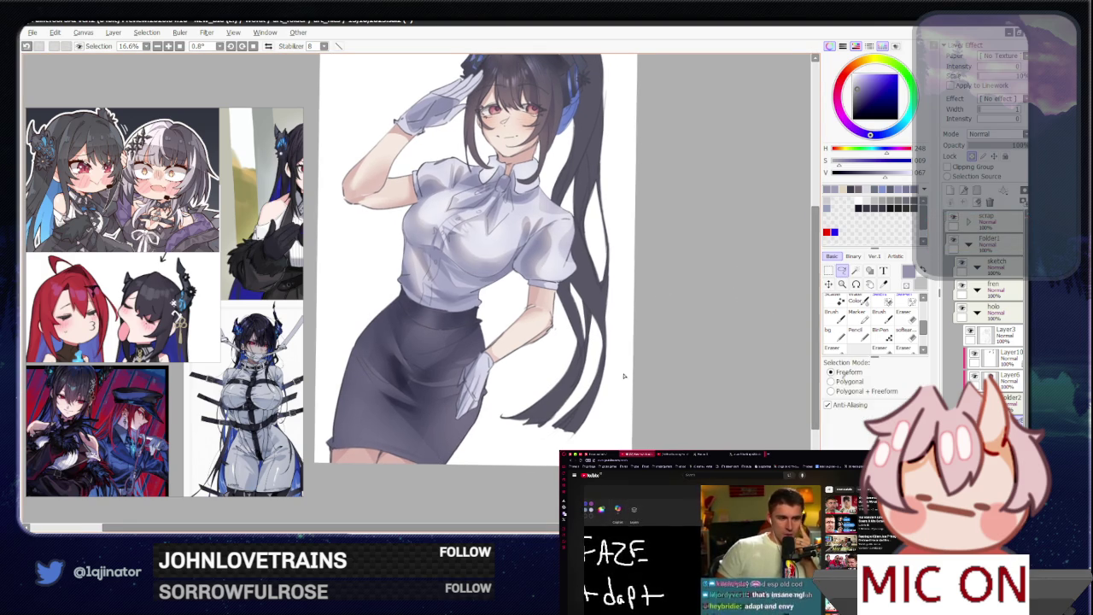
{"action": "left_click_drag", "start_coordinate": [435, 429], "coordinate": [448, 460]}
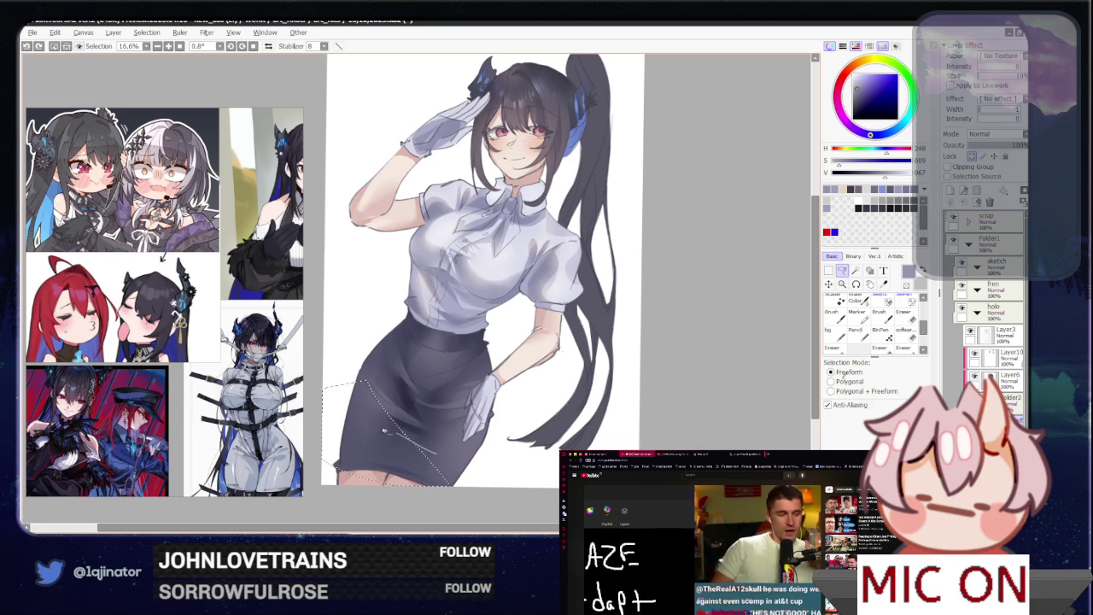
{"action": "left_click_drag", "start_coordinate": [444, 515], "coordinate": [389, 454]}
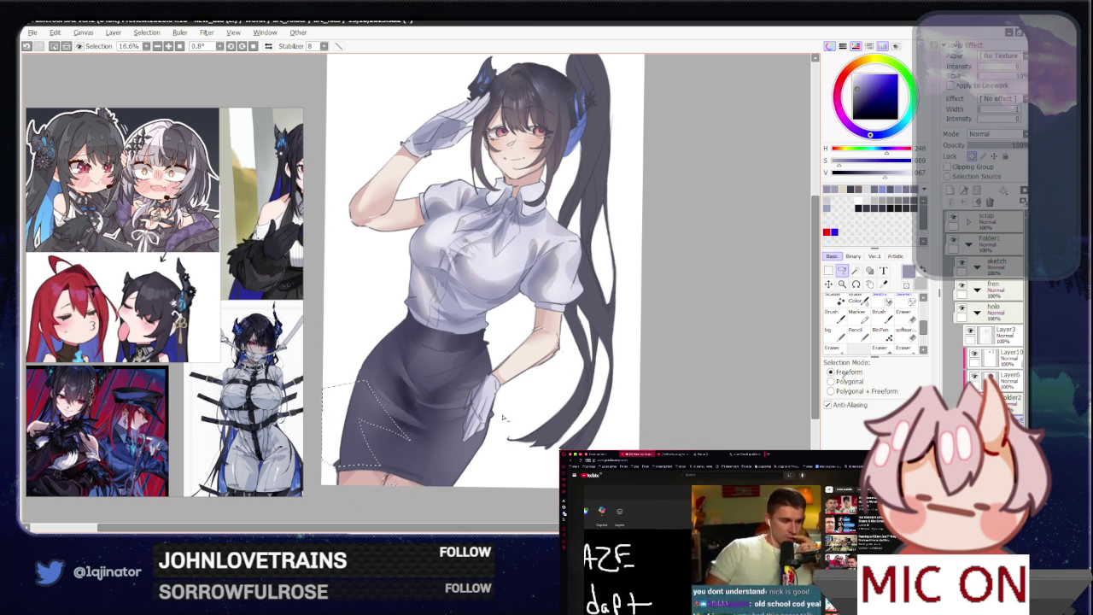
{"action": "key", "text": "b"}
{"action": "left_click_drag", "start_coordinate": [388, 465], "coordinate": [401, 478]}
{"action": "key", "text": "ctrl+d"}
{"action": "key", "text": "l"}
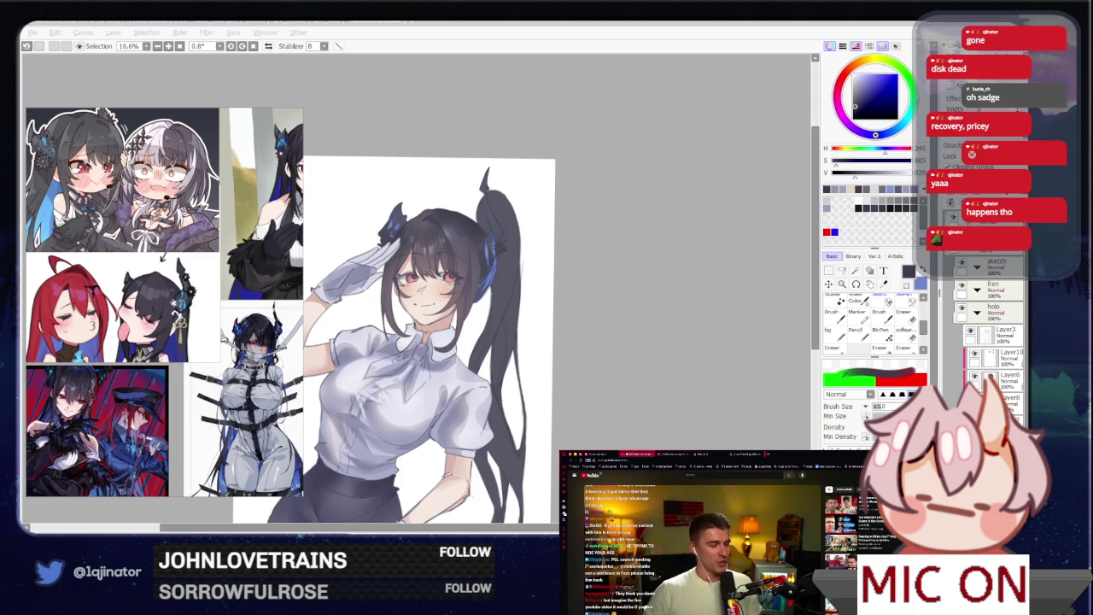
- Swap the active colour to the blue-purple highlight colour
{"action": "left_click", "coordinate": [630, 379]}
{"action": "mouse_move", "coordinate": [605, 293]}
{"action": "left_mouse_down"}
{"action": "mouse_move", "coordinate": [561, 362]}
{"action": "mouse_move", "coordinate": [557, 337]}
{"action": "left_mouse_up"}
{"action": "key", "text": "x"}
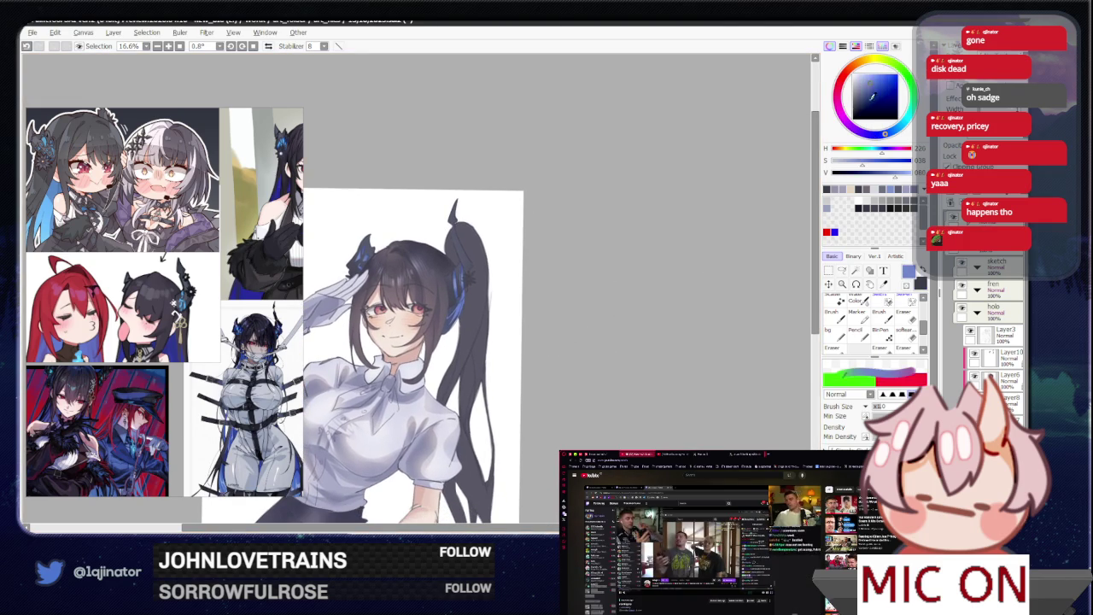
{"action": "key", "text": "x"}
{"action": "key", "text": "x"}
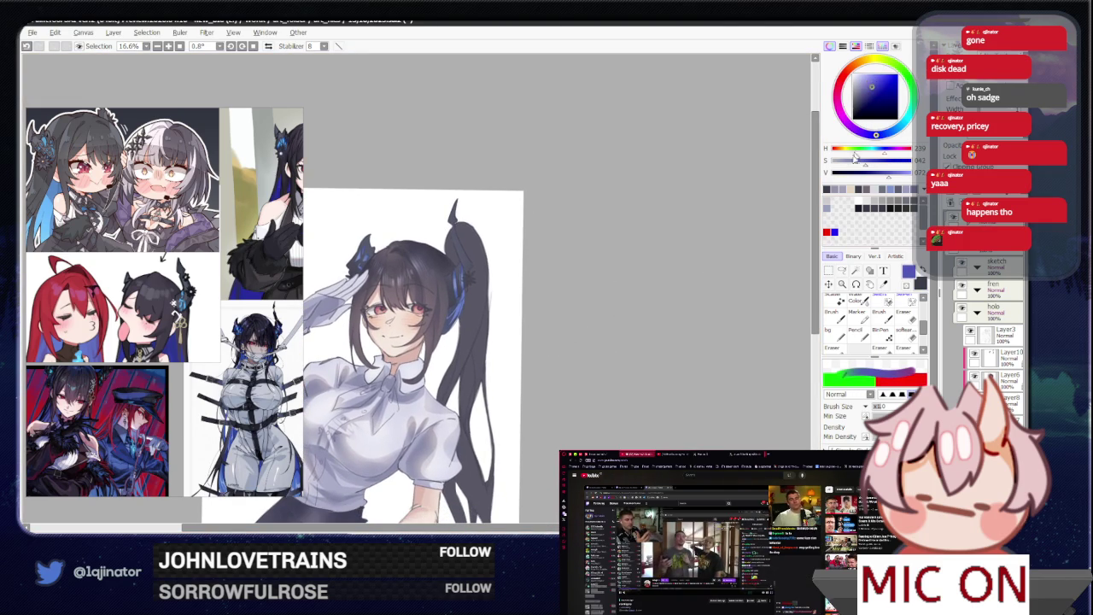
- Lasso-select the lower strands and tips of the long ponytail
{"action": "left_click", "coordinate": [842, 269]}
{"action": "left_click_drag", "start_coordinate": [527, 334], "coordinate": [521, 296]}
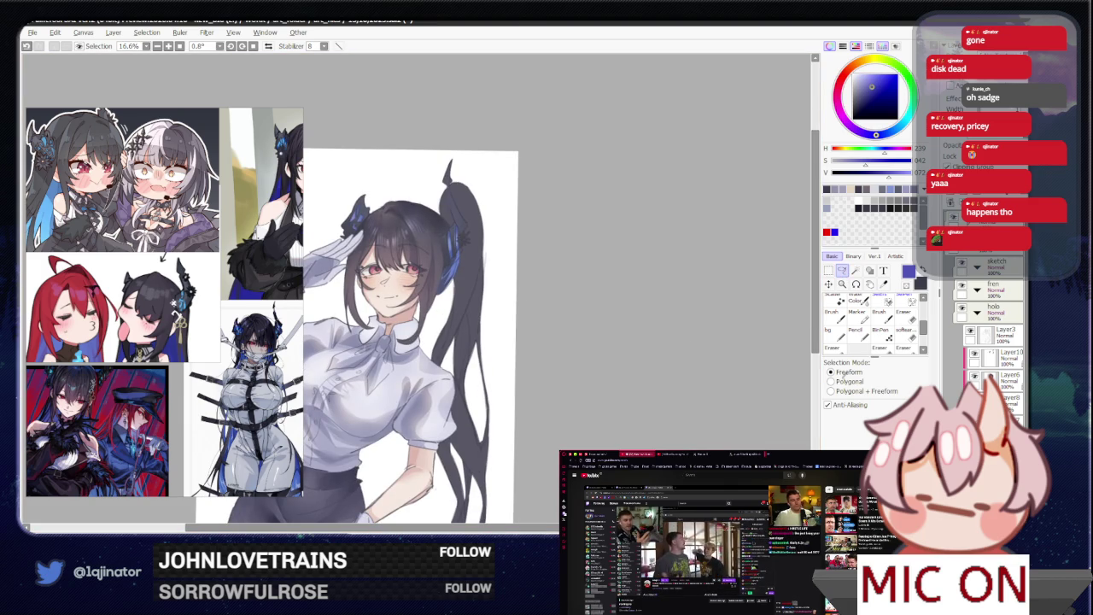
{"action": "scroll", "coordinate": [589, 397], "scroll_direction": "up", "scroll_amount": 2}
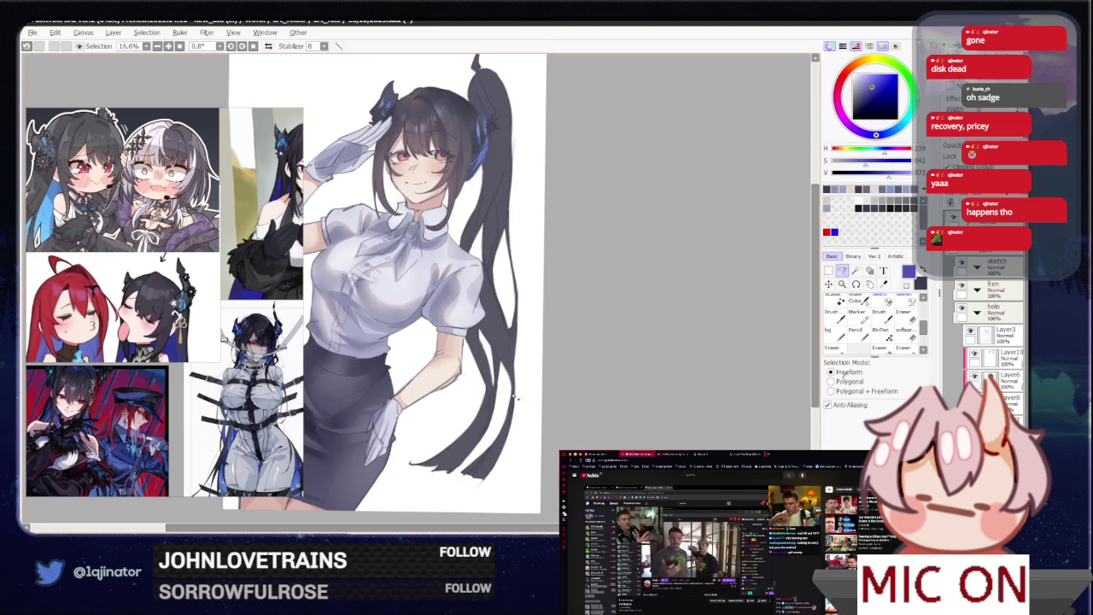
{"action": "mouse_move", "coordinate": [500, 451]}
{"action": "left_mouse_down"}
{"action": "mouse_move", "coordinate": [466, 411]}
{"action": "mouse_move", "coordinate": [487, 363]}
{"action": "left_mouse_up"}
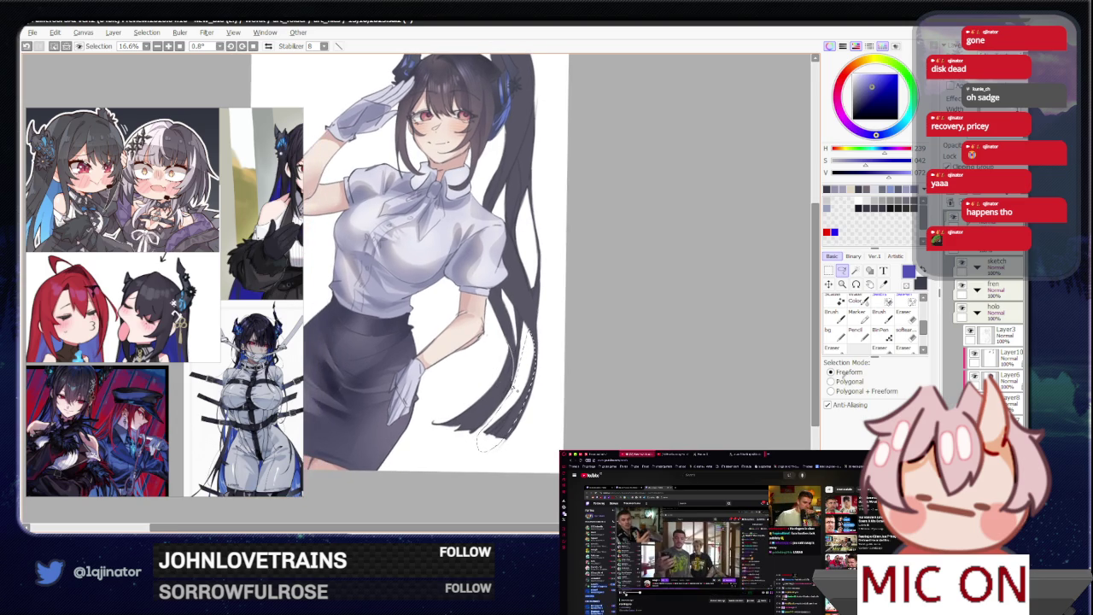
{"action": "left_click_drag", "start_coordinate": [536, 302], "coordinate": [478, 364]}
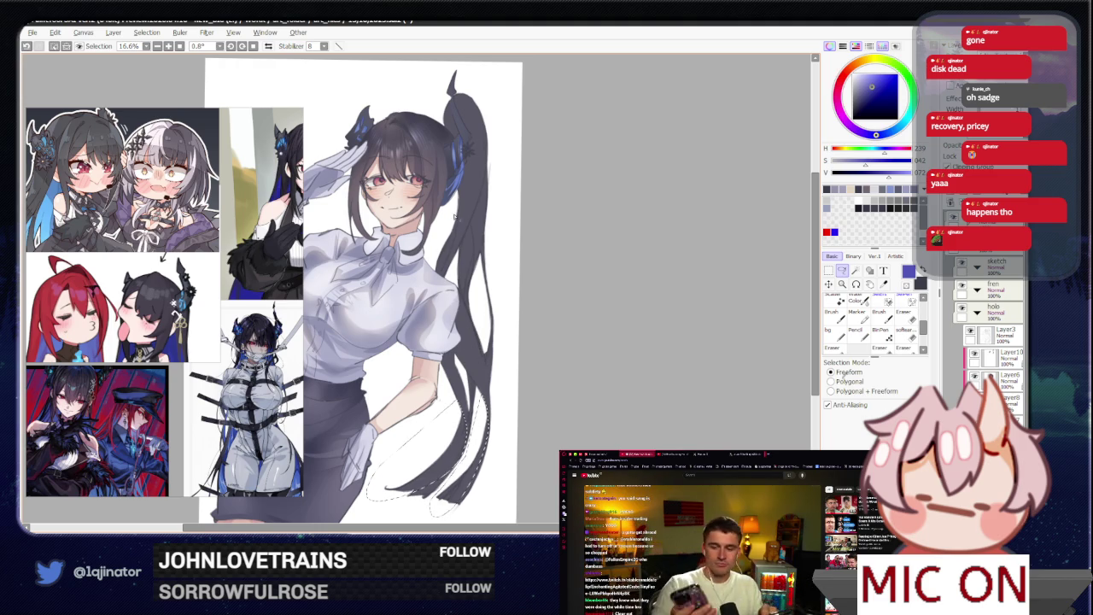
{"action": "left_click_drag", "start_coordinate": [453, 229], "coordinate": [457, 414]}
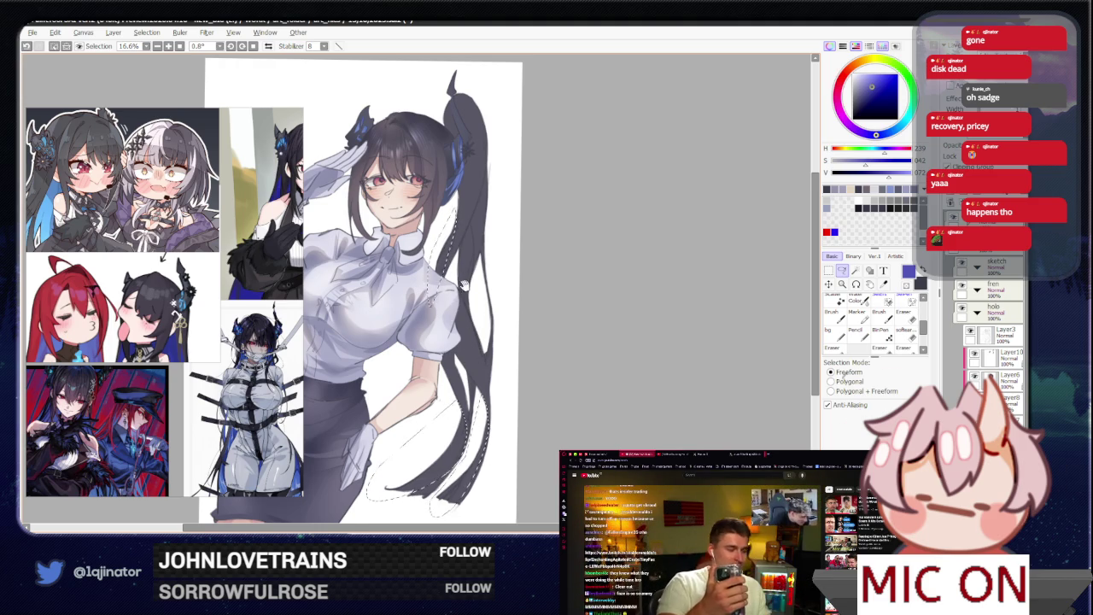
{"action": "left_click_drag", "start_coordinate": [457, 306], "coordinate": [445, 313]}
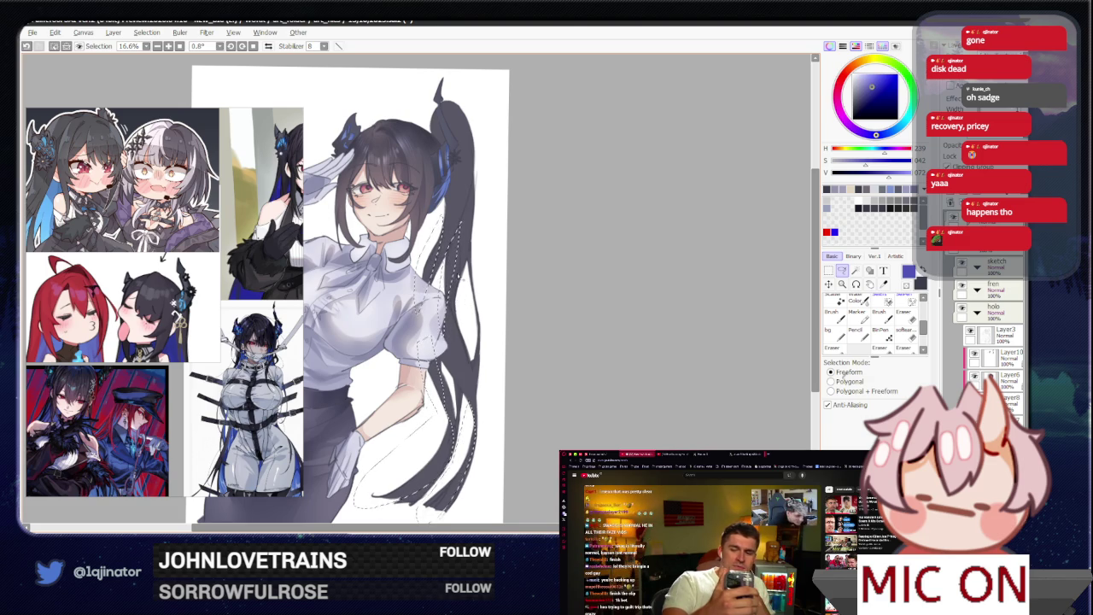
{"action": "scroll", "coordinate": [443, 230], "scroll_direction": "up", "scroll_amount": 2}
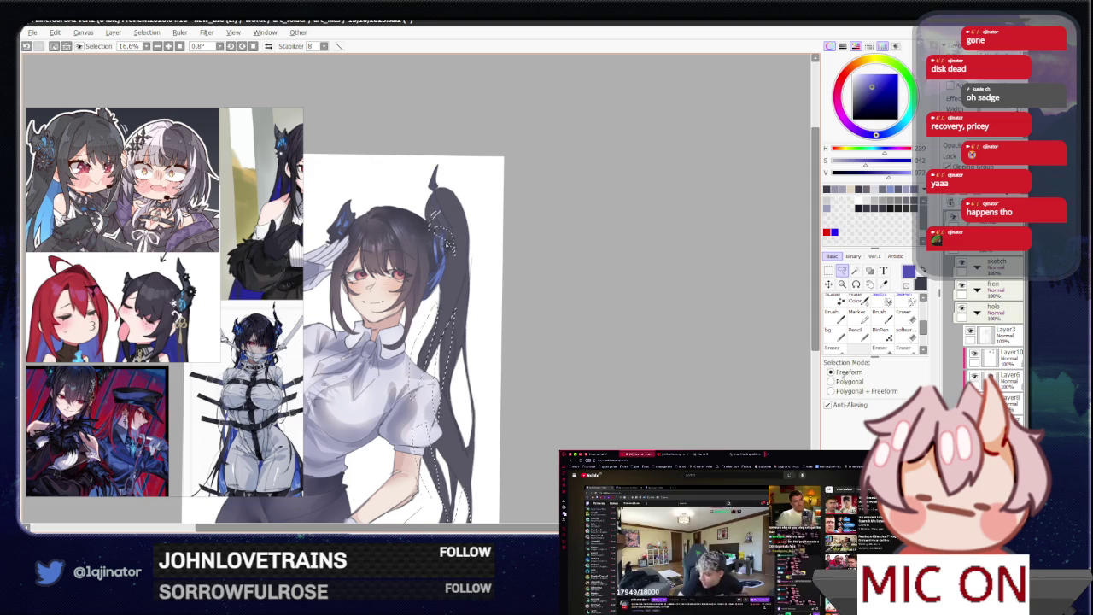
{"action": "key", "text": "w"}
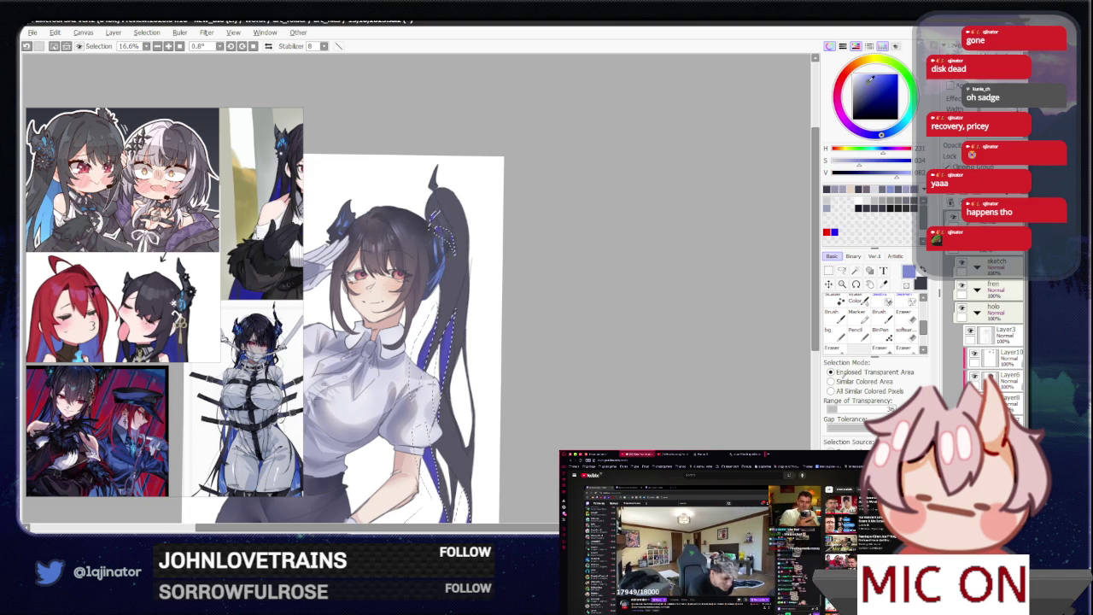
- Return to the Lasso, recentre the figure, and bring up the layer blend-mode list
{"action": "scroll", "coordinate": [419, 341], "scroll_direction": "down", "scroll_amount": 1}
{"action": "key", "text": "b"}
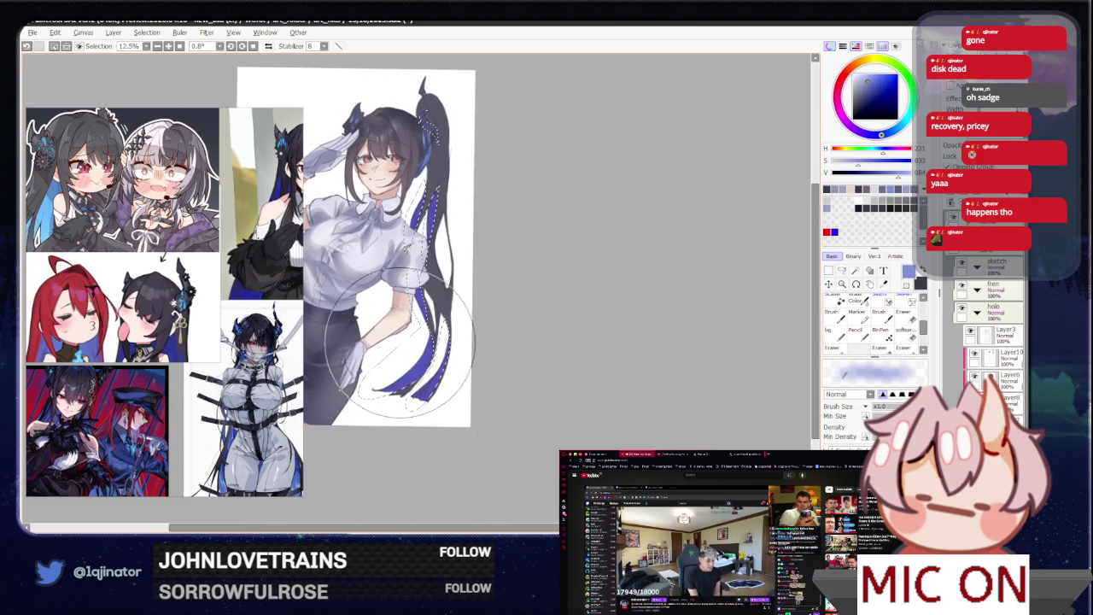
{"action": "scroll", "coordinate": [427, 325], "scroll_direction": "up", "scroll_amount": 3}
{"action": "scroll", "coordinate": [429, 313], "scroll_direction": "up", "scroll_amount": 1}
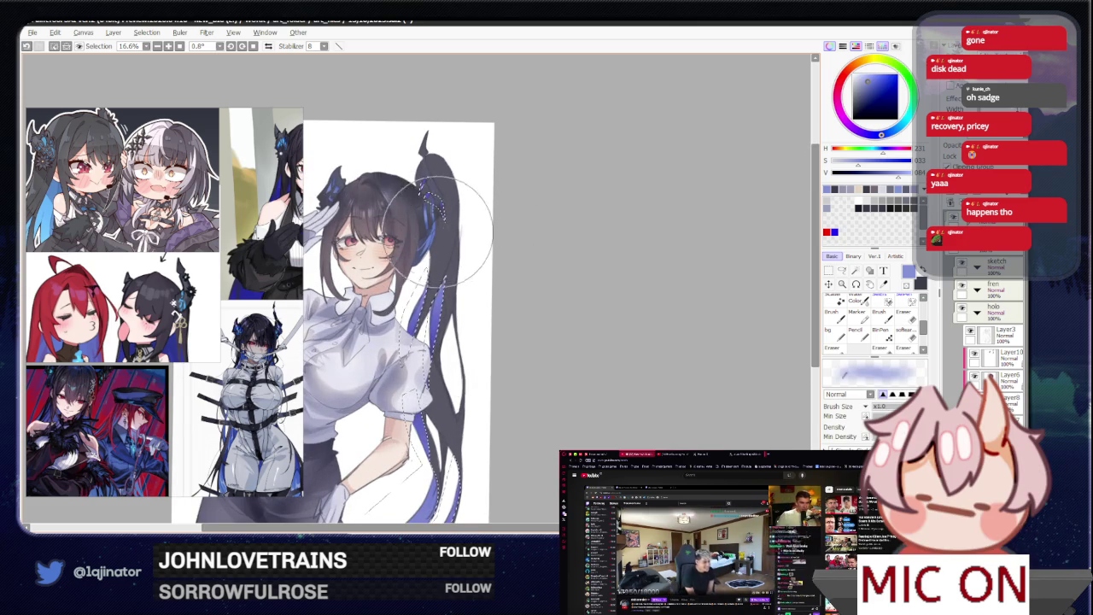
{"action": "left_click", "coordinate": [840, 272]}
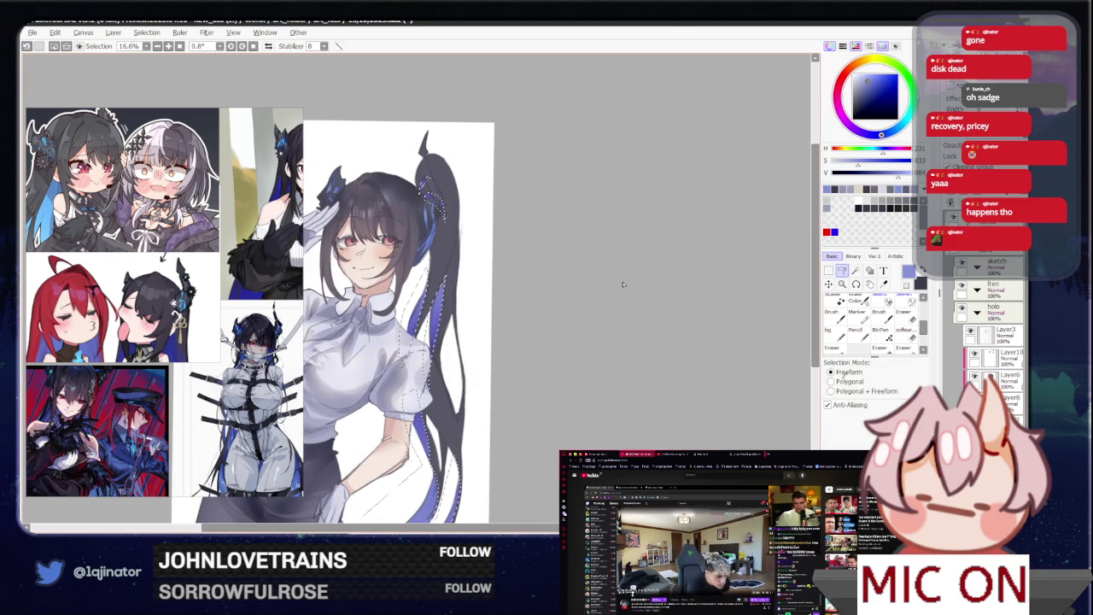
{"action": "mouse_move", "coordinate": [579, 363]}
{"action": "left_mouse_down"}
{"action": "mouse_move", "coordinate": [578, 403]}
{"action": "mouse_move", "coordinate": [550, 404]}
{"action": "left_mouse_up"}
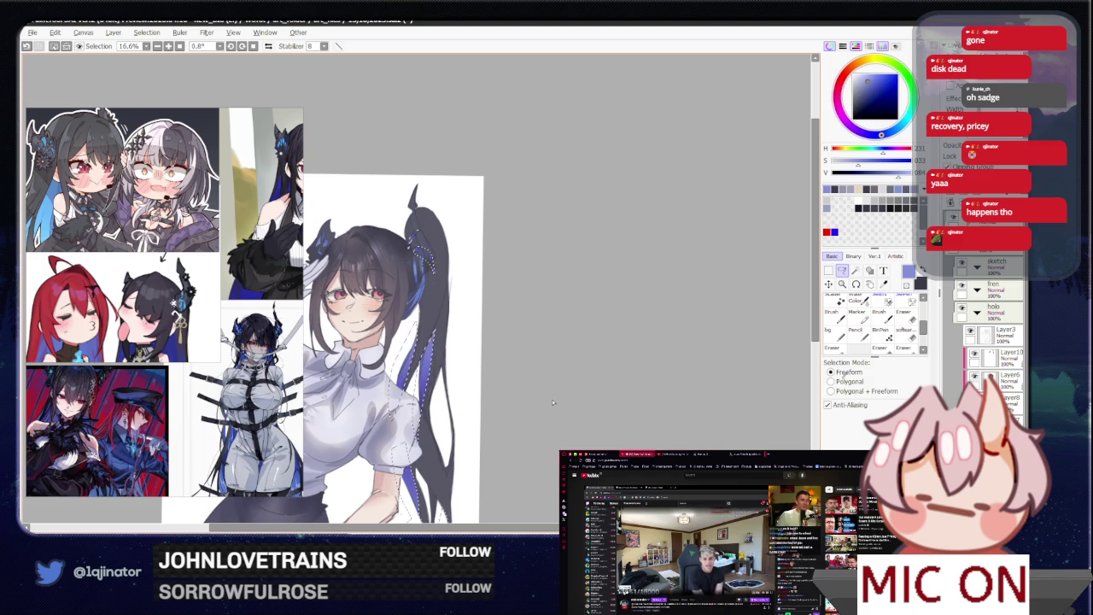
{"action": "mouse_move", "coordinate": [537, 374]}
{"action": "left_mouse_down"}
{"action": "mouse_move", "coordinate": [547, 402]}
{"action": "mouse_move", "coordinate": [553, 392]}
{"action": "mouse_move", "coordinate": [546, 402]}
{"action": "left_mouse_up"}
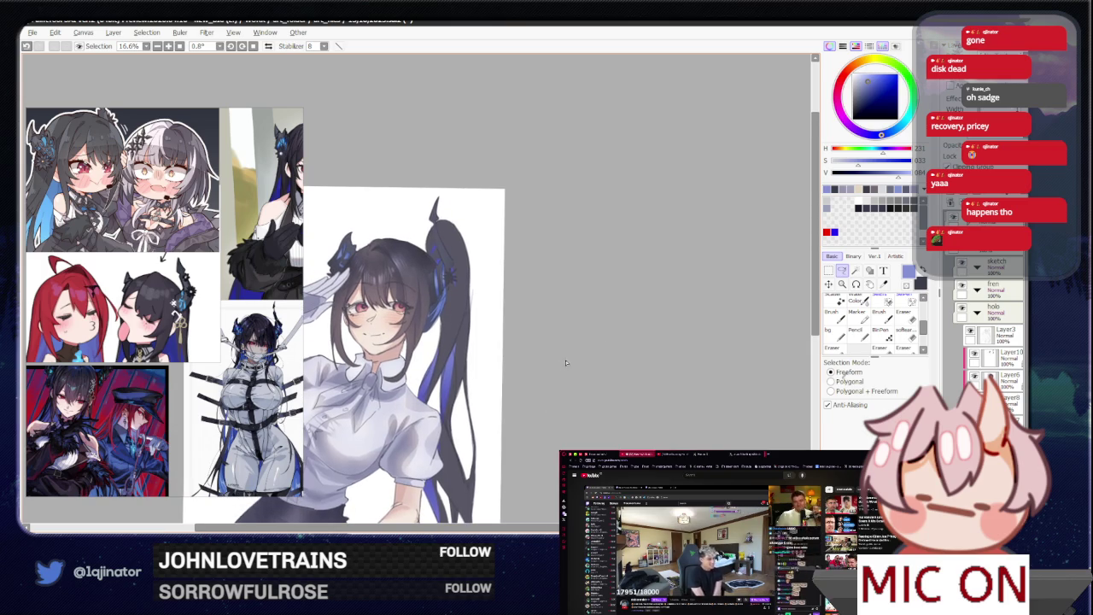
{"action": "left_click", "coordinate": [995, 137]}
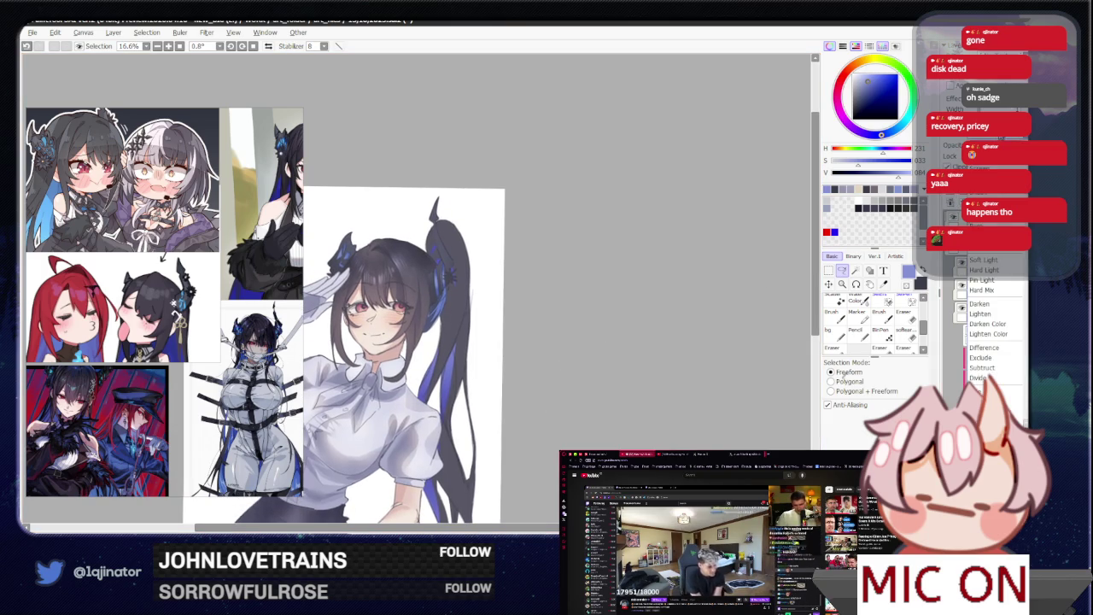
- Dismiss the blend list and re-lasso the ponytail strands, shifting the selection upward
{"action": "key", "text": "Escape"}
{"action": "key", "text": "b"}
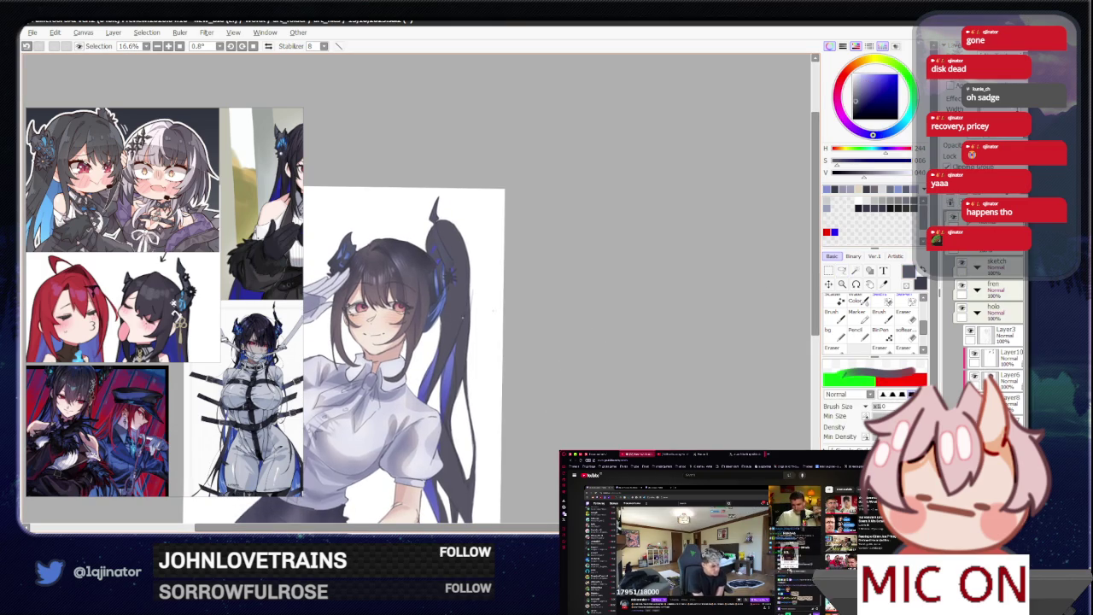
{"action": "left_click", "coordinate": [843, 271]}
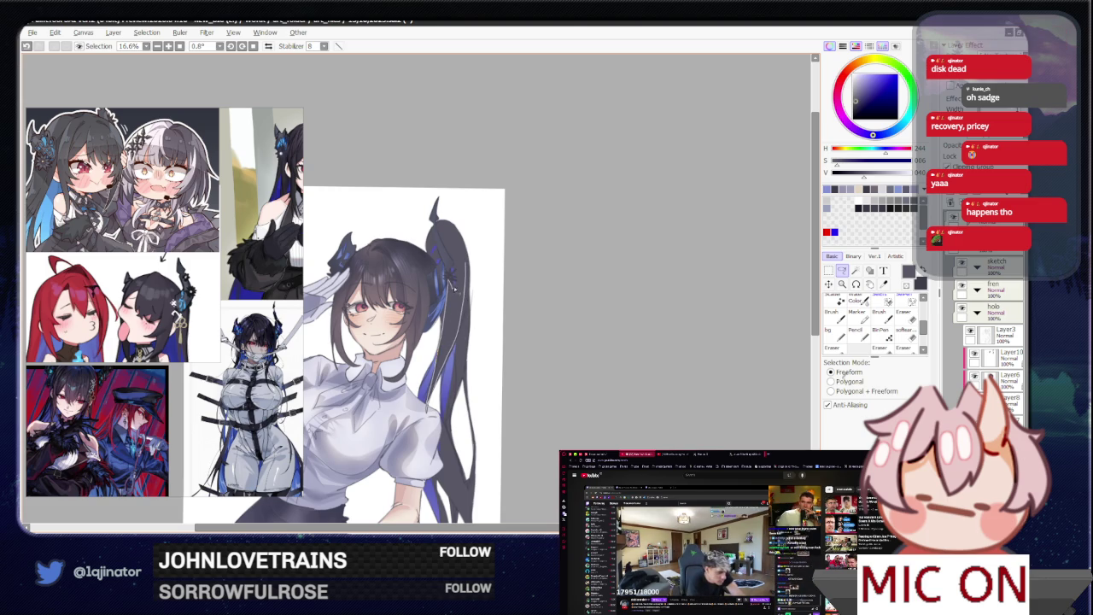
{"action": "left_click_drag", "start_coordinate": [465, 255], "coordinate": [462, 234]}
{"action": "scroll", "coordinate": [467, 338], "scroll_direction": "down", "scroll_amount": 2}
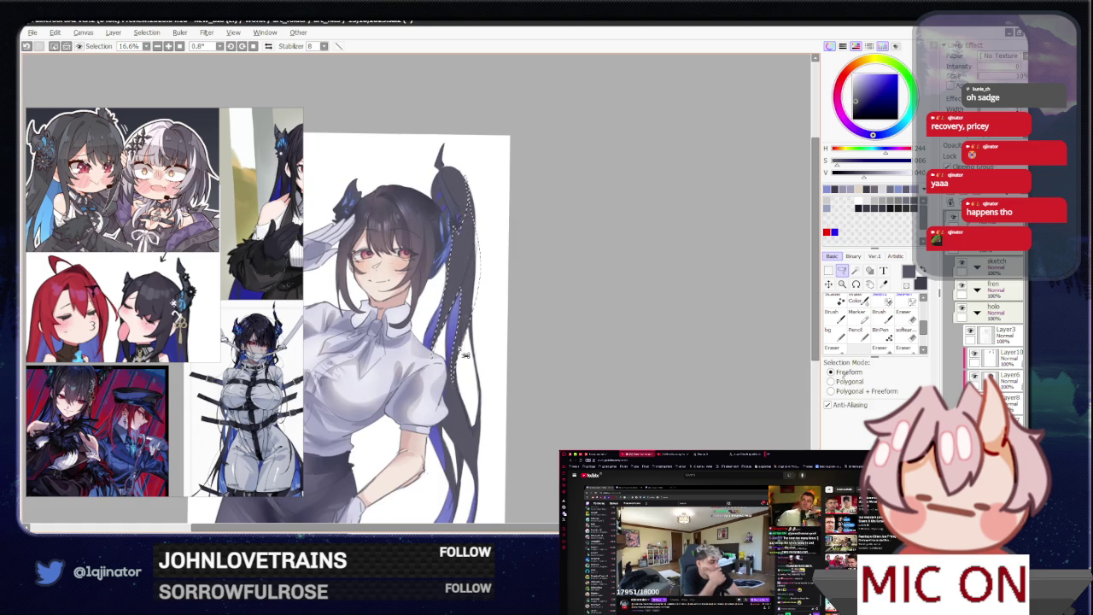
{"action": "scroll", "coordinate": [444, 341], "scroll_direction": "up", "scroll_amount": 2}
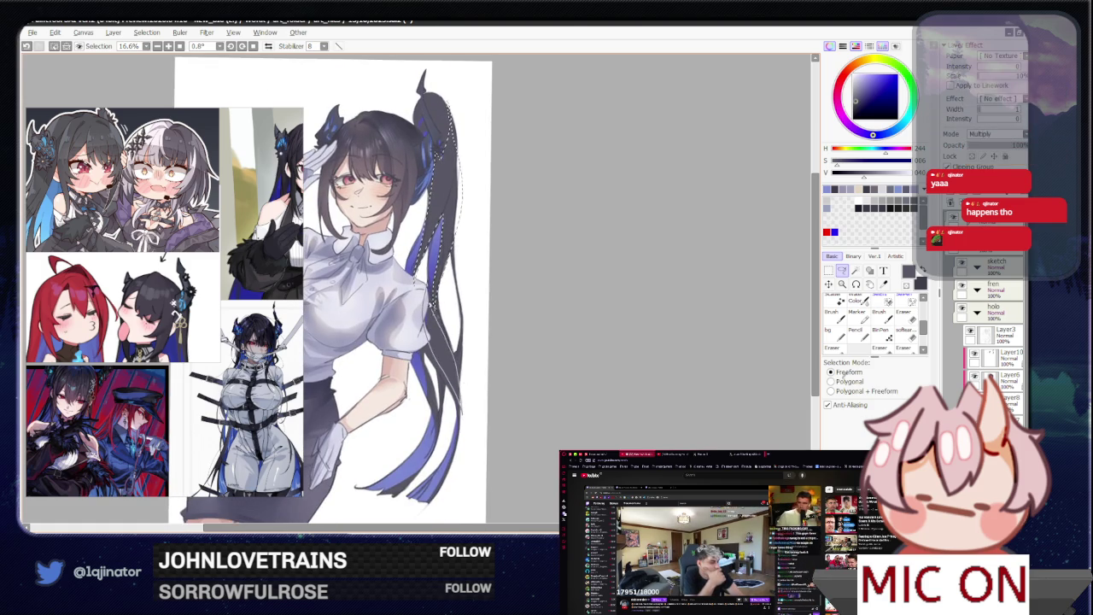
{"action": "left_click_drag", "start_coordinate": [420, 328], "coordinate": [422, 340]}
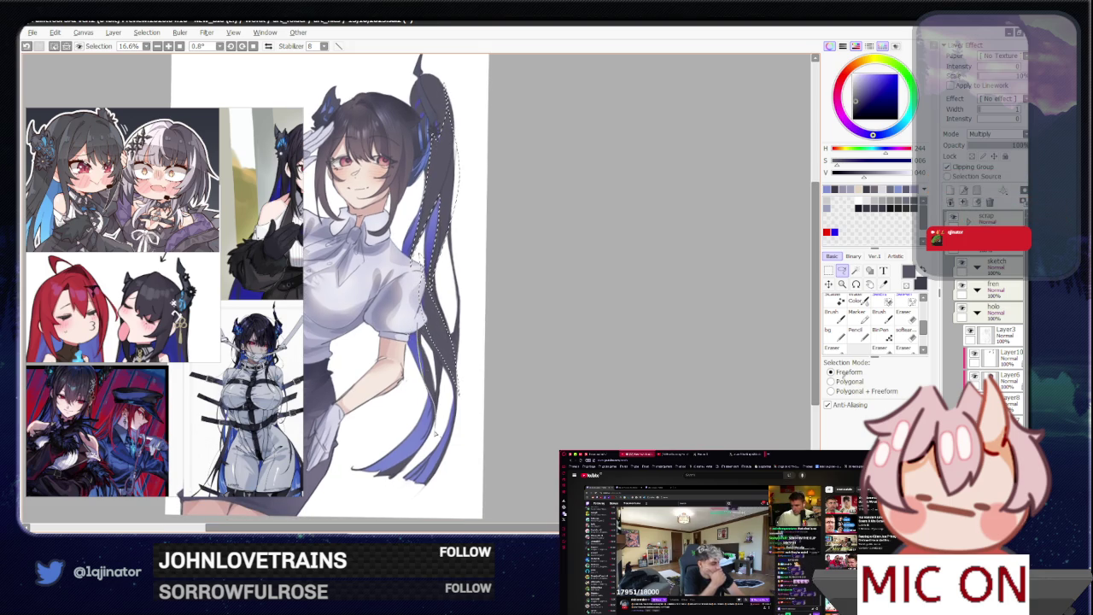
{"action": "scroll", "coordinate": [415, 266], "scroll_direction": "down", "scroll_amount": 1}
{"action": "key", "text": "b"}
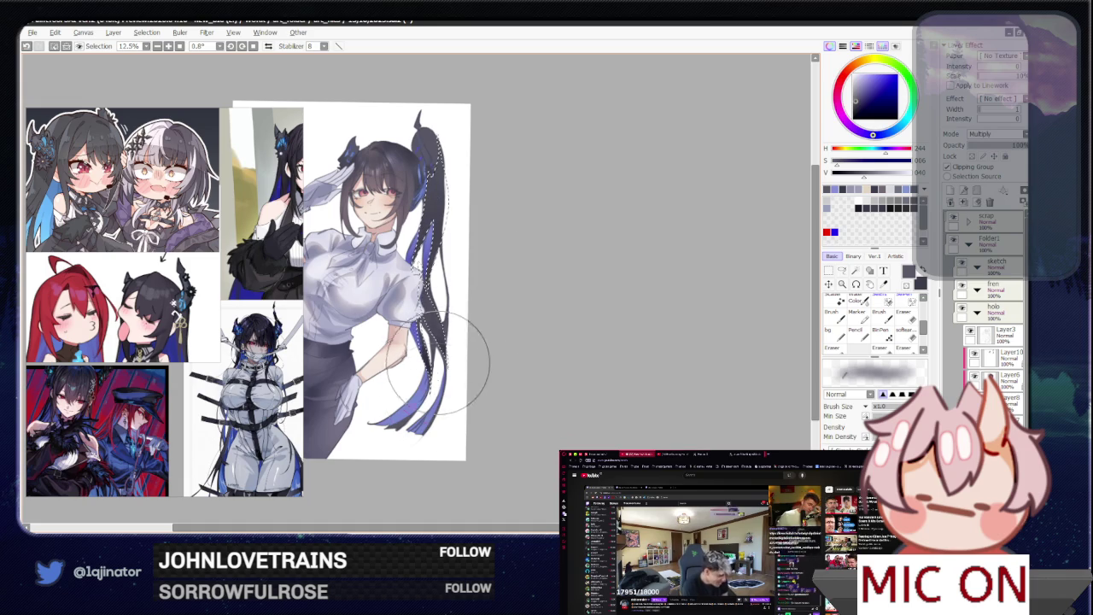
{"action": "scroll", "coordinate": [486, 293], "scroll_direction": "up", "scroll_amount": 1}
- Clear the selection and set Layer3 to Overlay blending
{"action": "key", "text": "ctrl+d"}
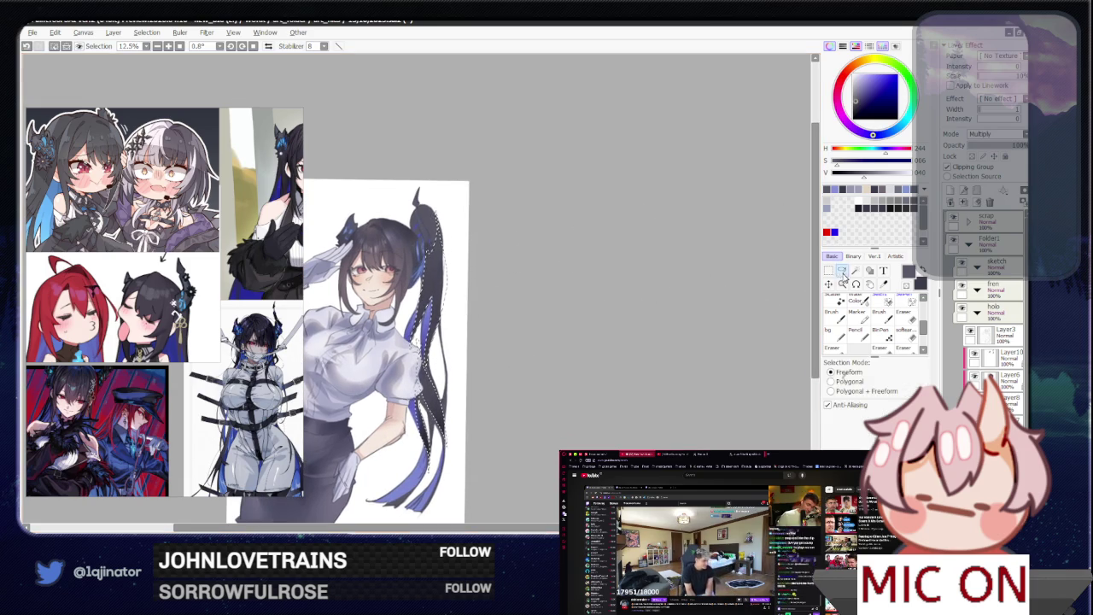
{"action": "scroll", "coordinate": [550, 319], "scroll_direction": "up", "scroll_amount": 1}
{"action": "scroll", "coordinate": [412, 286], "scroll_direction": "up", "scroll_amount": 1}
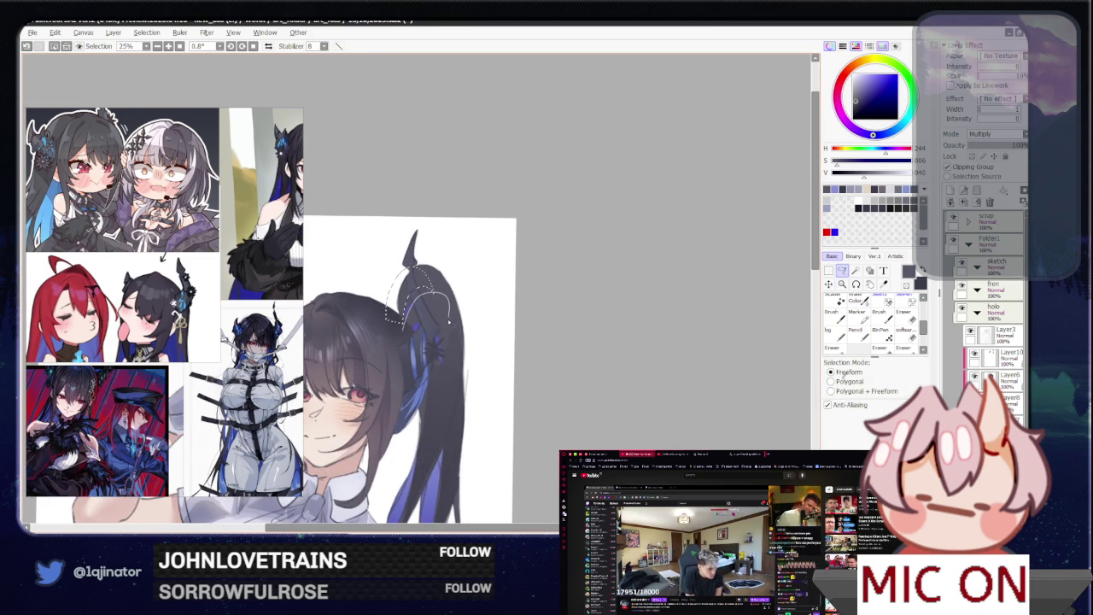
{"action": "scroll", "coordinate": [464, 349], "scroll_direction": "down", "scroll_amount": 1}
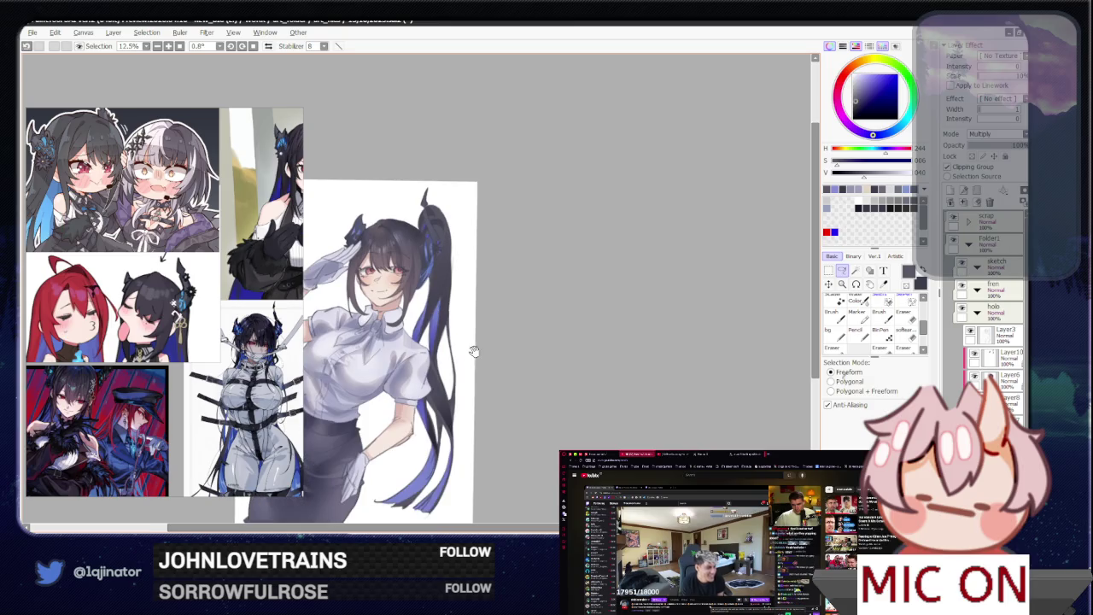
{"action": "scroll", "coordinate": [473, 370], "scroll_direction": "down", "scroll_amount": 1}
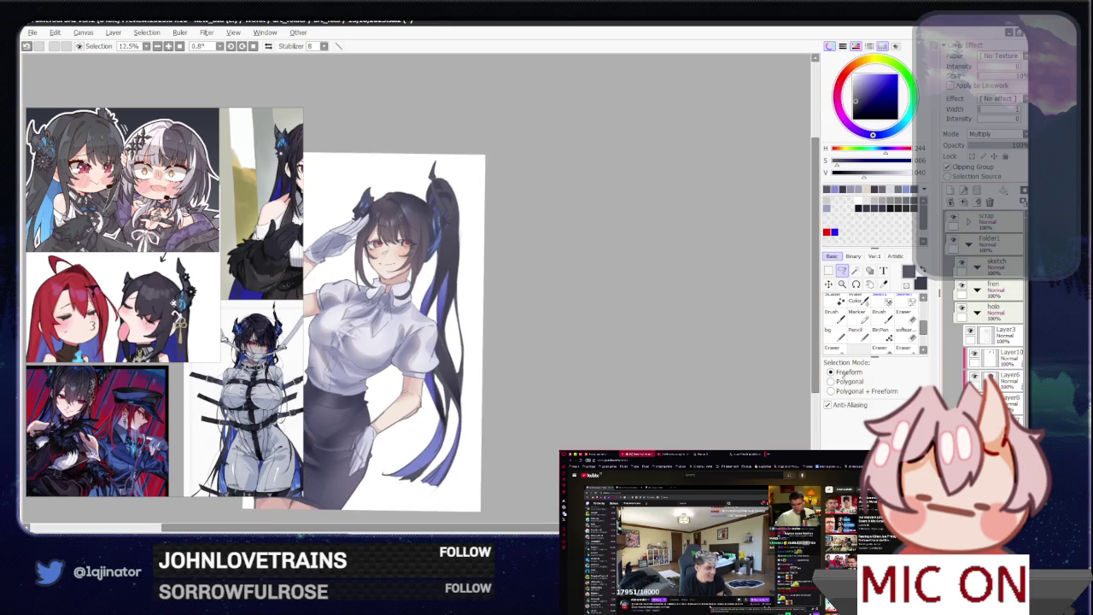
{"action": "left_click", "coordinate": [993, 334]}
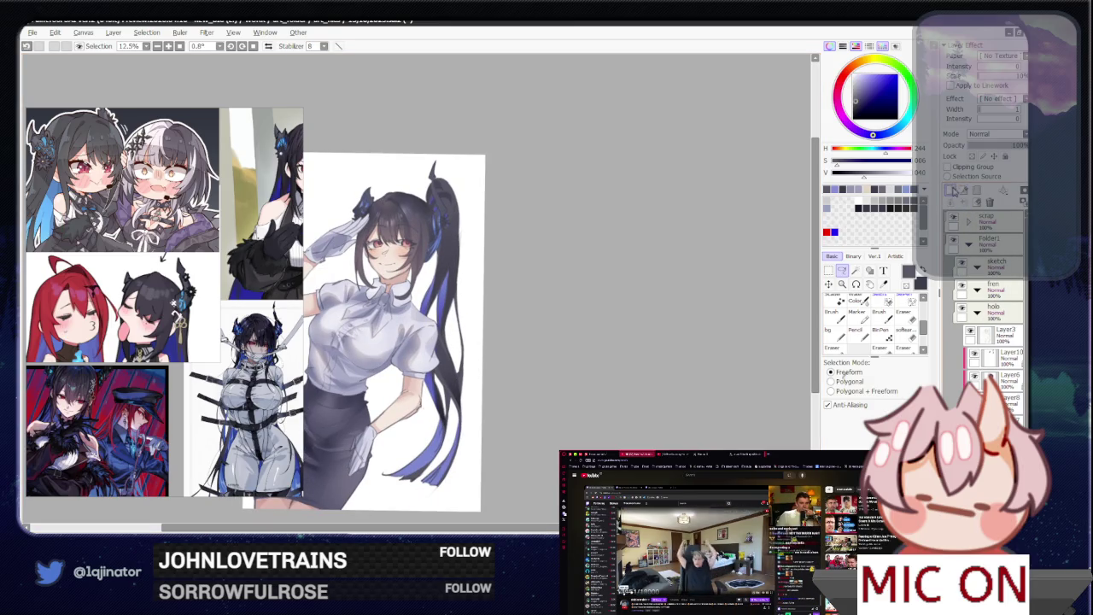
{"action": "left_click", "coordinate": [1004, 134]}
{"action": "left_click", "coordinate": [986, 182]}
- Put the layer's blend mode back to Normal and undo the last change
{"action": "key", "text": "ctrl+minus"}
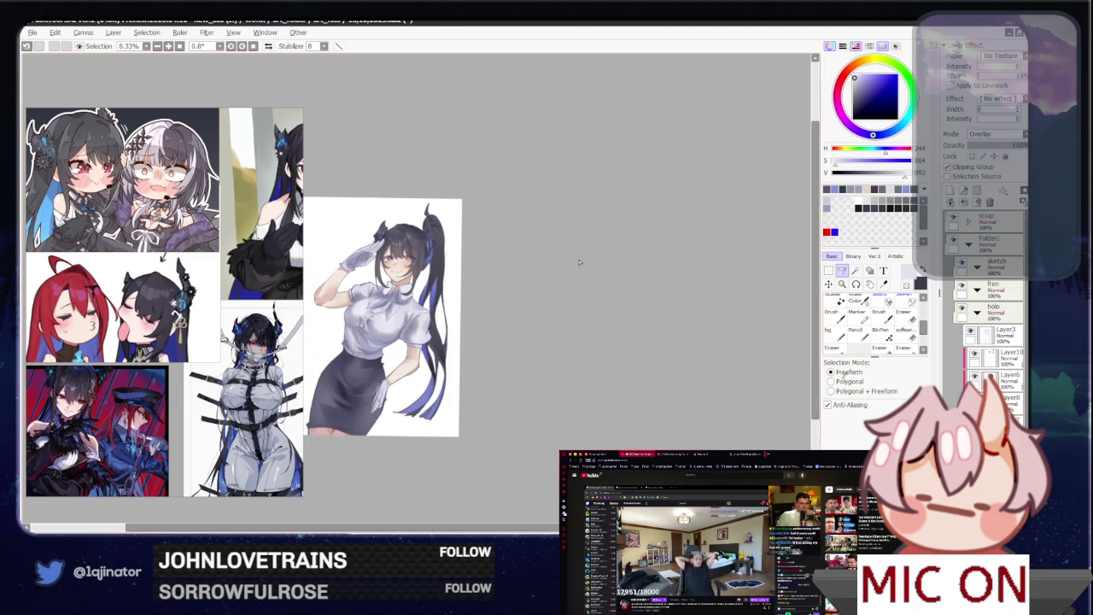
{"action": "key", "text": "b"}
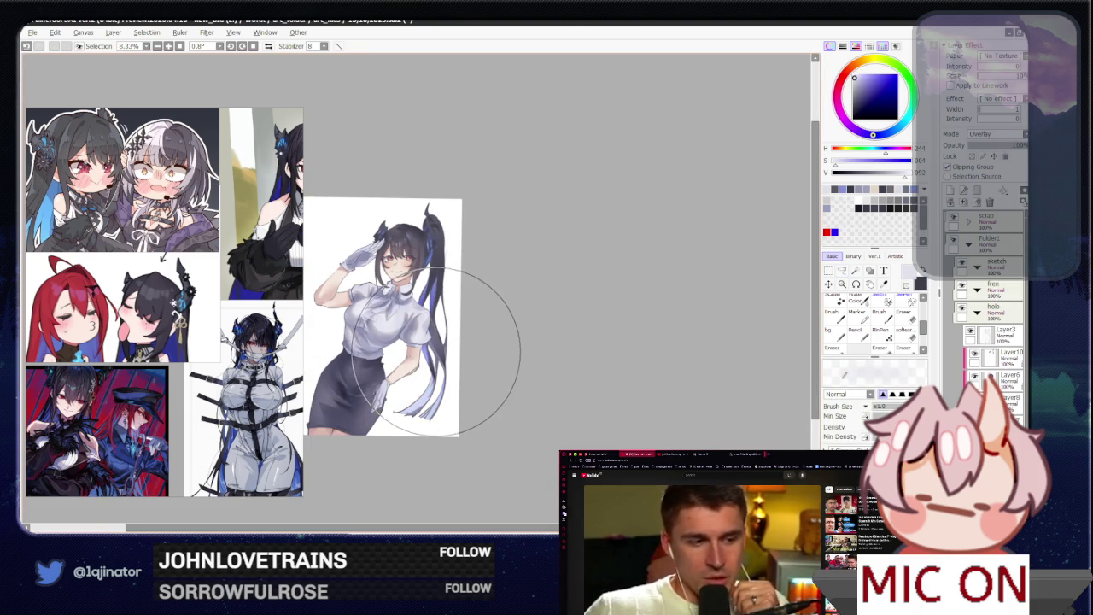
{"action": "left_click_drag", "start_coordinate": [445, 355], "coordinate": [459, 342]}
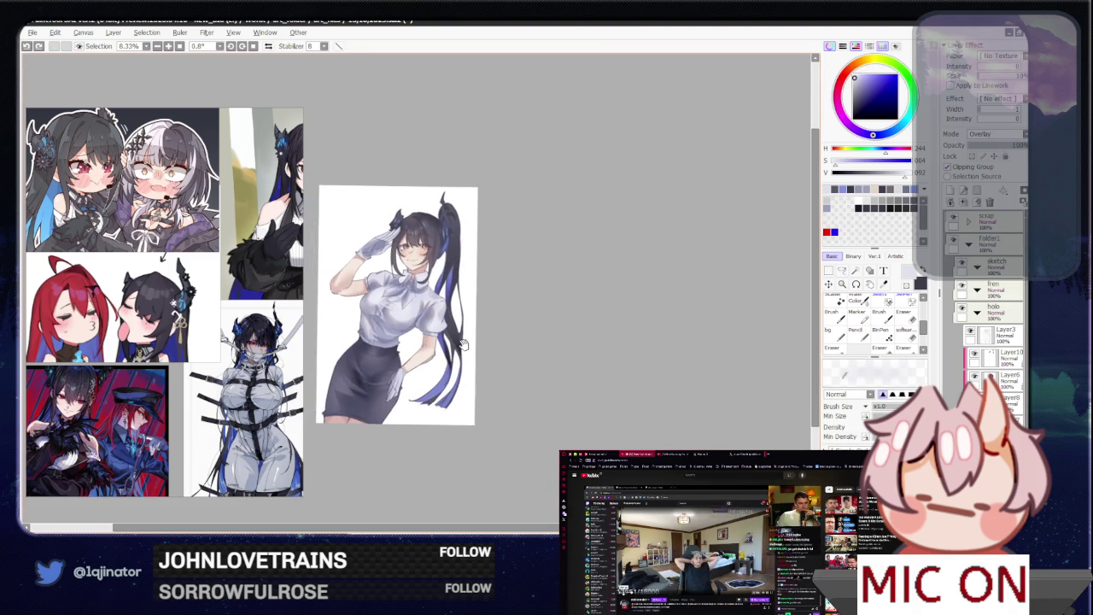
{"action": "key", "text": "ctrl+plus"}
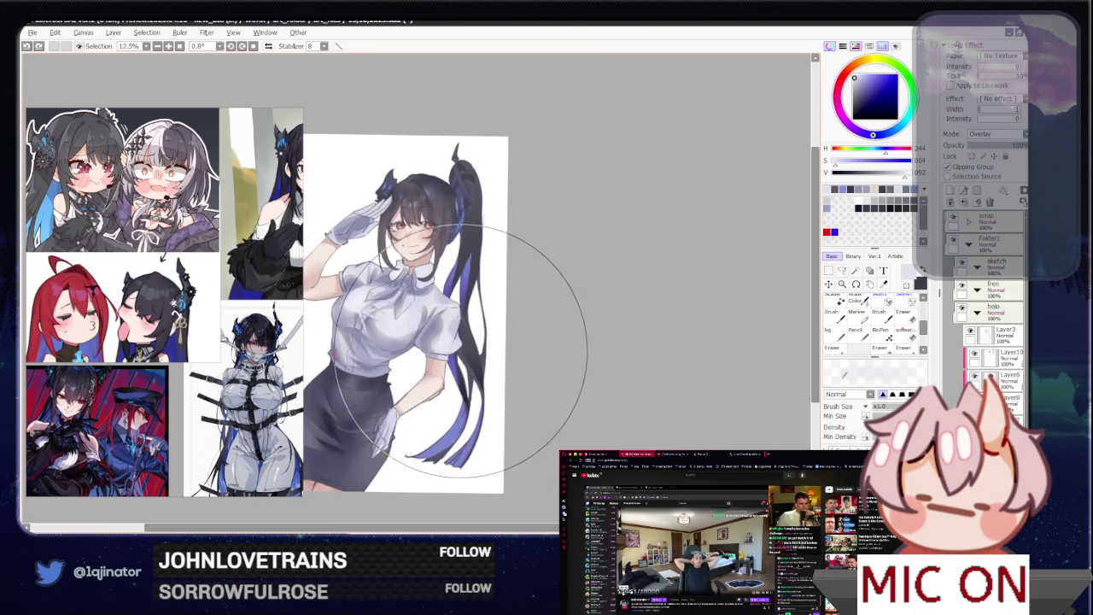
{"action": "left_click", "coordinate": [996, 135]}
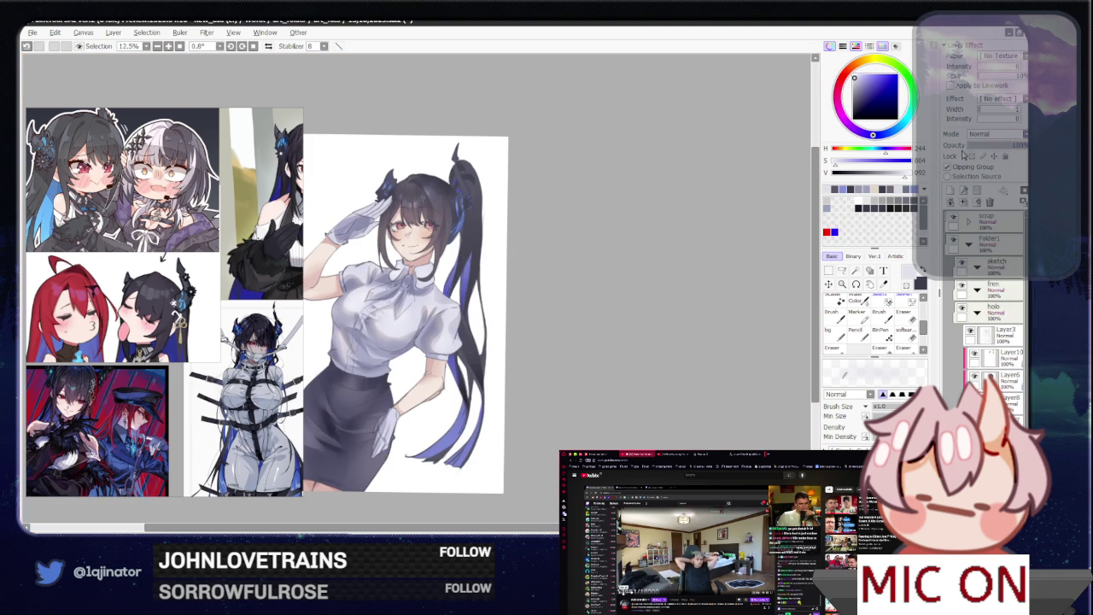
{"action": "key", "text": "ctrl+minus"}
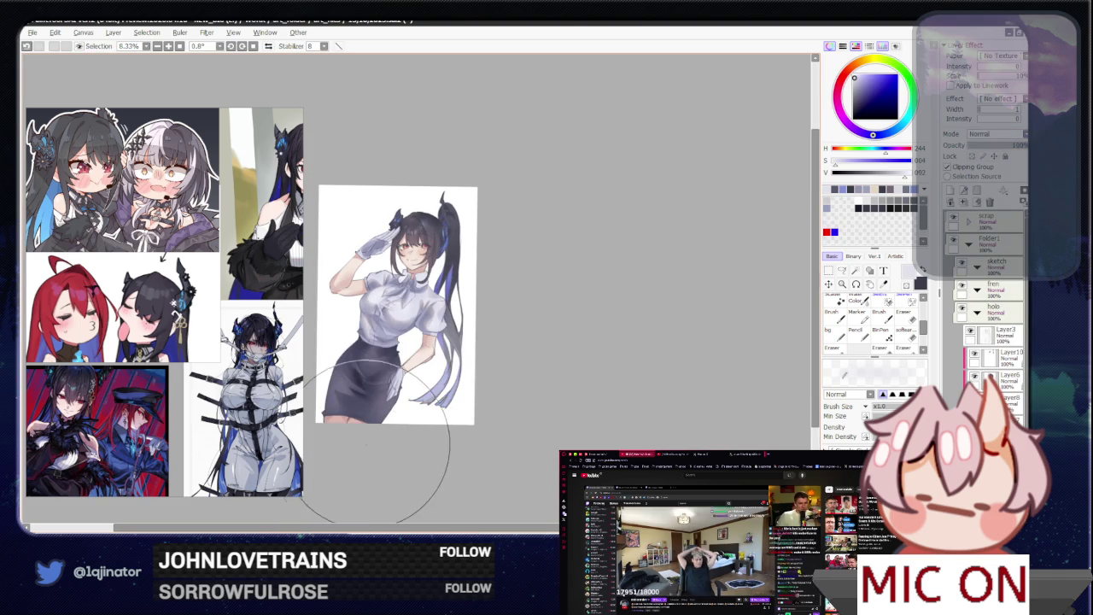
{"action": "key", "text": "ctrl+z"}
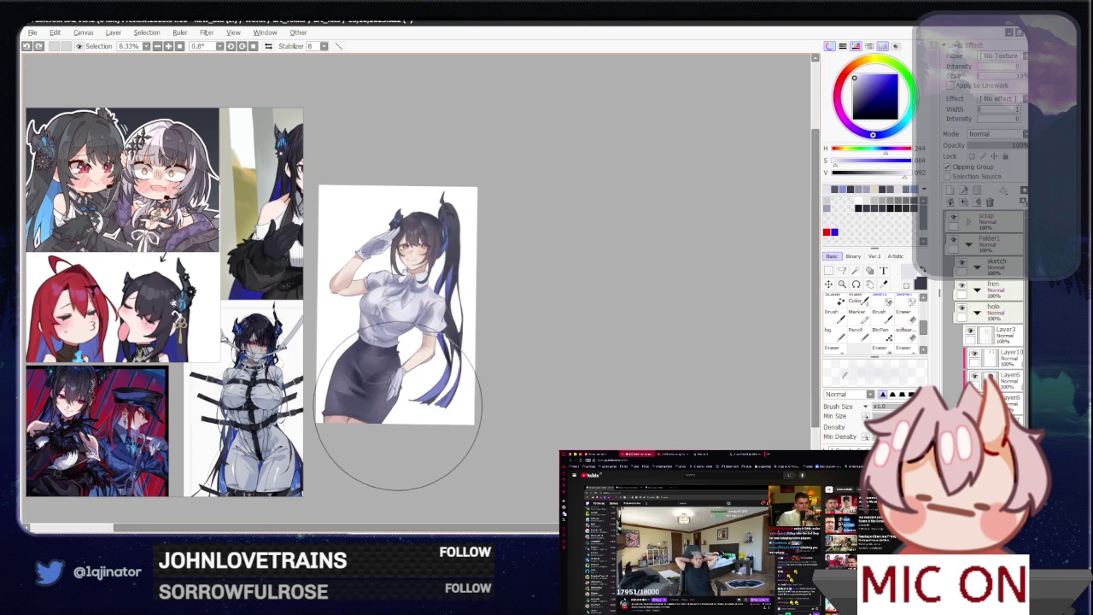
- Lighten the lower ponytail strands with the brush
{"action": "left_click_drag", "start_coordinate": [446, 370], "coordinate": [439, 382]}
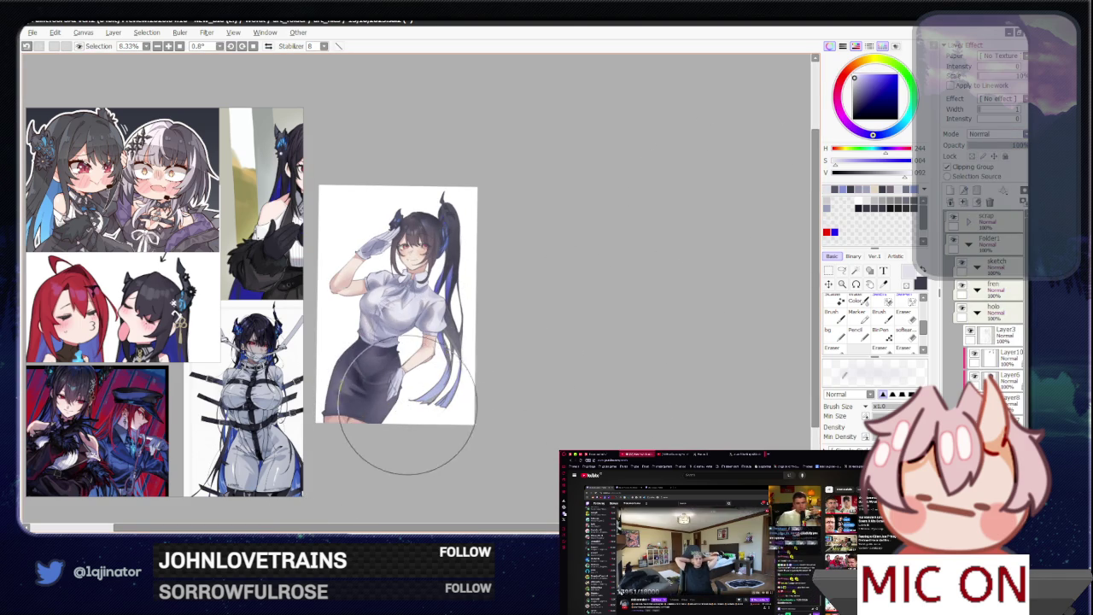
{"action": "scroll", "coordinate": [440, 384], "scroll_direction": "up", "scroll_amount": 2}
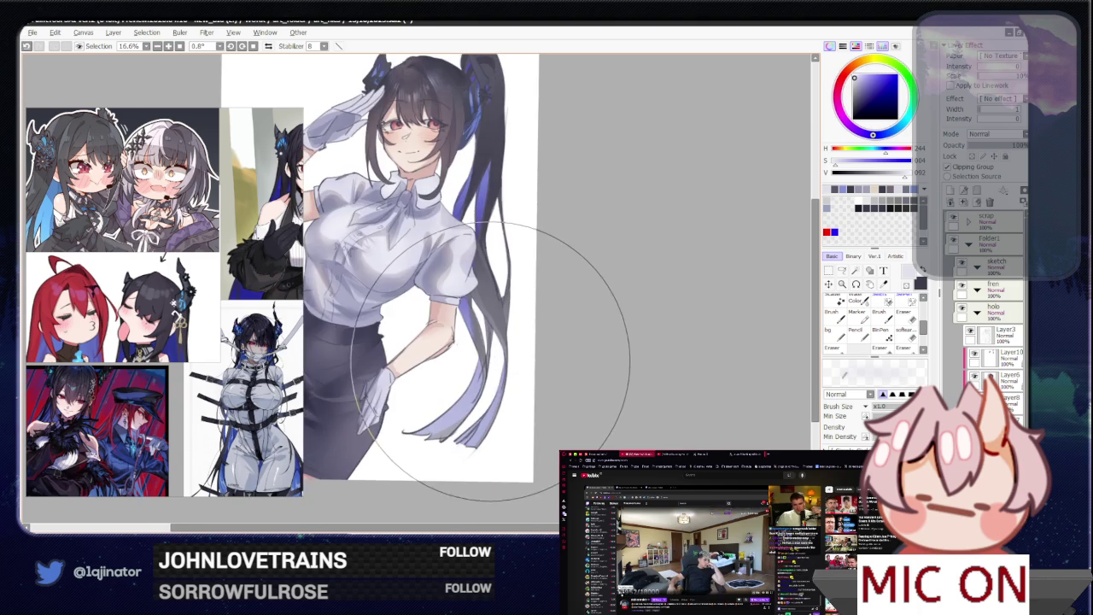
{"action": "left_click_drag", "start_coordinate": [484, 368], "coordinate": [468, 414]}
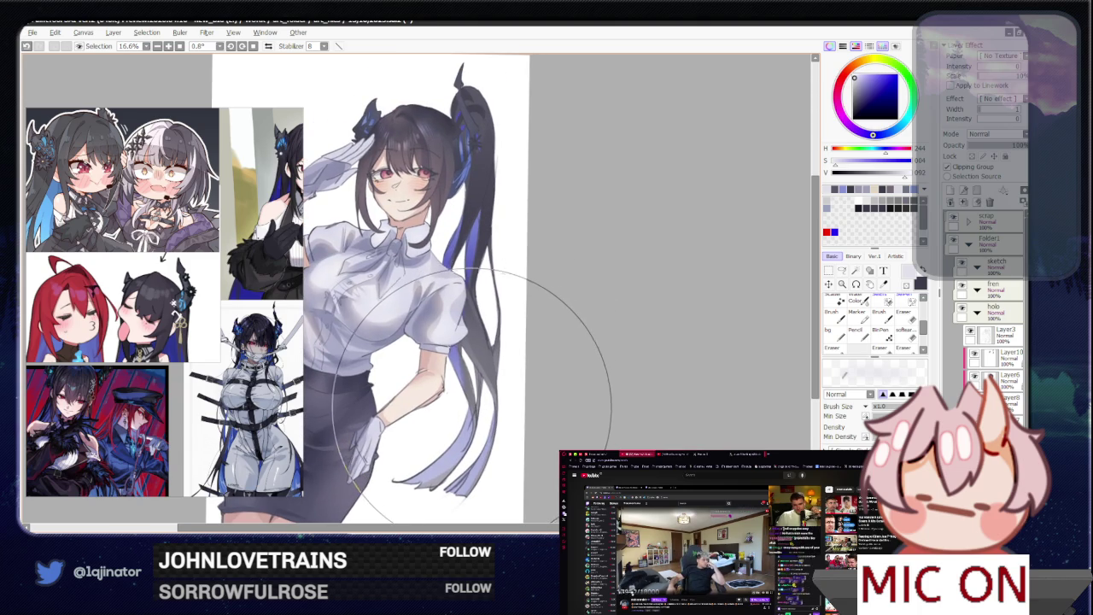
{"action": "scroll", "coordinate": [468, 419], "scroll_direction": "up", "scroll_amount": 1}
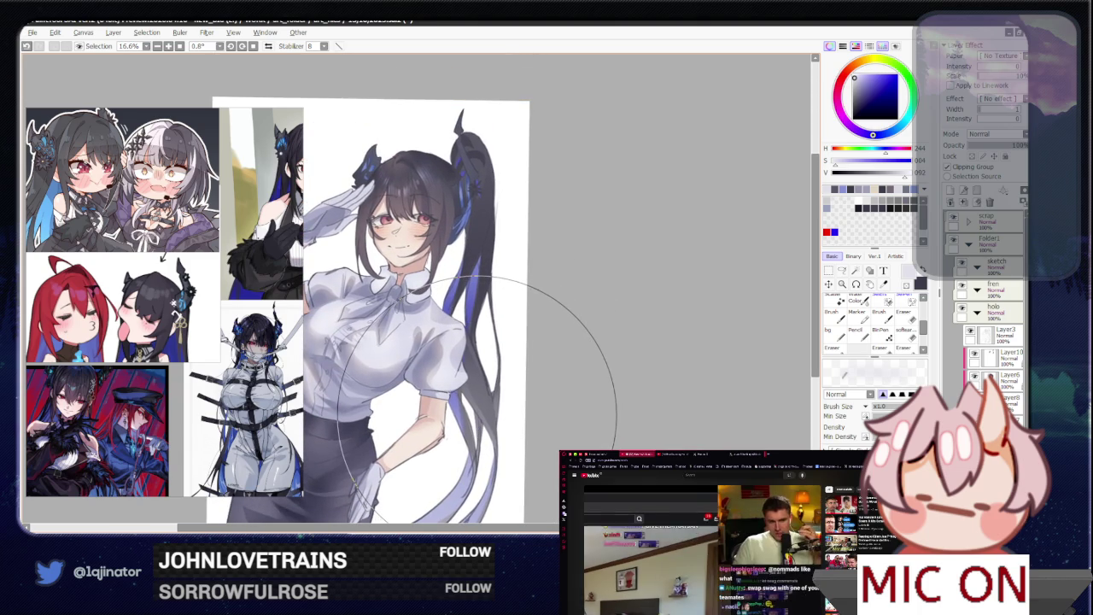
- Pick a soft mid grey with a faint blue tint for highlights
{"action": "left_click", "coordinate": [491, 256], "text": "alt"}
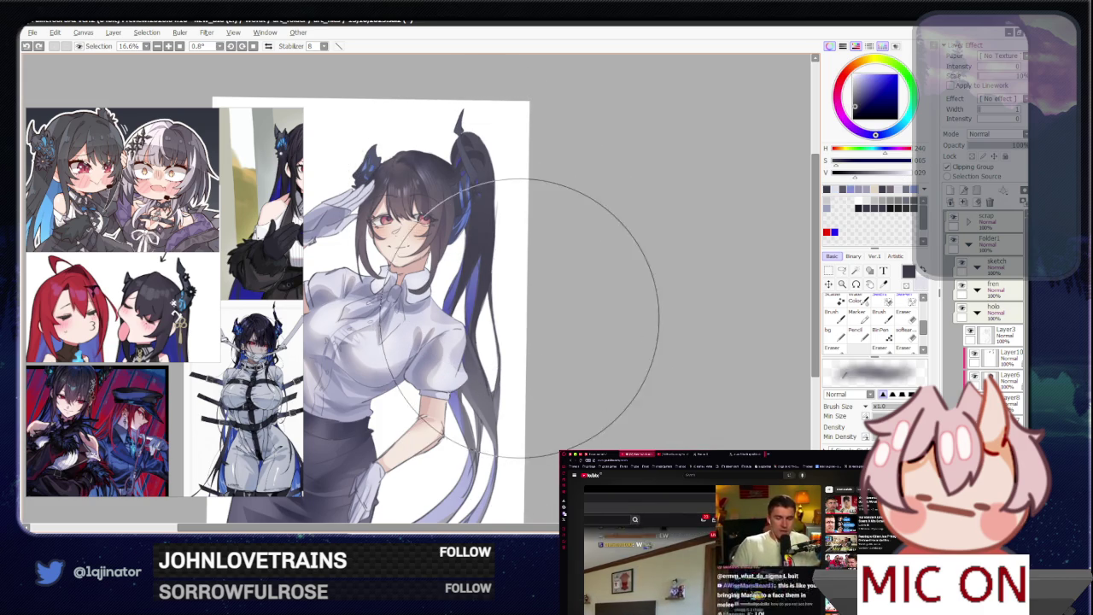
{"action": "left_click_drag", "start_coordinate": [512, 306], "coordinate": [503, 360]}
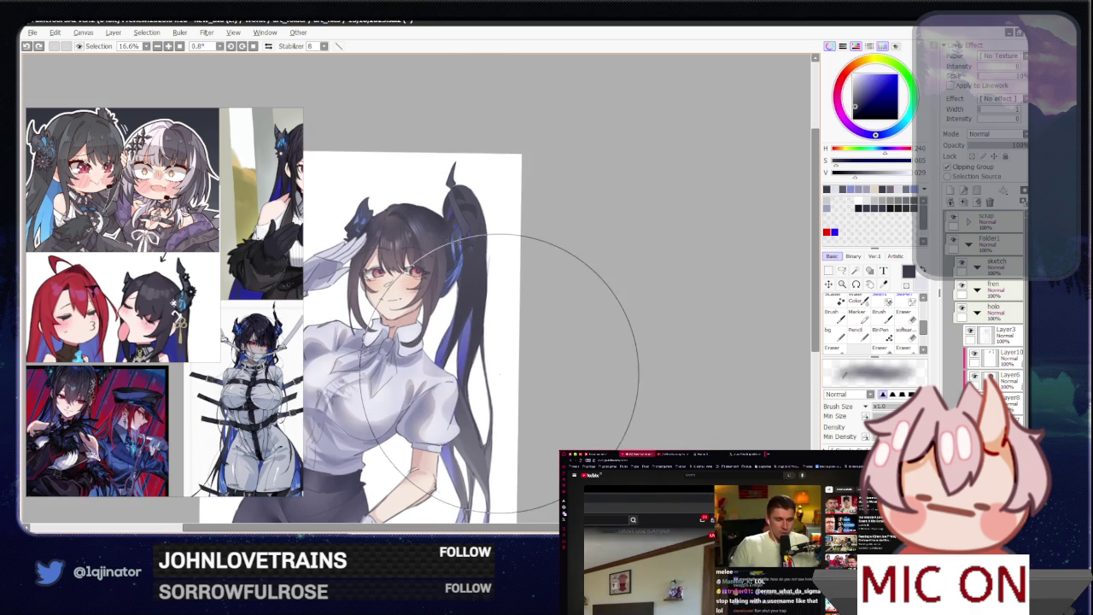
{"action": "scroll", "coordinate": [502, 360], "scroll_direction": "down", "scroll_amount": 2}
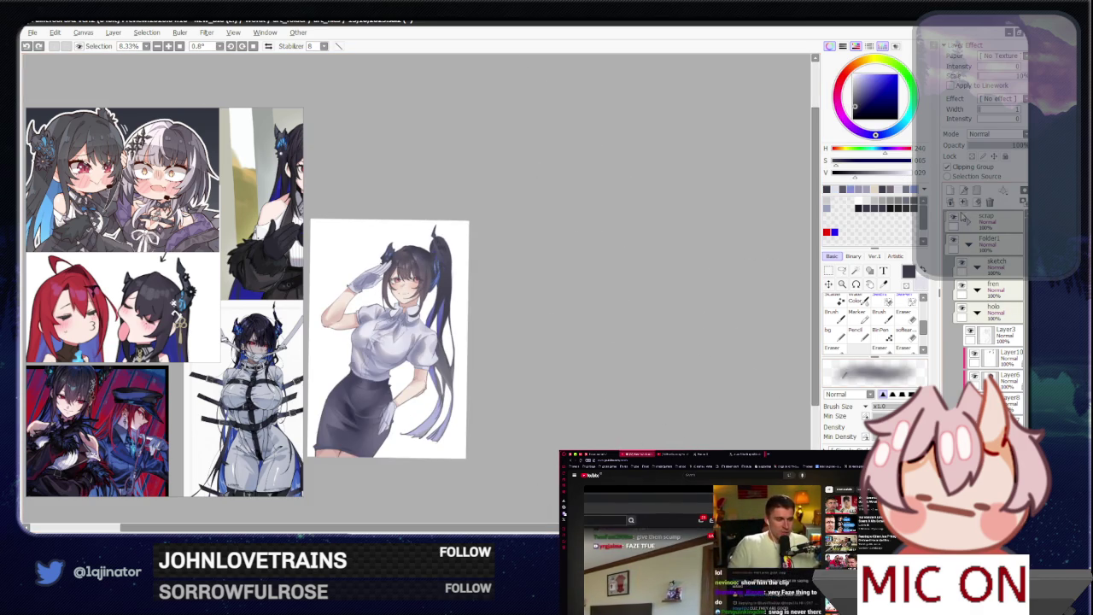
{"action": "scroll", "coordinate": [503, 360], "scroll_direction": "up", "scroll_amount": 2}
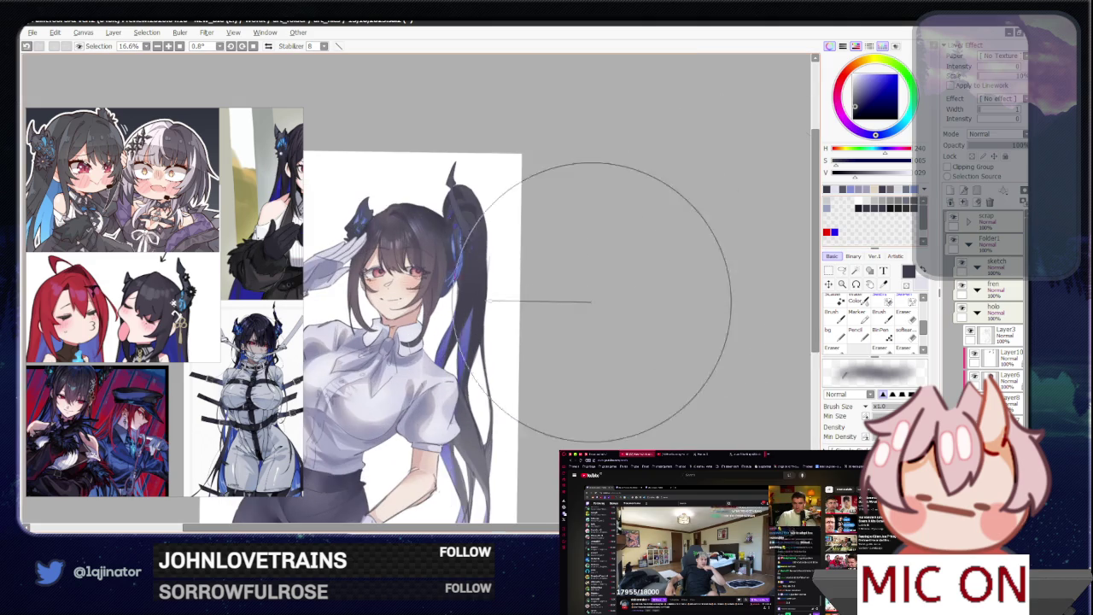
{"action": "left_click", "coordinate": [422, 215], "text": "alt"}
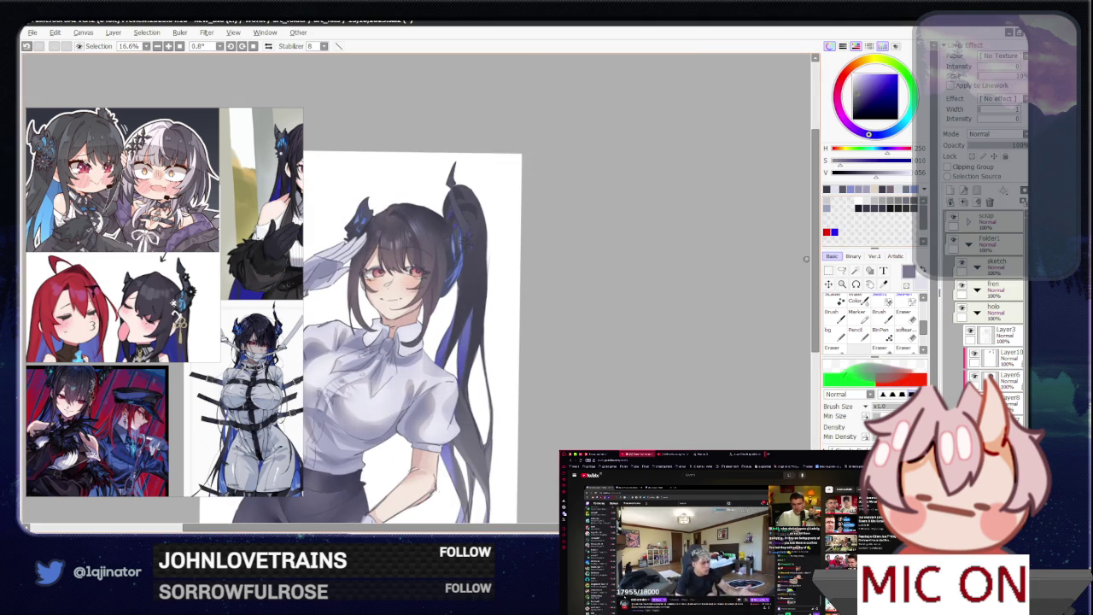
{"action": "key", "text": "l"}
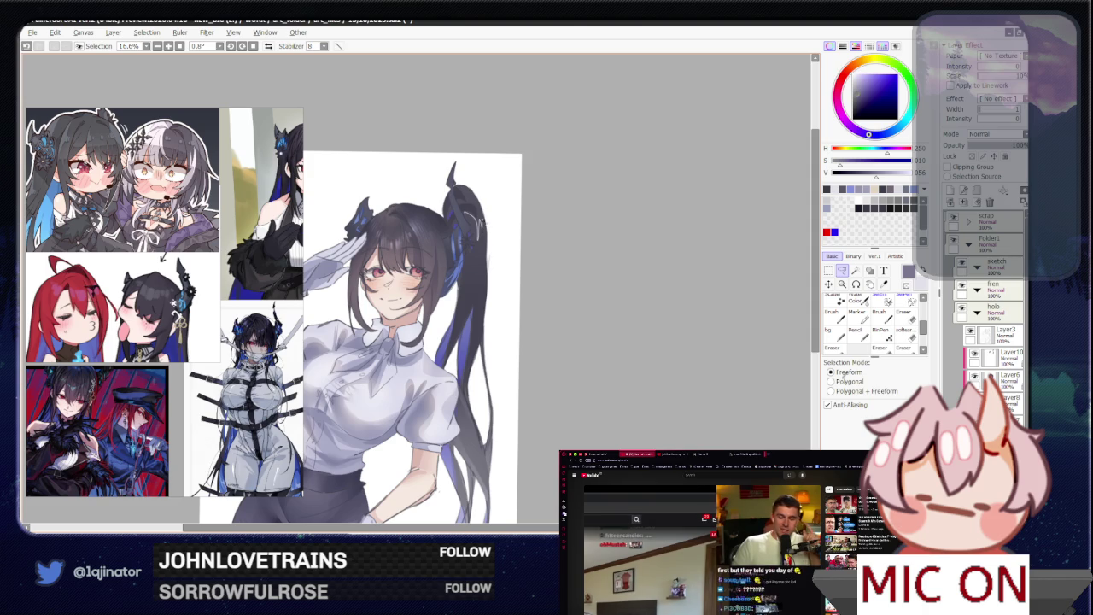
- Lasso a section of the ponytail, extending the selection down the strands
{"action": "left_click_drag", "start_coordinate": [458, 208], "coordinate": [468, 233]}
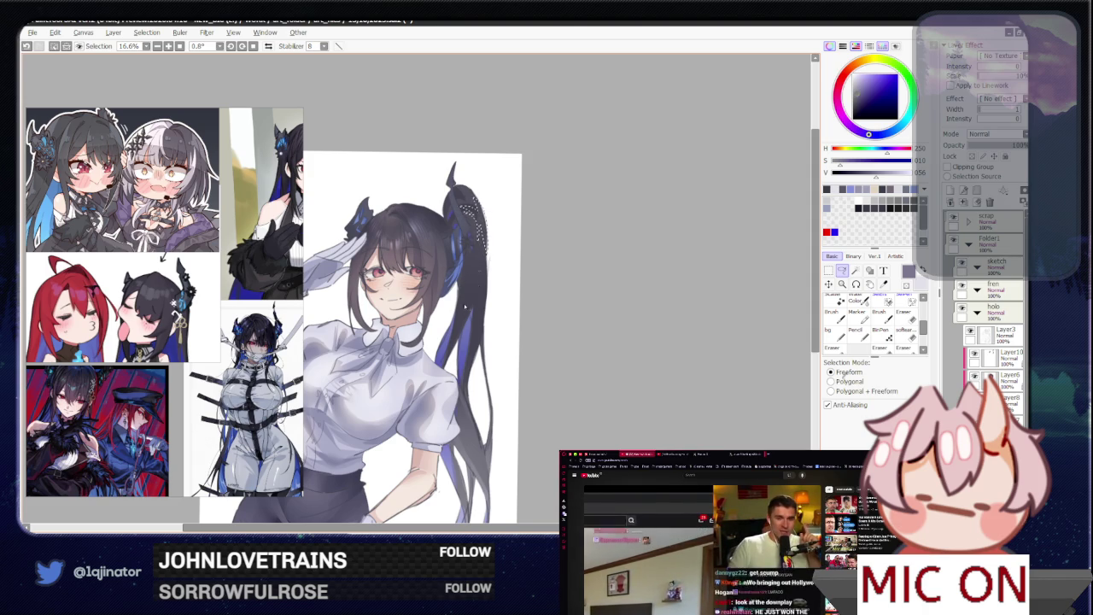
{"action": "left_click_drag", "start_coordinate": [474, 266], "coordinate": [482, 271]}
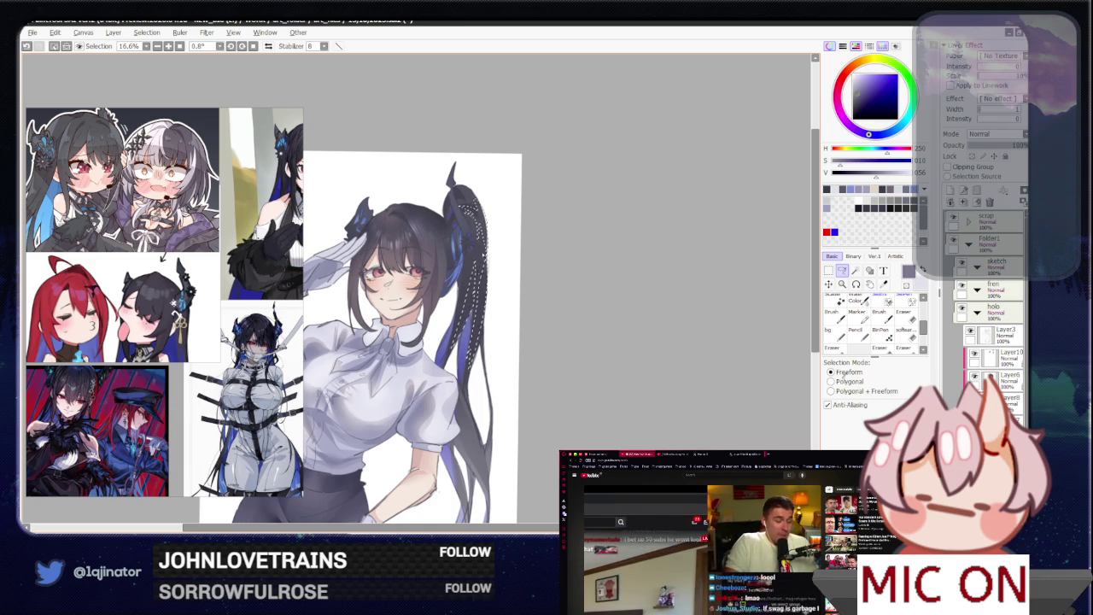
{"action": "left_click", "coordinate": [833, 352]}
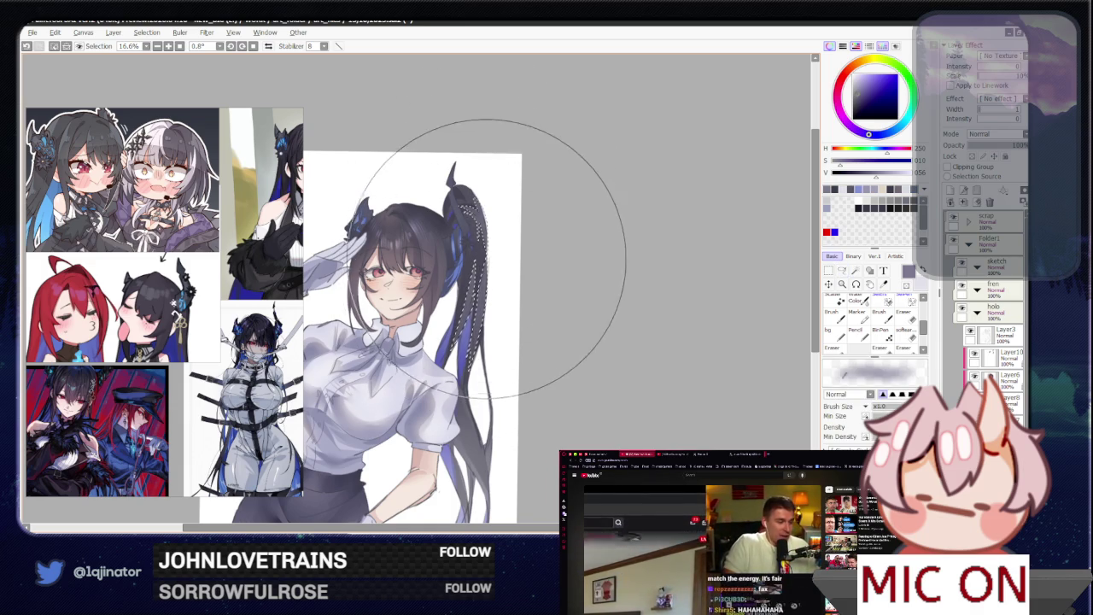
{"action": "left_click", "coordinate": [842, 269]}
- Bring the skirt and head into view and select the holo folder layer
{"action": "left_click_drag", "start_coordinate": [615, 417], "coordinate": [658, 306]}
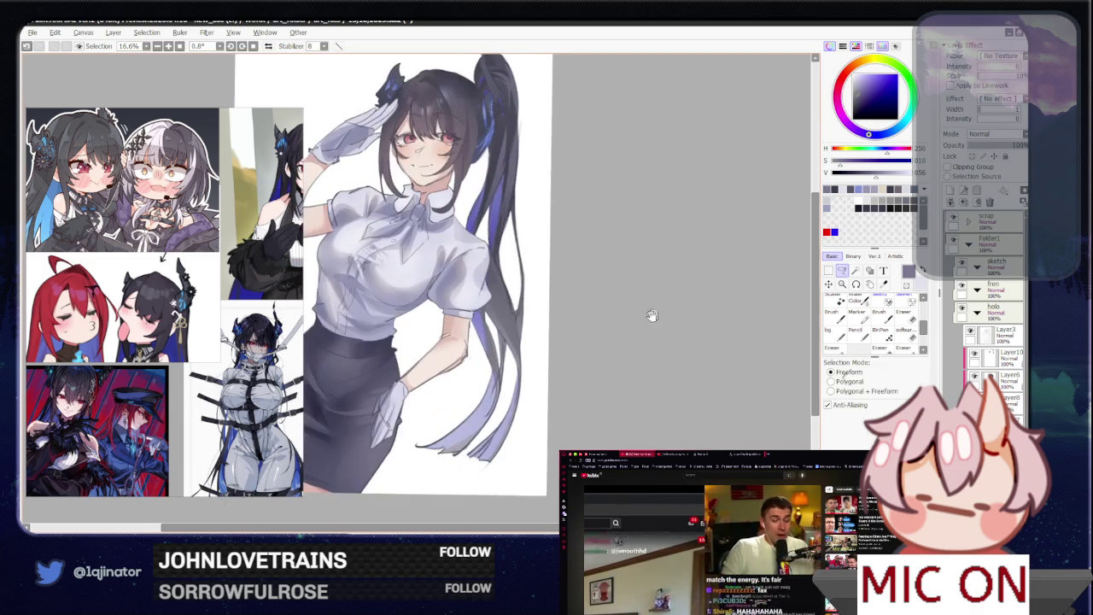
{"action": "left_click_drag", "start_coordinate": [593, 381], "coordinate": [600, 369]}
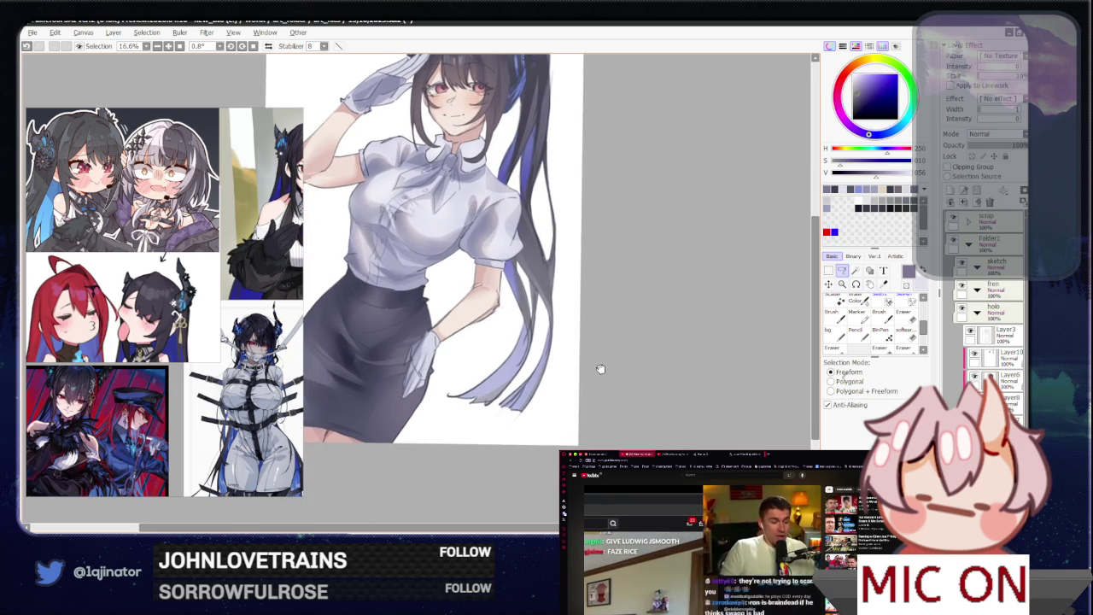
{"action": "scroll", "coordinate": [596, 371], "scroll_direction": "up", "scroll_amount": 1}
{"action": "scroll", "coordinate": [598, 376], "scroll_direction": "up", "scroll_amount": 1}
{"action": "scroll", "coordinate": [601, 379], "scroll_direction": "up", "scroll_amount": 1}
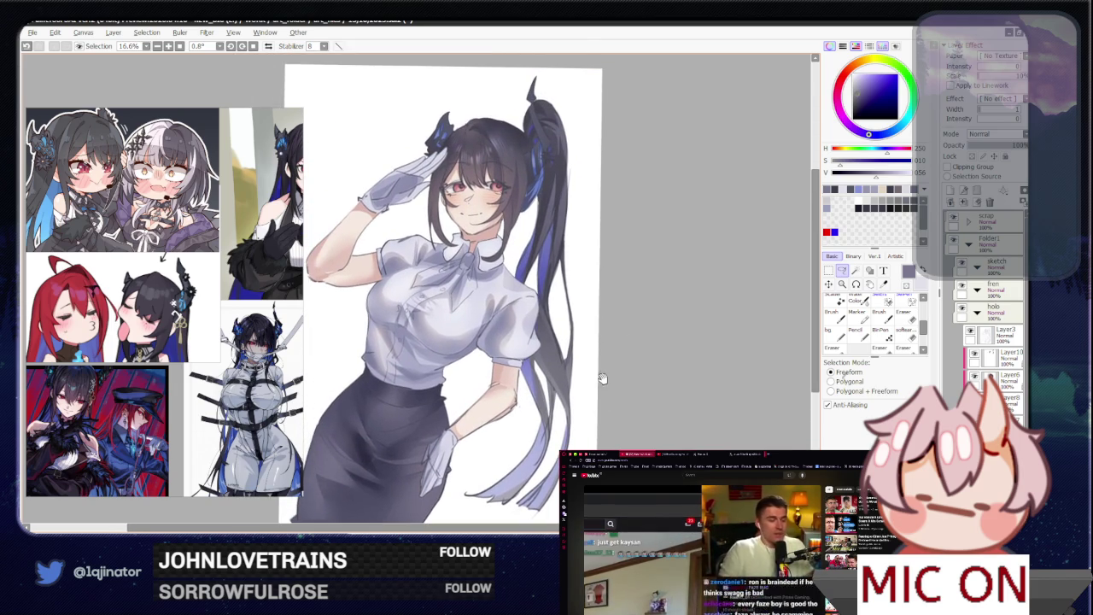
{"action": "mouse_move", "coordinate": [622, 402]}
{"action": "left_mouse_down"}
{"action": "mouse_move", "coordinate": [643, 378]}
{"action": "mouse_move", "coordinate": [649, 384]}
{"action": "mouse_move", "coordinate": [643, 397]}
{"action": "mouse_move", "coordinate": [622, 361]}
{"action": "left_mouse_up"}
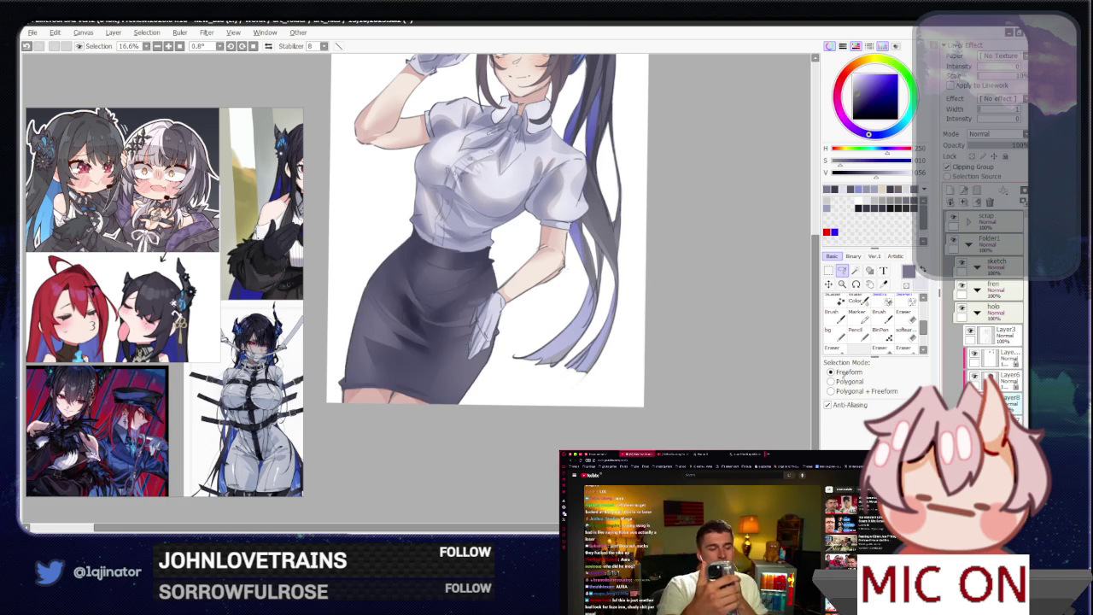
{"action": "left_click_drag", "start_coordinate": [641, 299], "coordinate": [607, 376]}
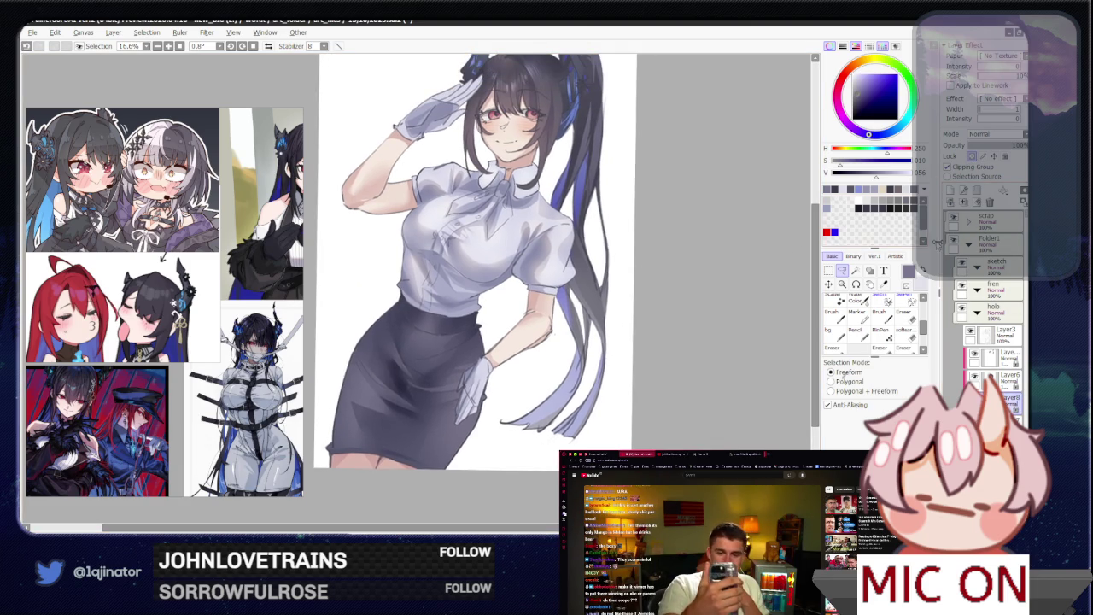
{"action": "left_click", "coordinate": [965, 223]}
{"action": "left_click", "coordinate": [959, 312]}
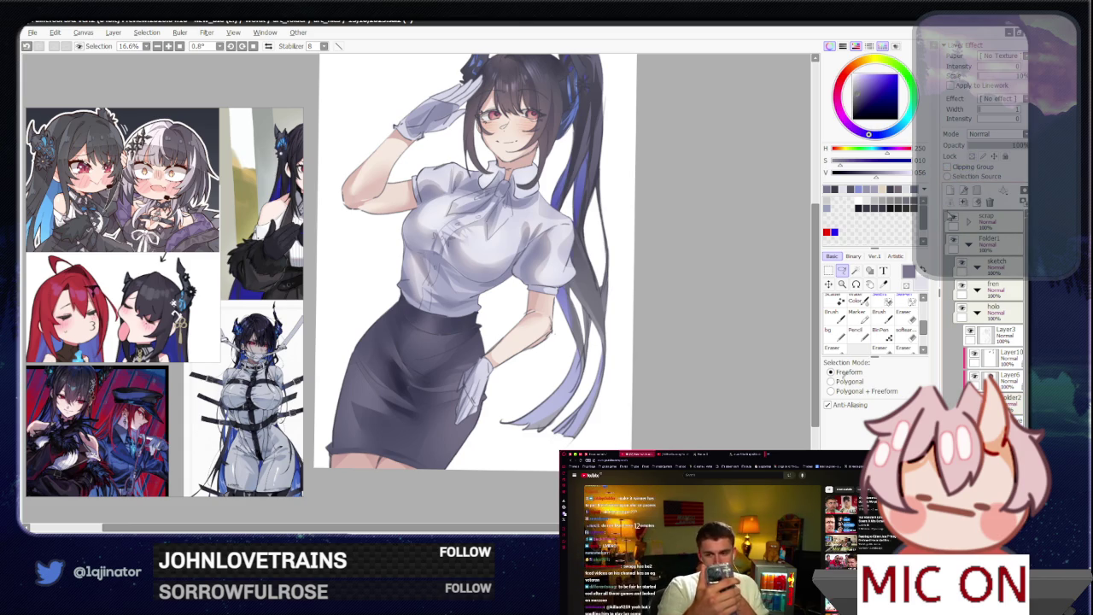
- Pick a soft skin-pink, make the brush large and soft, and set the layer to Overlay
{"action": "left_click", "coordinate": [860, 73]}
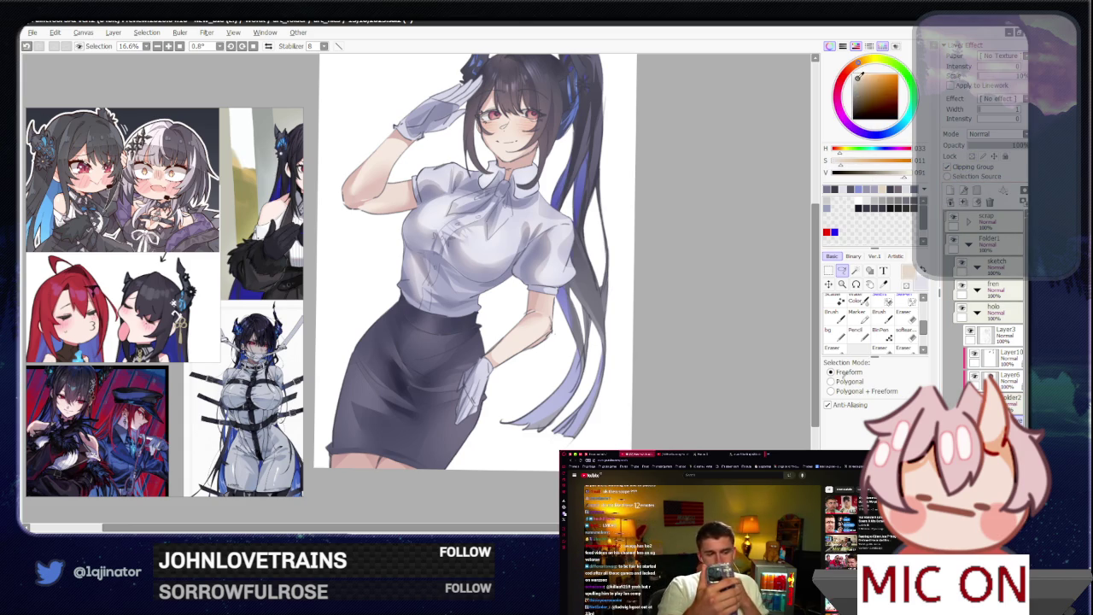
{"action": "key", "text": "b"}
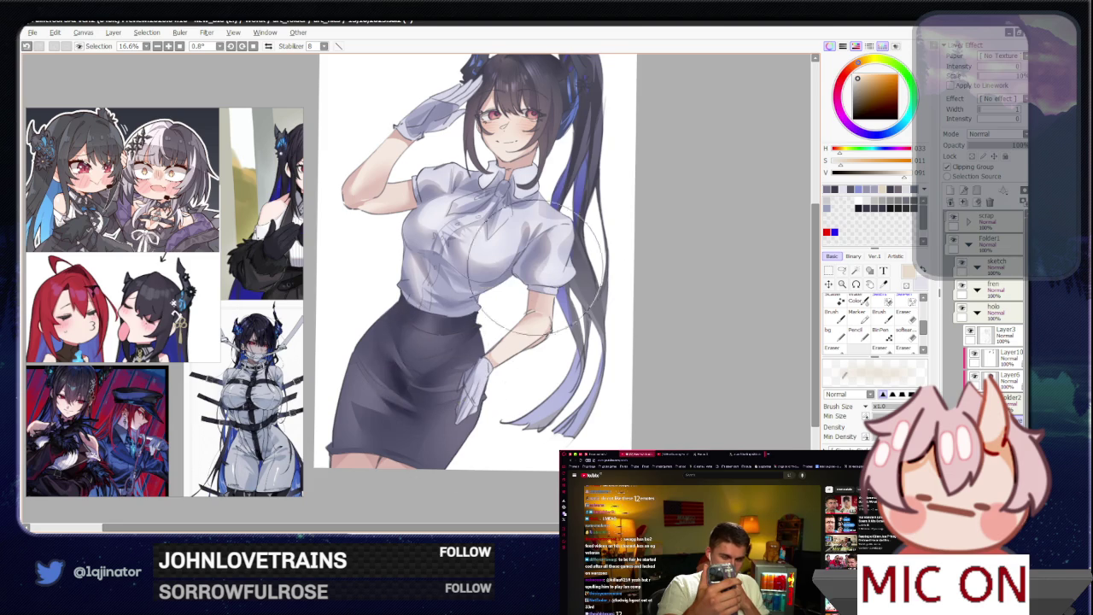
{"action": "left_click", "coordinate": [520, 328], "text": "alt"}
{"action": "mouse_move", "coordinate": [431, 388]}
{"action": "left_mouse_down"}
{"action": "mouse_move", "coordinate": [440, 450]}
{"action": "mouse_move", "coordinate": [410, 376]}
{"action": "left_mouse_up"}
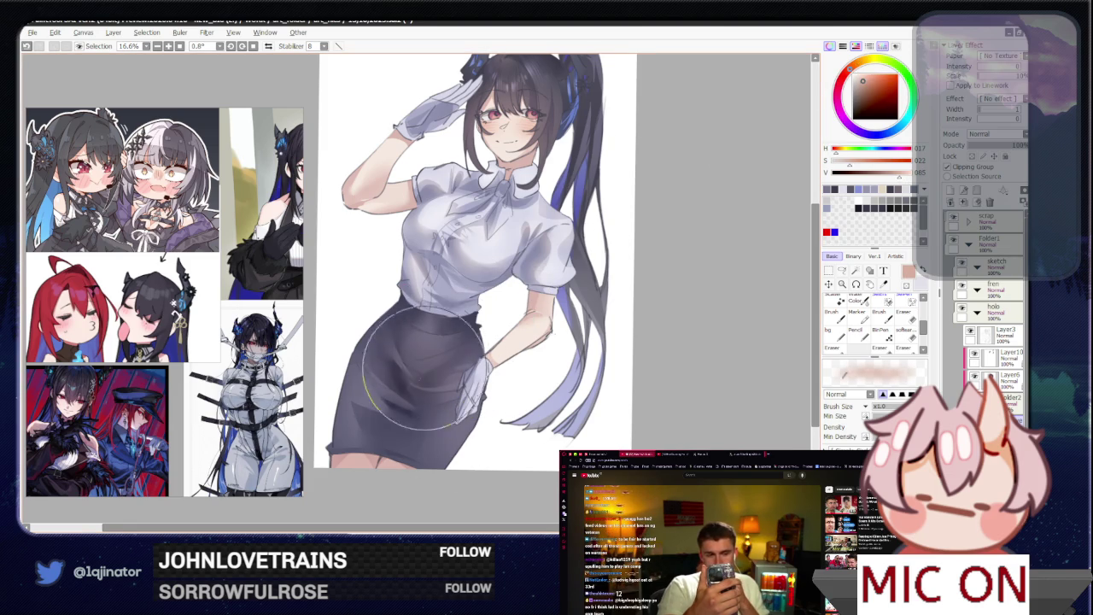
{"action": "left_click", "coordinate": [1004, 135]}
{"action": "left_click", "coordinate": [982, 177]}
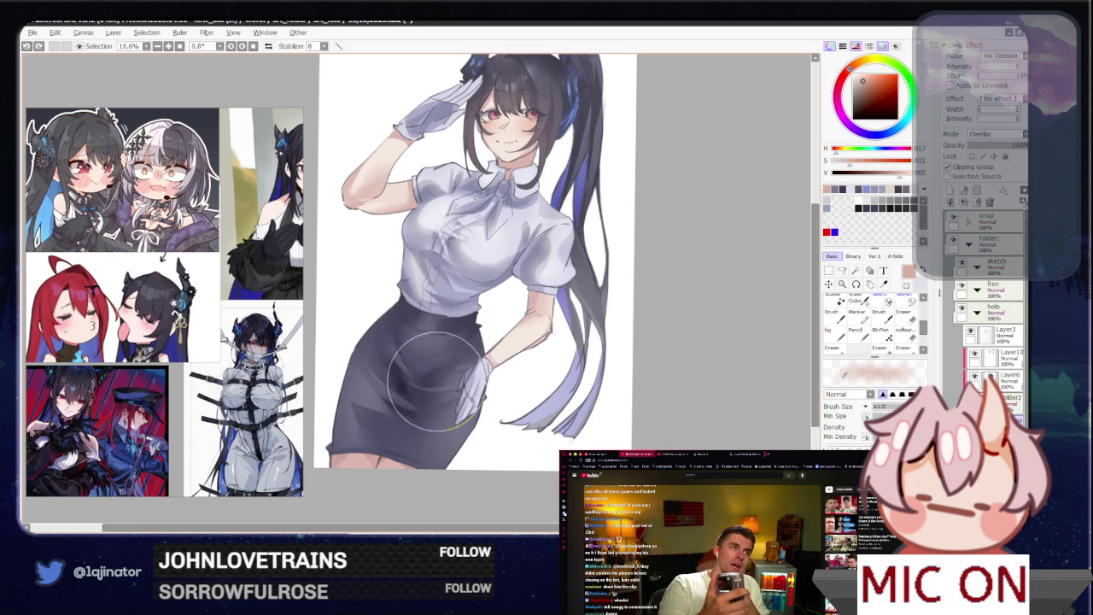
- Wash a pink overlay glow across the dark skirt
{"action": "left_click", "coordinate": [864, 75]}
{"action": "left_click_drag", "start_coordinate": [402, 342], "coordinate": [453, 401]}
{"action": "left_click_drag", "start_coordinate": [384, 359], "coordinate": [444, 401]}
{"action": "mouse_move", "coordinate": [401, 341]}
{"action": "left_mouse_down"}
{"action": "mouse_move", "coordinate": [462, 410]}
{"action": "mouse_move", "coordinate": [470, 402]}
{"action": "mouse_move", "coordinate": [426, 366]}
{"action": "mouse_move", "coordinate": [418, 376]}
{"action": "mouse_move", "coordinate": [451, 385]}
{"action": "mouse_move", "coordinate": [415, 390]}
{"action": "mouse_move", "coordinate": [449, 371]}
{"action": "mouse_move", "coordinate": [427, 358]}
{"action": "mouse_move", "coordinate": [461, 384]}
{"action": "mouse_move", "coordinate": [431, 375]}
{"action": "mouse_move", "coordinate": [450, 362]}
{"action": "mouse_move", "coordinate": [427, 363]}
{"action": "mouse_move", "coordinate": [440, 368]}
{"action": "mouse_move", "coordinate": [448, 333]}
{"action": "mouse_move", "coordinate": [466, 367]}
{"action": "left_mouse_up"}
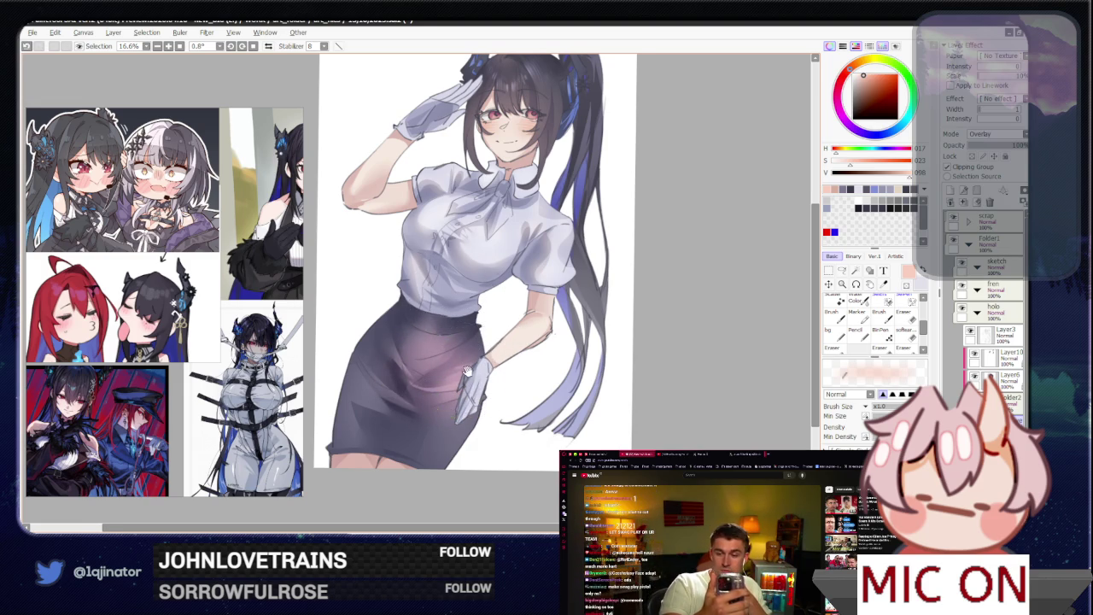
{"action": "key", "text": "Delete"}
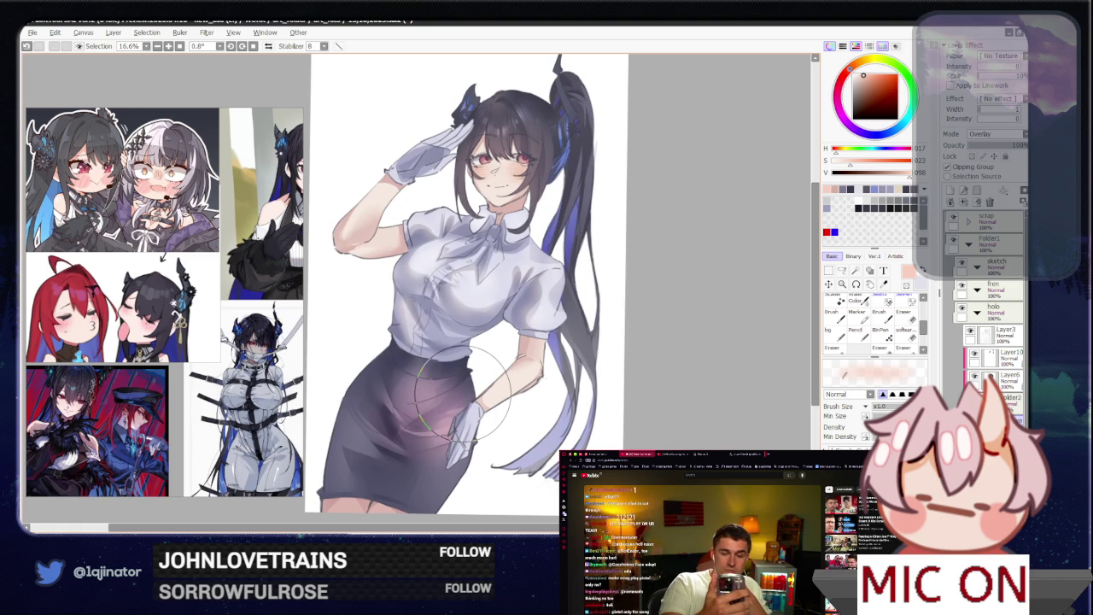
{"action": "left_click_drag", "start_coordinate": [461, 400], "coordinate": [458, 391]}
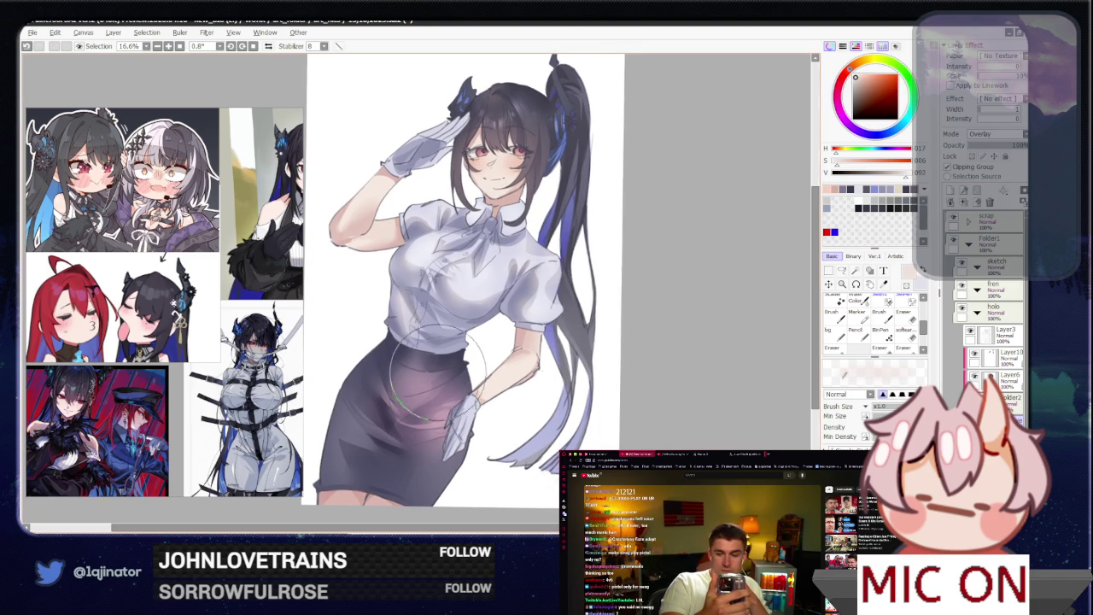
{"action": "mouse_move", "coordinate": [437, 384]}
{"action": "left_mouse_down"}
{"action": "mouse_move", "coordinate": [425, 408]}
{"action": "mouse_move", "coordinate": [458, 395]}
{"action": "left_mouse_up"}
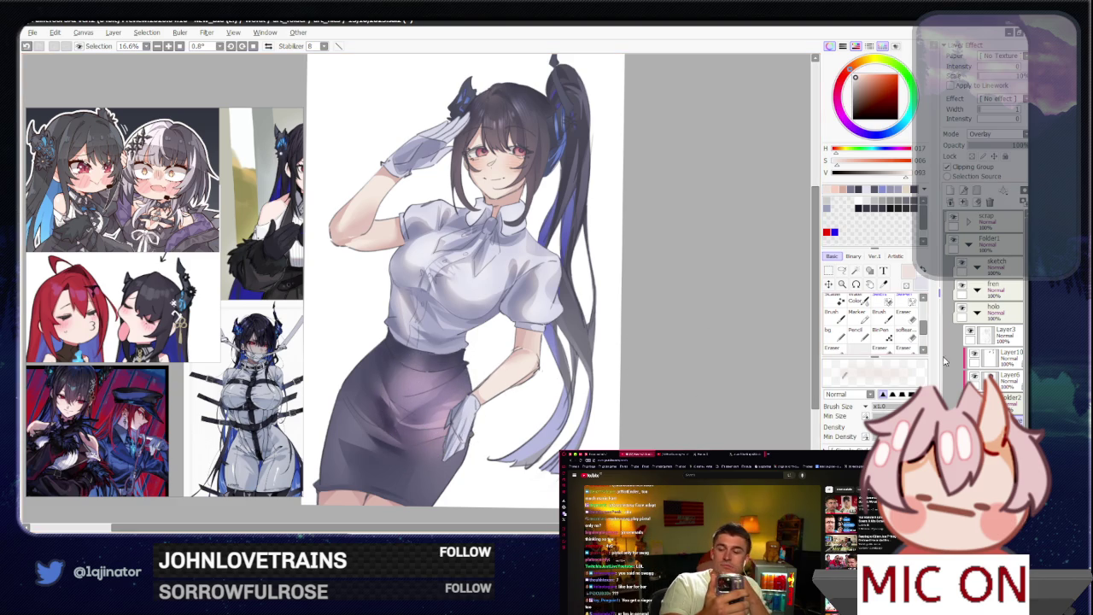
- Shade the white blouse in grey on another layer set to Overlay
{"action": "left_click", "coordinate": [970, 246]}
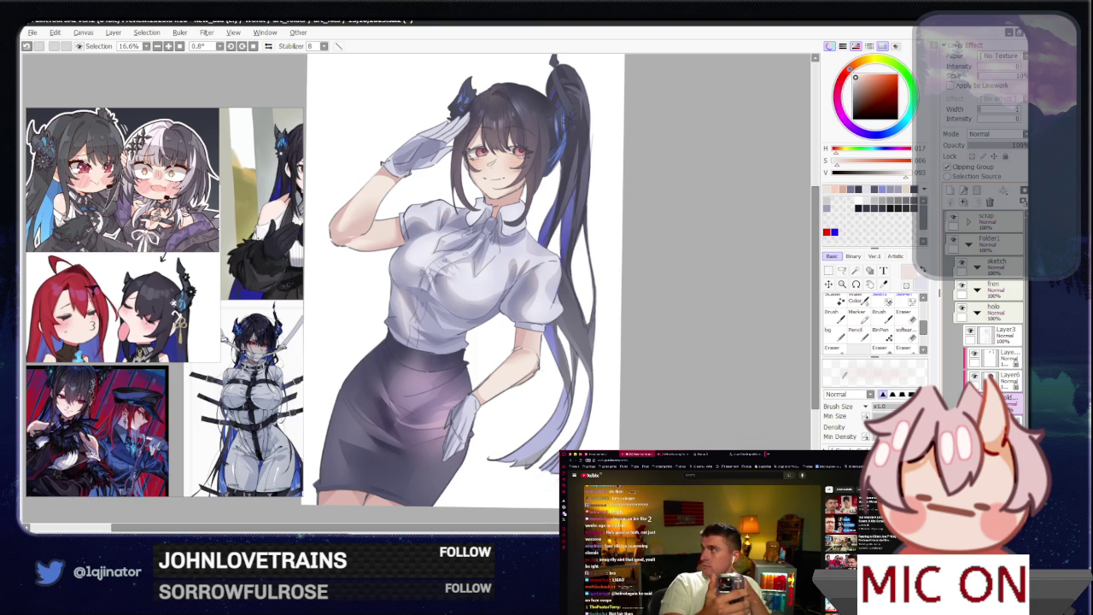
{"action": "key", "text": "ctrl+z"}
{"action": "key", "text": "ctrl+y"}
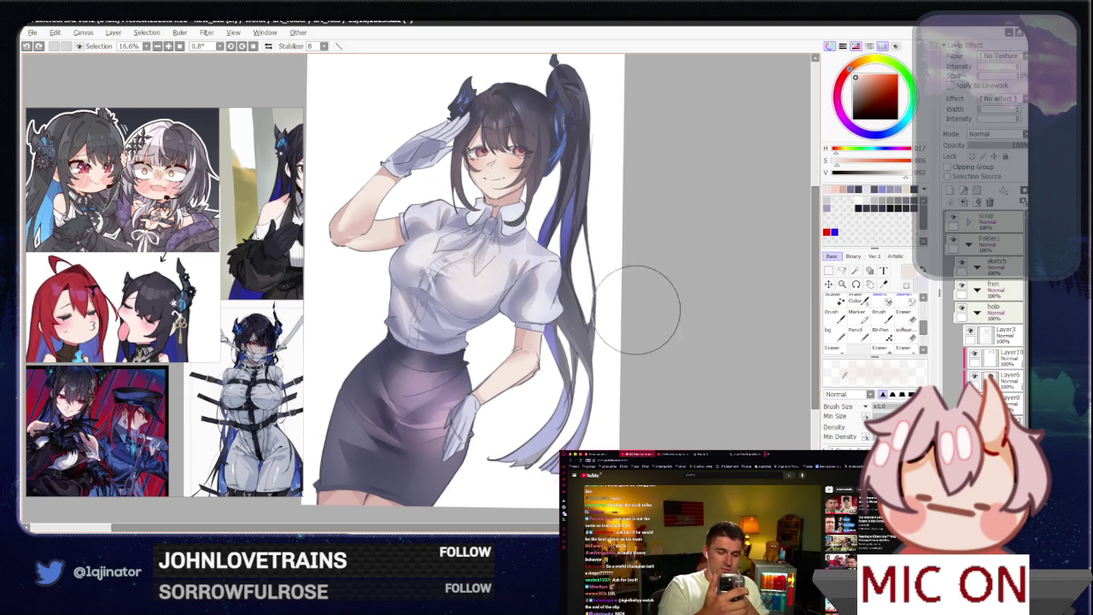
{"action": "left_click_drag", "start_coordinate": [448, 232], "coordinate": [510, 301]}
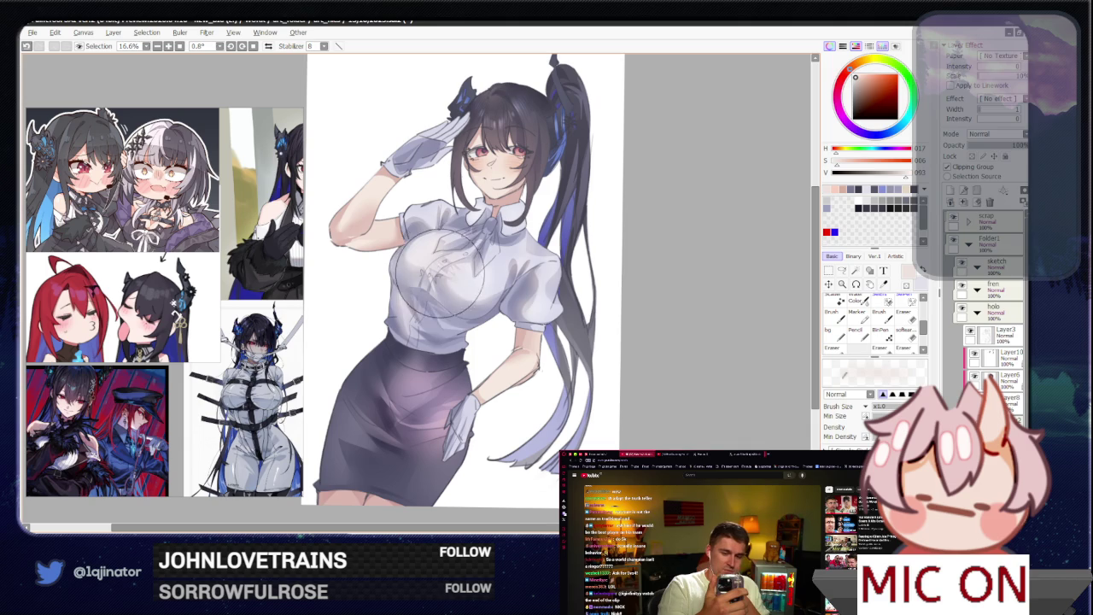
{"action": "left_click", "coordinate": [995, 134]}
{"action": "left_click", "coordinate": [991, 178]}
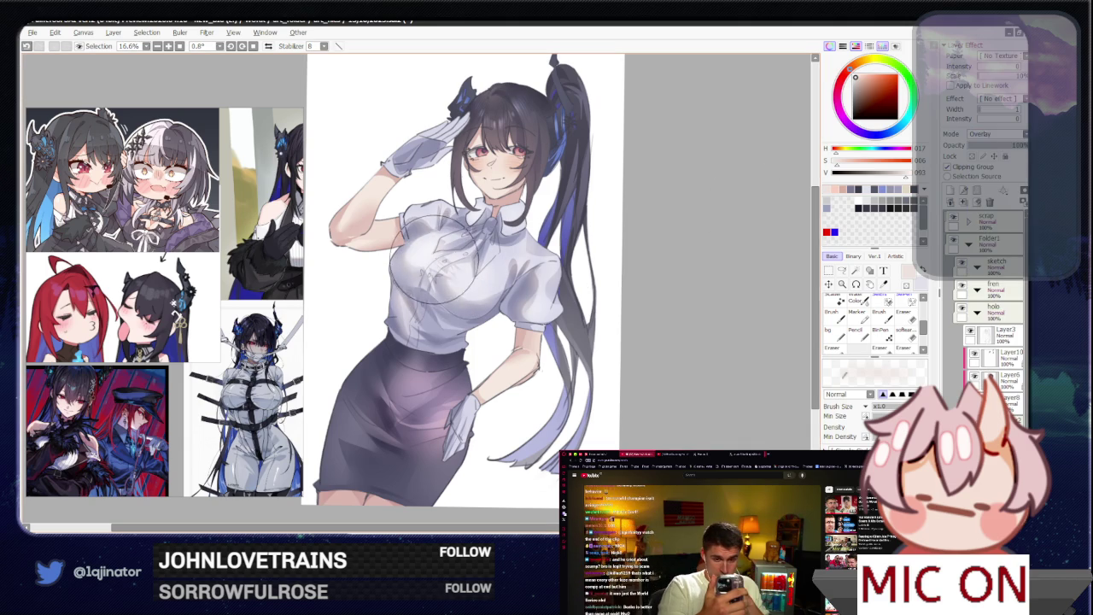
{"action": "left_click_drag", "start_coordinate": [510, 298], "coordinate": [517, 270]}
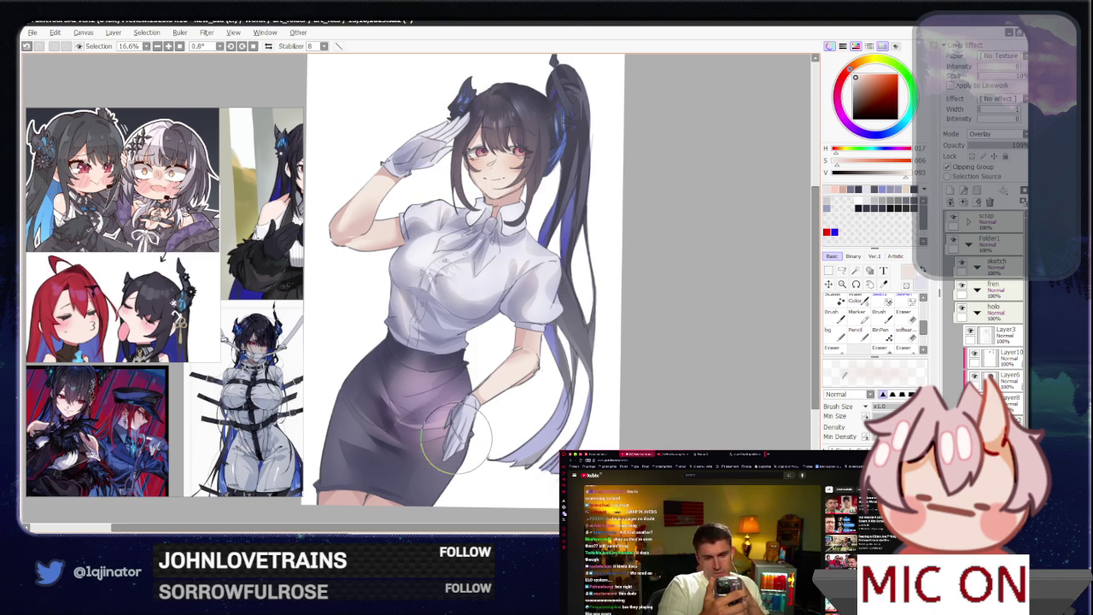
{"action": "mouse_move", "coordinate": [641, 341]}
{"action": "left_mouse_down"}
{"action": "mouse_move", "coordinate": [619, 352]}
{"action": "mouse_move", "coordinate": [657, 408]}
{"action": "left_mouse_up"}
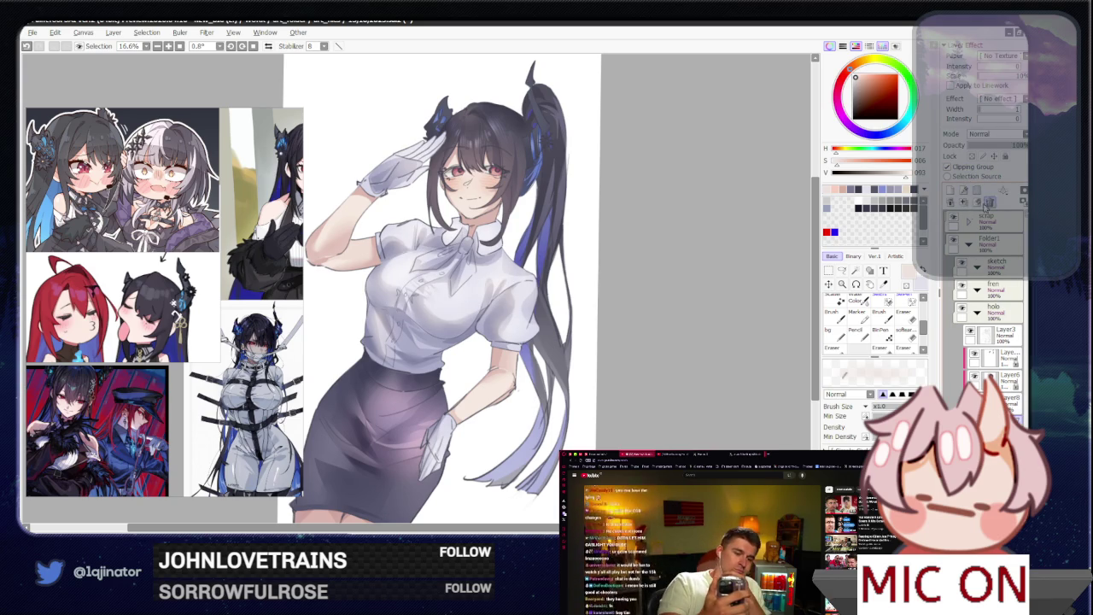
{"action": "left_click_drag", "start_coordinate": [664, 384], "coordinate": [658, 373]}
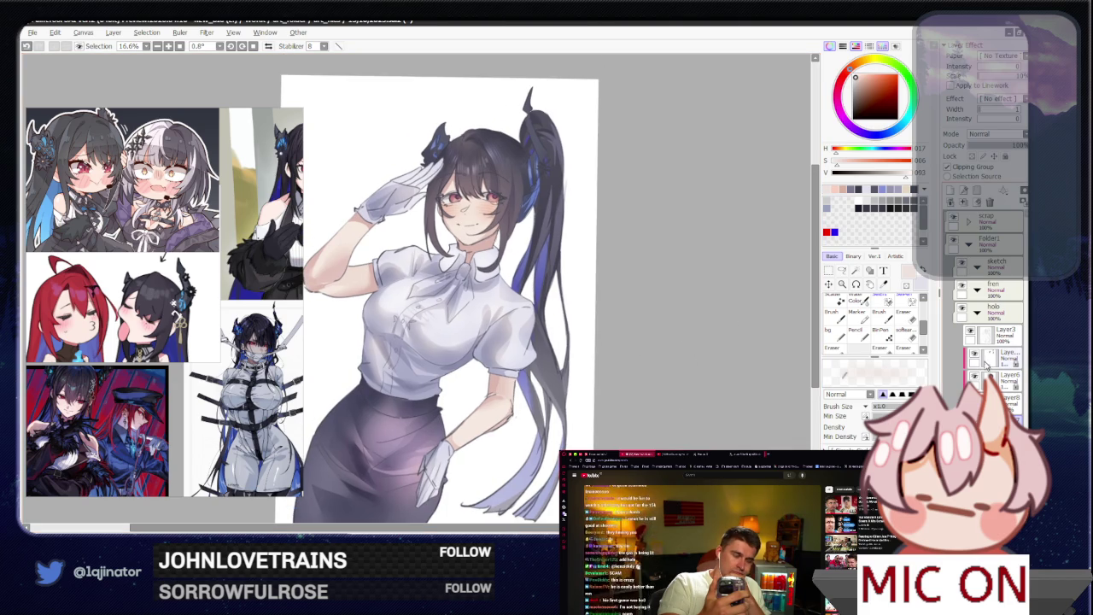
- Darken the selected layer via Hue/Saturation: saturation +6, luminance −12
{"action": "left_click", "coordinate": [998, 355]}
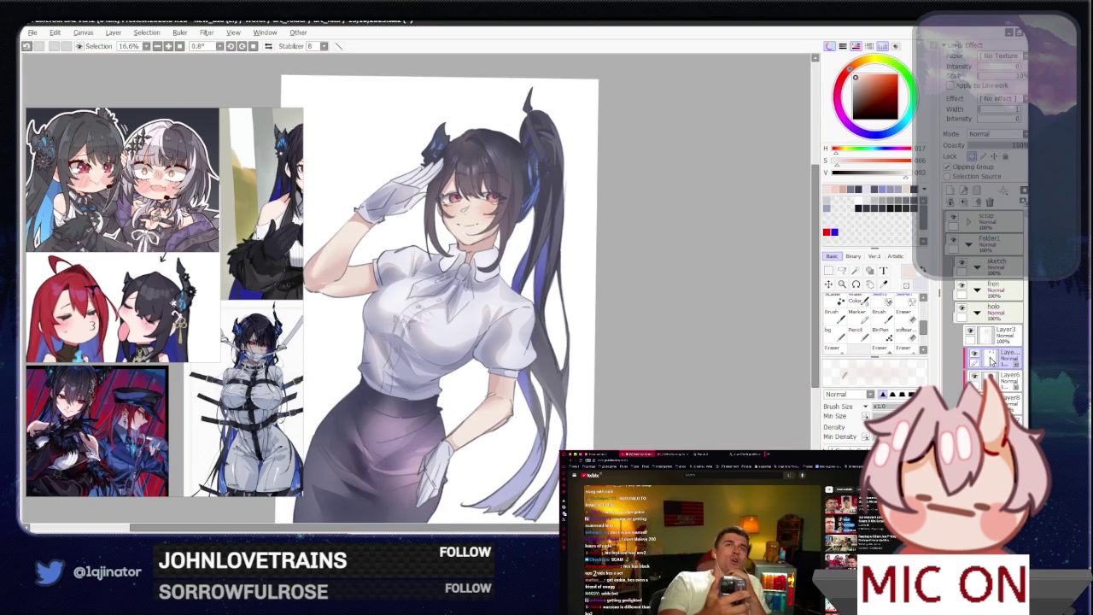
{"action": "key", "text": "ctrl+u"}
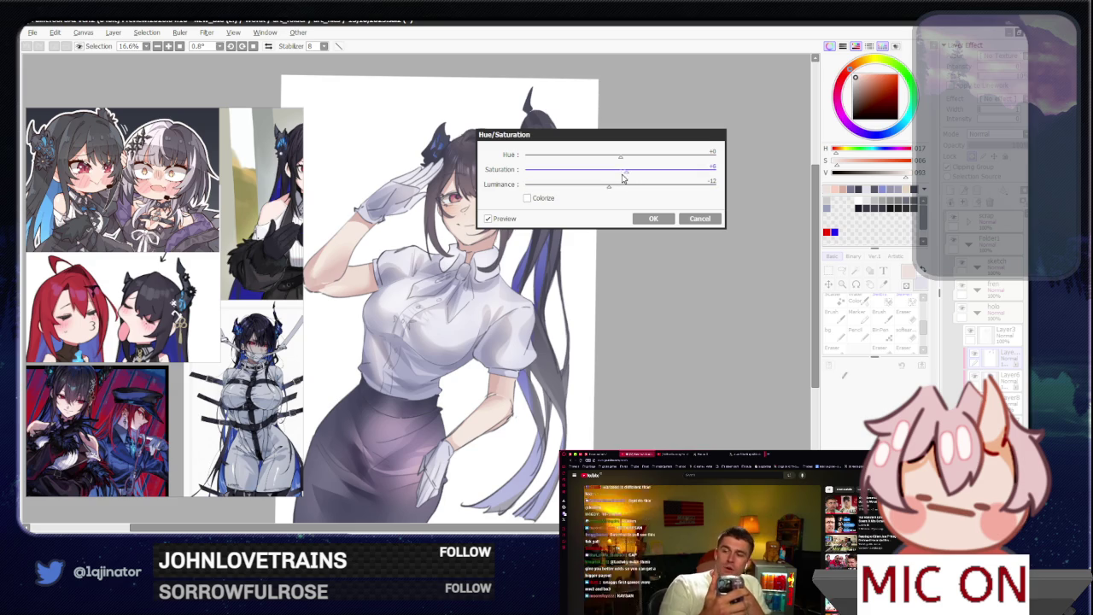
{"action": "left_click", "coordinate": [651, 218]}
{"action": "scroll", "coordinate": [561, 366], "scroll_direction": "up", "scroll_amount": 1}
- Pick a pale blue-grey, add a new layer, and centre the view on the head and ponytail
{"action": "scroll", "coordinate": [550, 232], "scroll_direction": "up", "scroll_amount": 1}
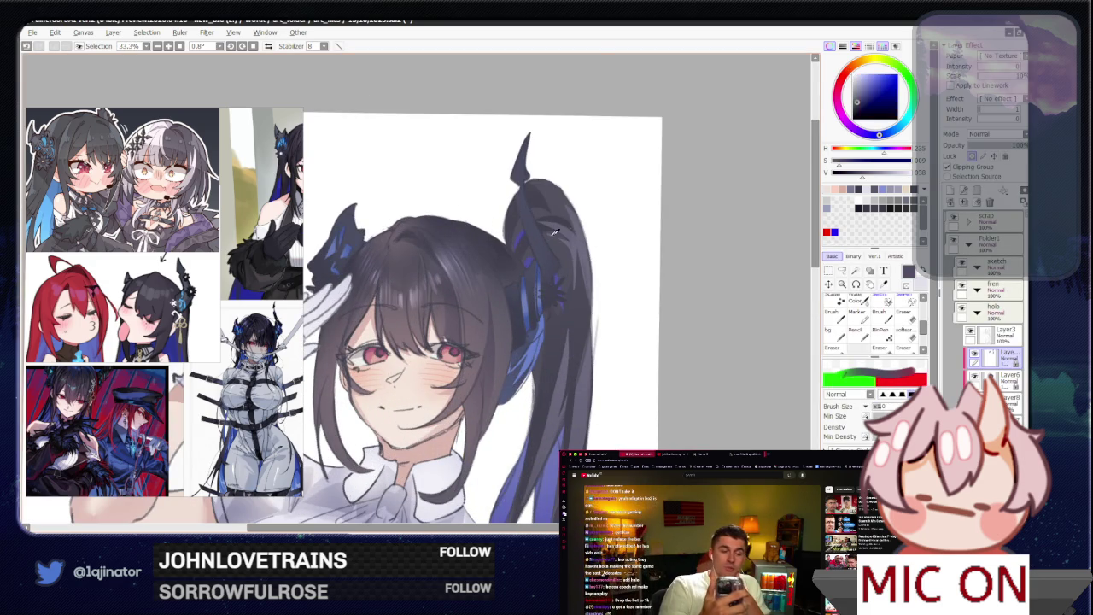
{"action": "left_click_drag", "start_coordinate": [875, 76], "coordinate": [862, 81]}
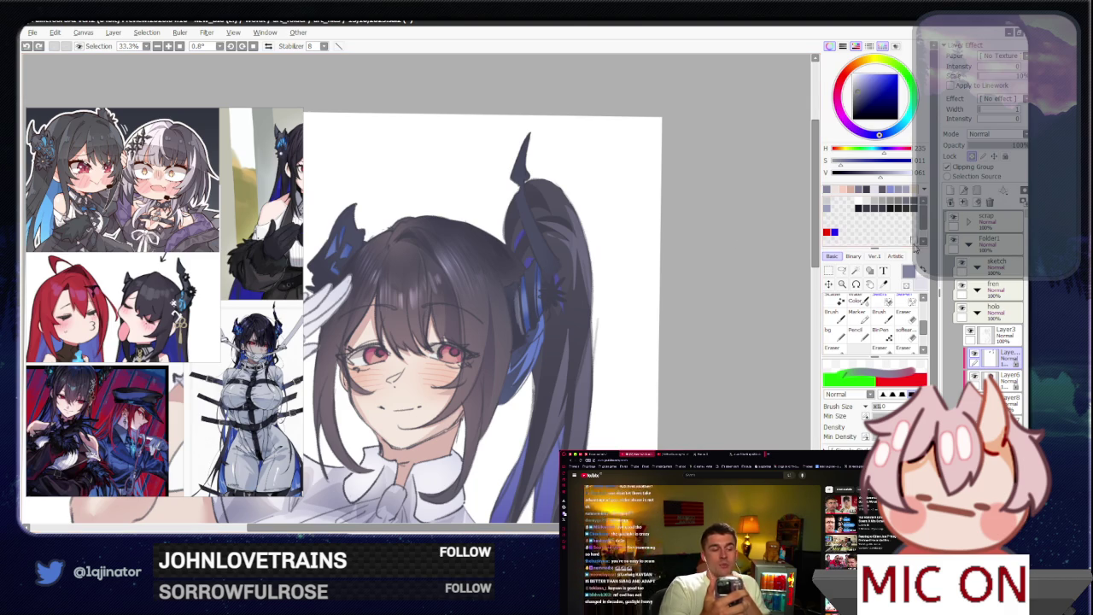
{"action": "left_click", "coordinate": [953, 192]}
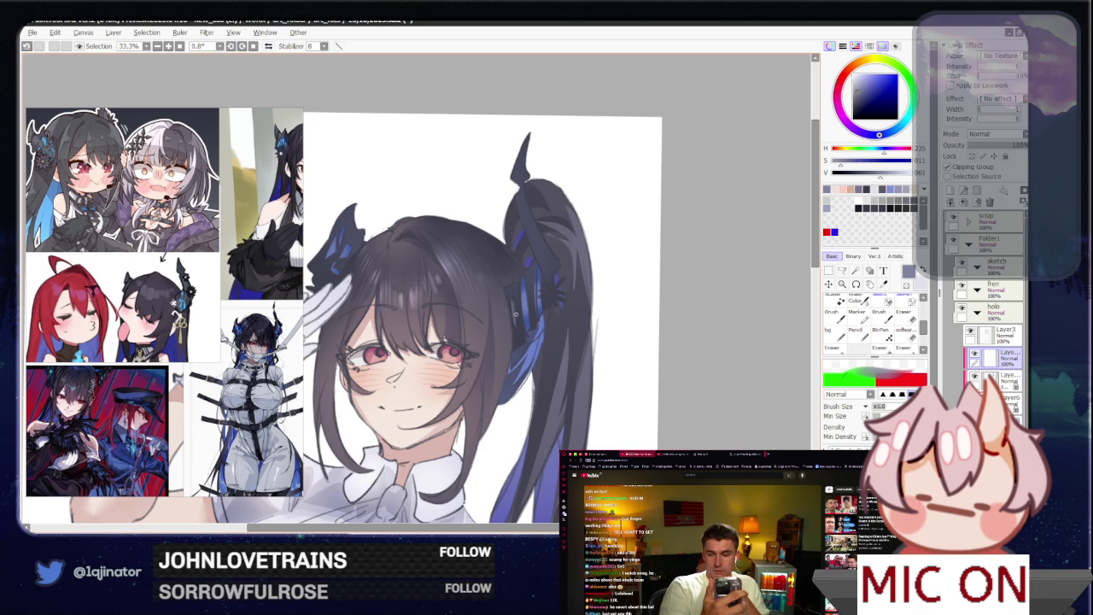
{"action": "key", "text": "e"}
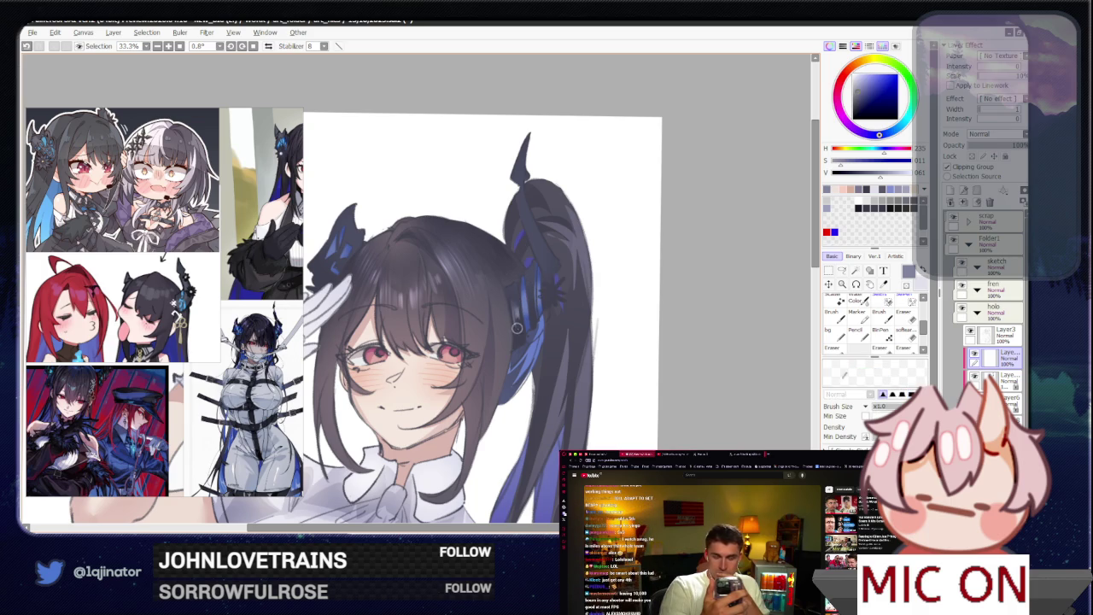
{"action": "key", "text": "b"}
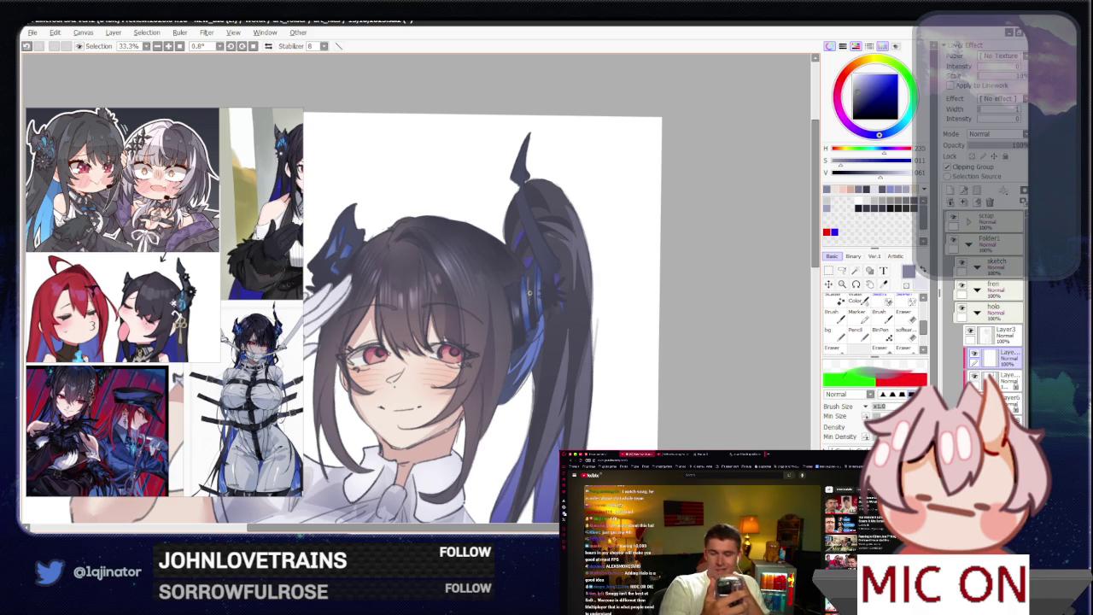
{"action": "key", "text": "e"}
{"action": "left_click_drag", "start_coordinate": [531, 303], "coordinate": [599, 401]}
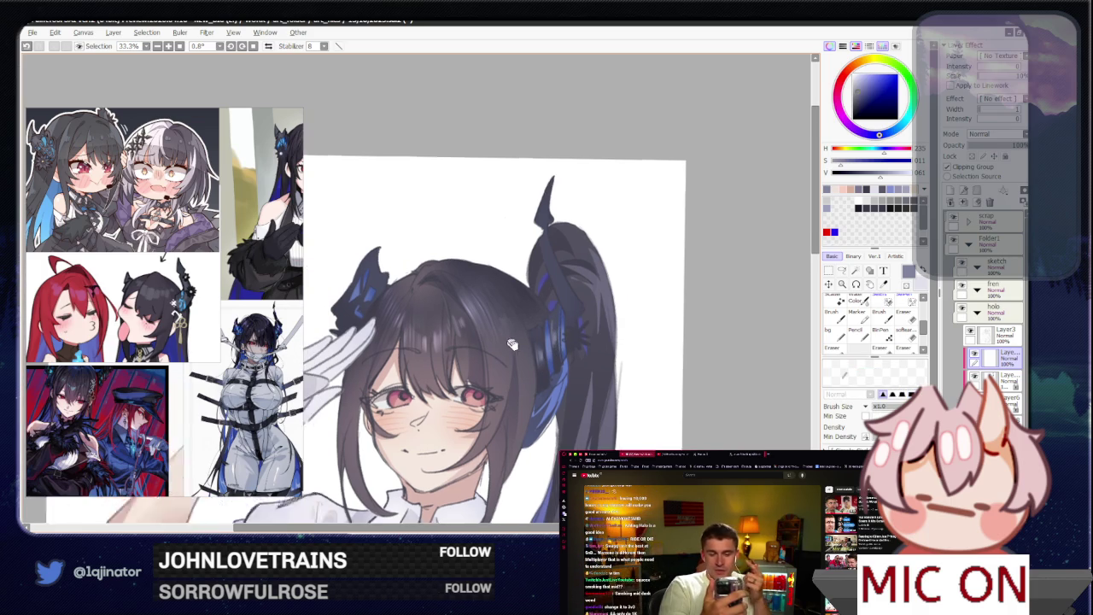
{"action": "key", "text": "b"}
{"action": "mouse_move", "coordinate": [417, 295]}
{"action": "left_mouse_down"}
{"action": "mouse_move", "coordinate": [418, 307]}
{"action": "mouse_move", "coordinate": [427, 294]}
{"action": "left_mouse_up"}
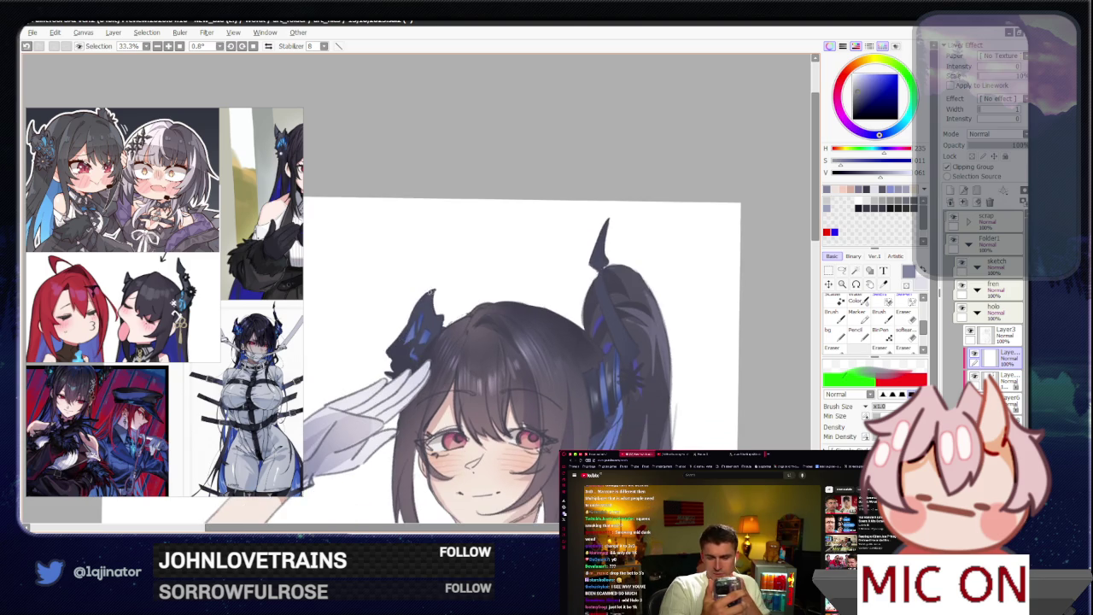
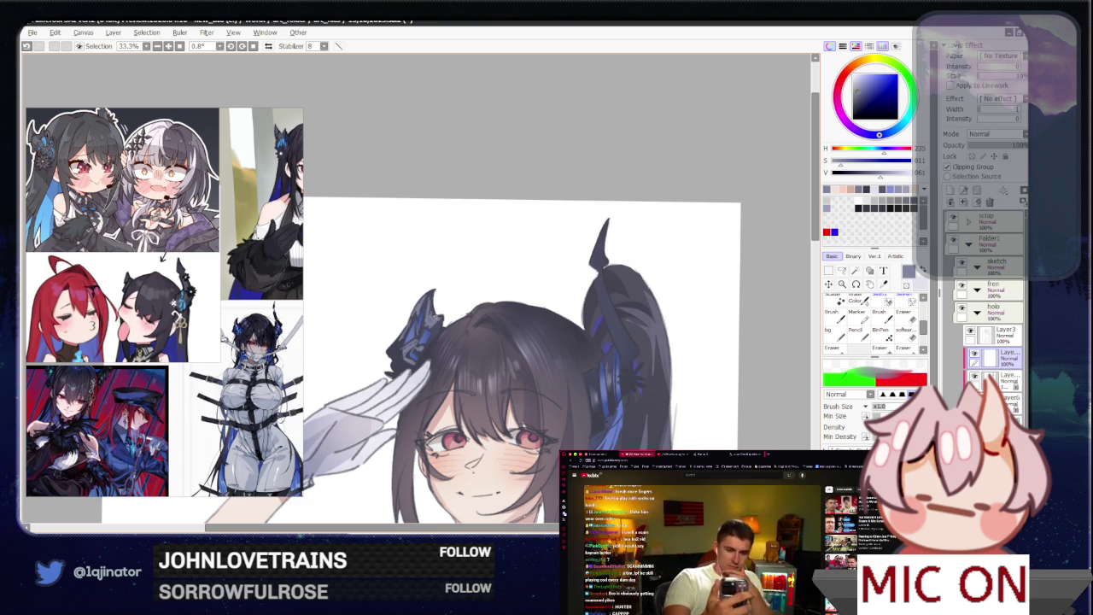
- Review the saluting figure, framing the face first, then zooming out to the whole body
{"action": "left_click_drag", "start_coordinate": [538, 316], "coordinate": [470, 305]}
{"action": "left_click_drag", "start_coordinate": [540, 233], "coordinate": [497, 218]}
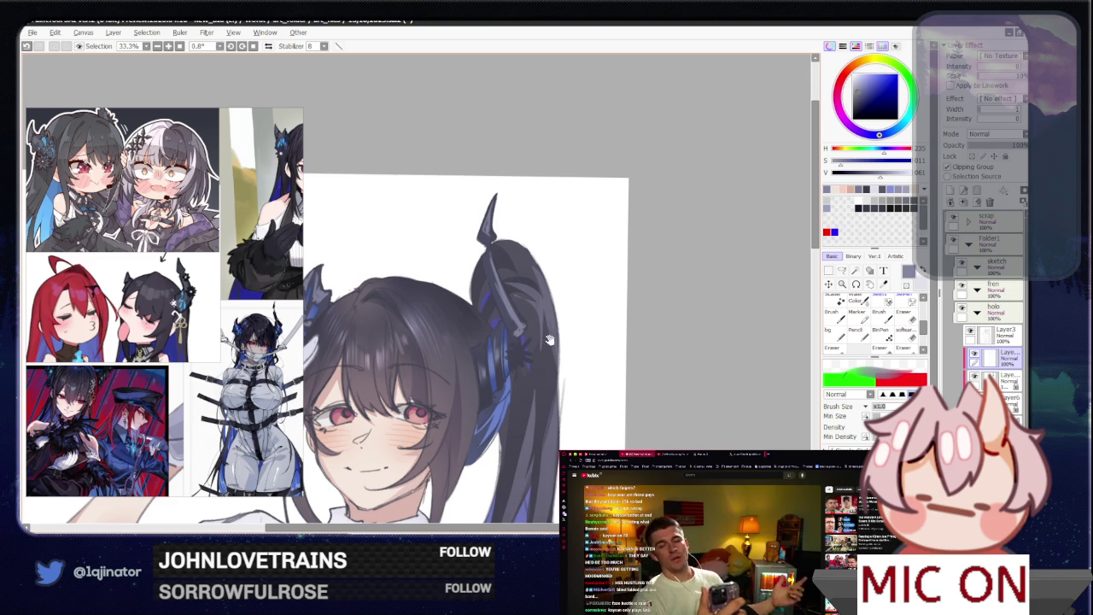
{"action": "scroll", "coordinate": [494, 357], "scroll_direction": "down", "scroll_amount": 1}
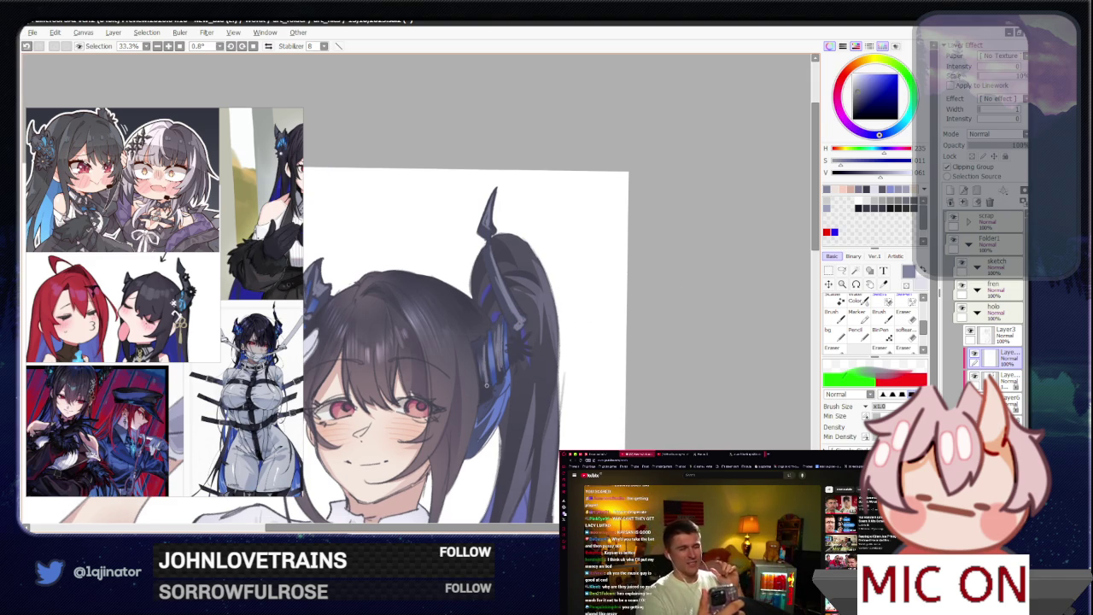
{"action": "scroll", "coordinate": [539, 306], "scroll_direction": "up", "scroll_amount": 1}
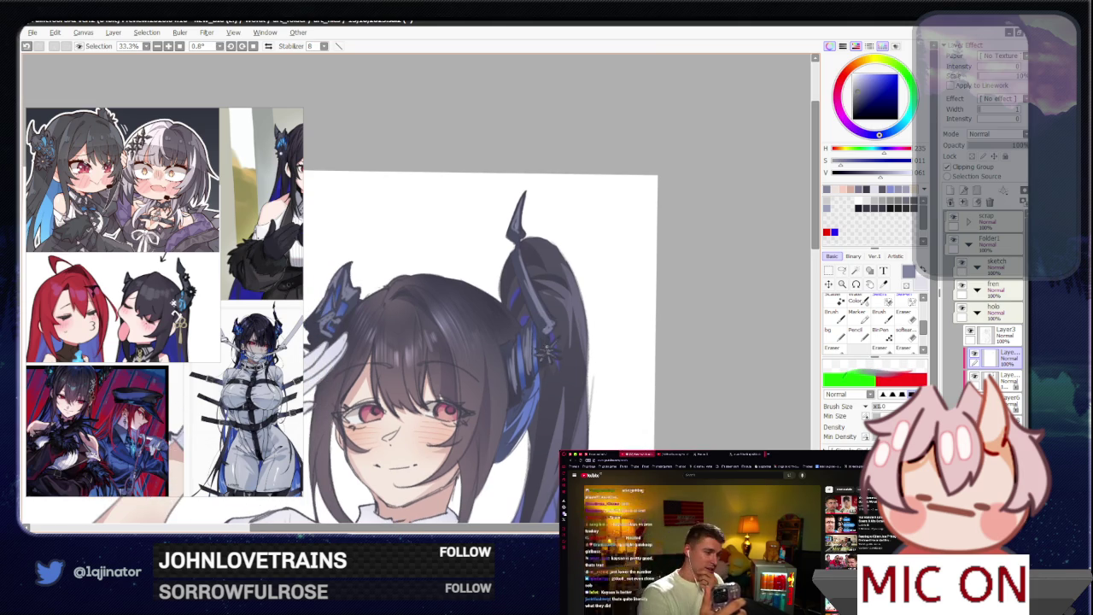
{"action": "scroll", "coordinate": [553, 349], "scroll_direction": "up", "scroll_amount": 1}
{"action": "key", "text": "minus"}
{"action": "key", "text": "minus"}
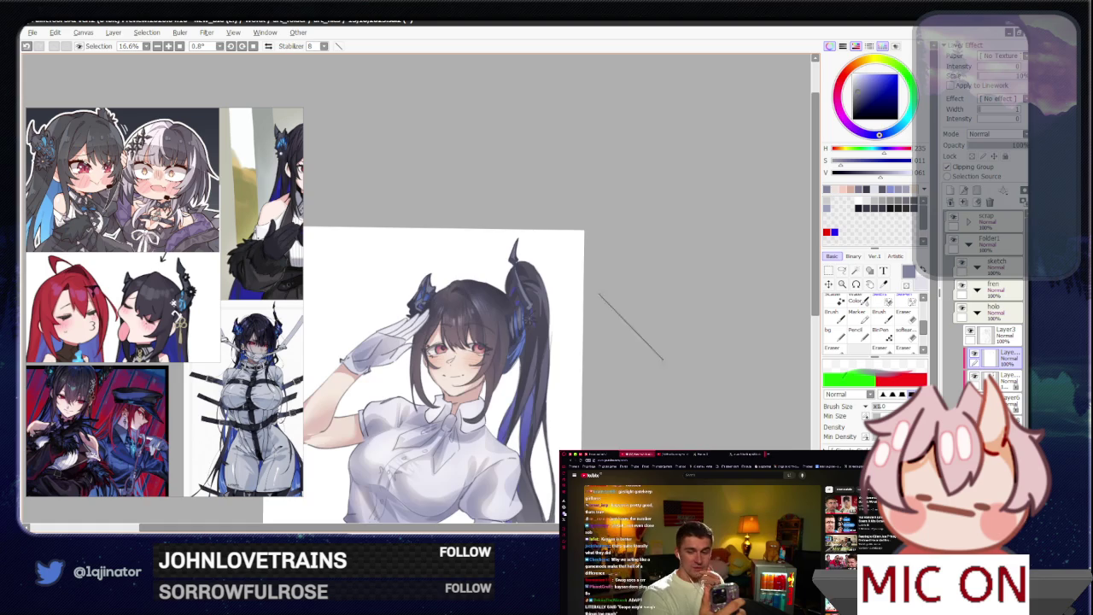
{"action": "left_click_drag", "start_coordinate": [633, 406], "coordinate": [632, 359]}
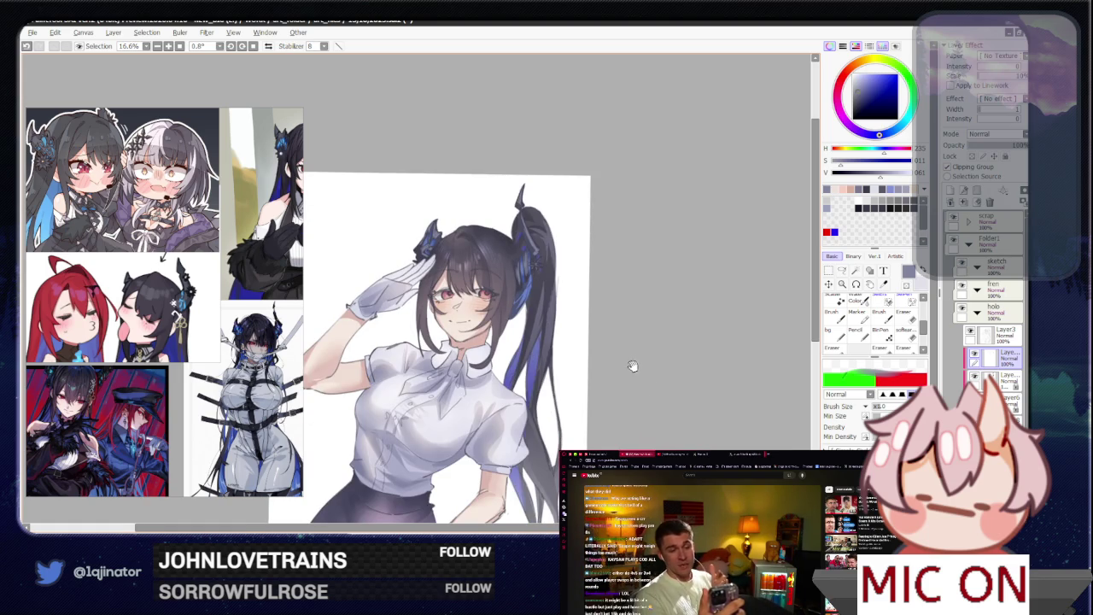
- Recentre the view on the full figure and add a new blank layer on top
{"action": "key", "text": "ctrl+z"}
{"action": "left_click_drag", "start_coordinate": [646, 341], "coordinate": [642, 359]}
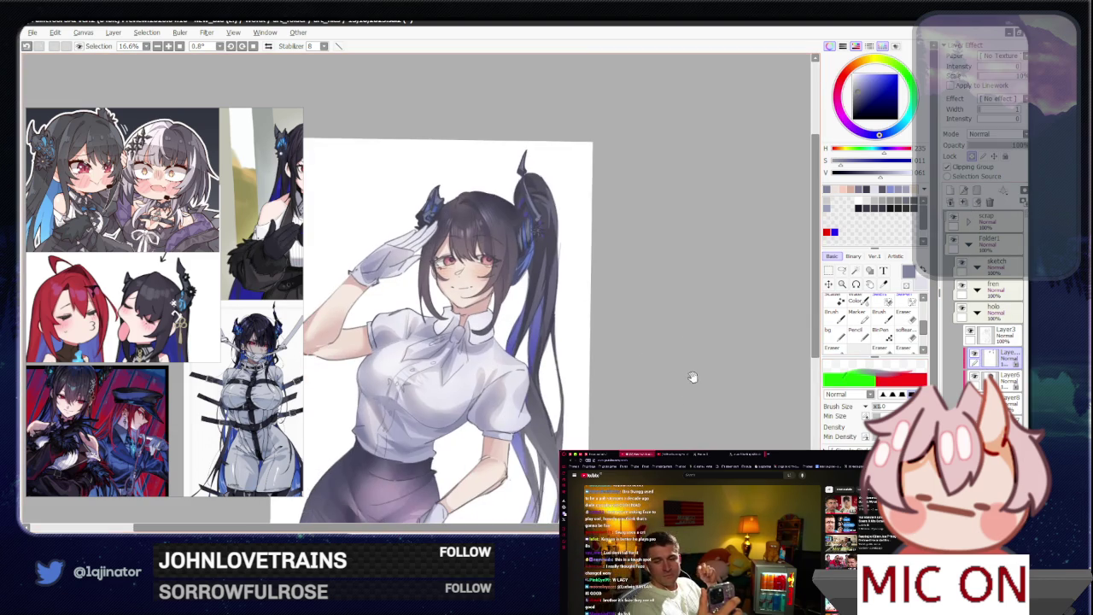
{"action": "left_click_drag", "start_coordinate": [669, 395], "coordinate": [650, 431]}
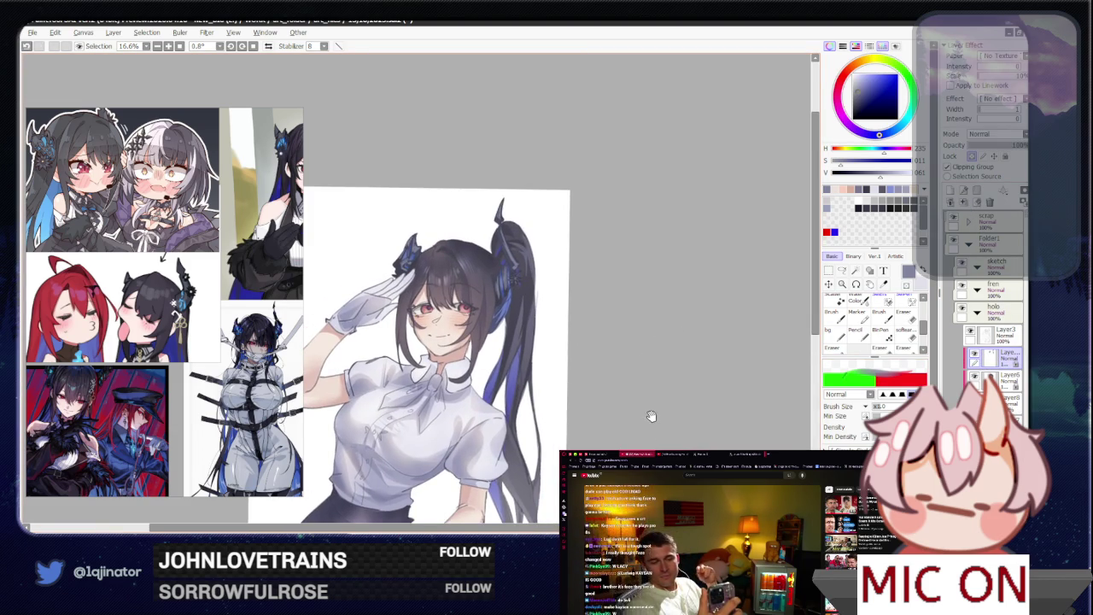
{"action": "mouse_move", "coordinate": [651, 415]}
{"action": "left_mouse_down"}
{"action": "mouse_move", "coordinate": [652, 384]}
{"action": "mouse_move", "coordinate": [661, 384]}
{"action": "left_mouse_up"}
{"action": "scroll", "coordinate": [661, 383], "scroll_direction": "down", "scroll_amount": 1}
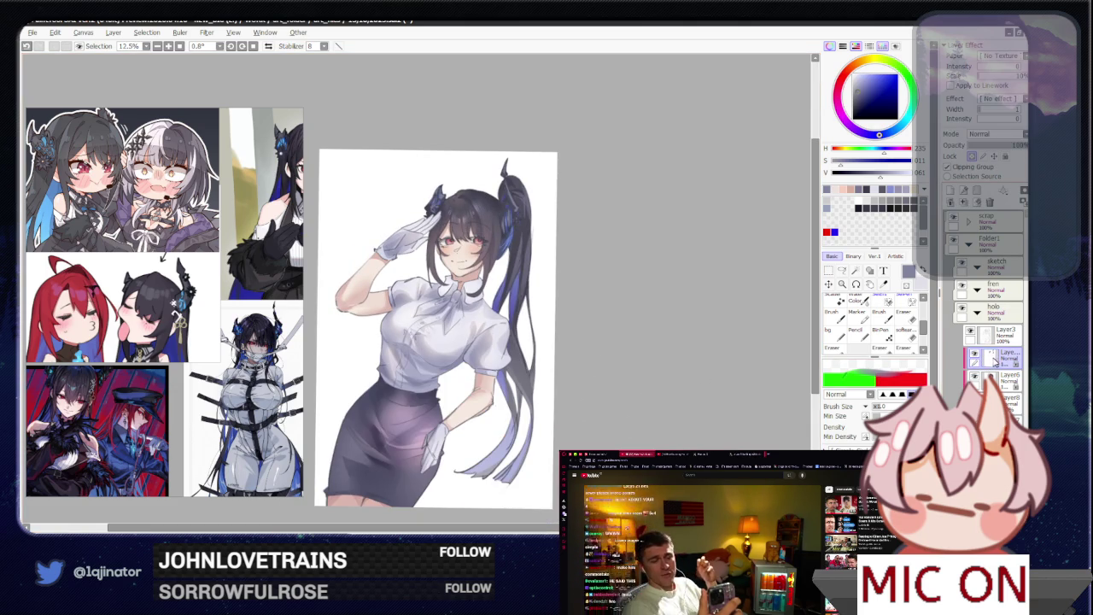
{"action": "mouse_move", "coordinate": [725, 406]}
{"action": "left_mouse_down"}
{"action": "mouse_move", "coordinate": [680, 427]}
{"action": "mouse_move", "coordinate": [678, 487]}
{"action": "left_mouse_up"}
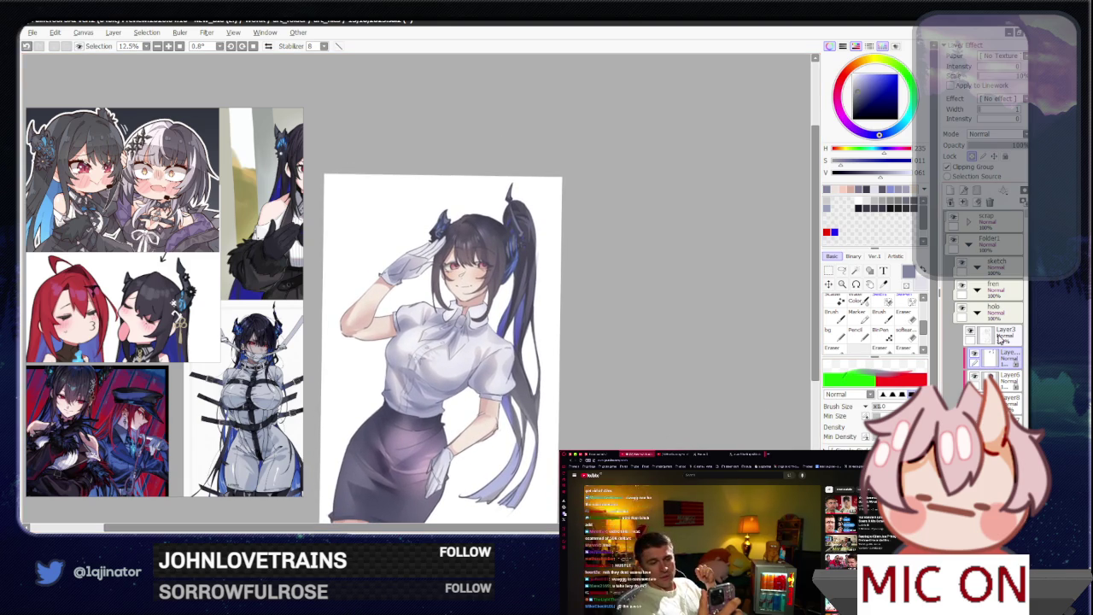
{"action": "left_click", "coordinate": [951, 191]}
{"action": "left_click_drag", "start_coordinate": [658, 347], "coordinate": [638, 385]}
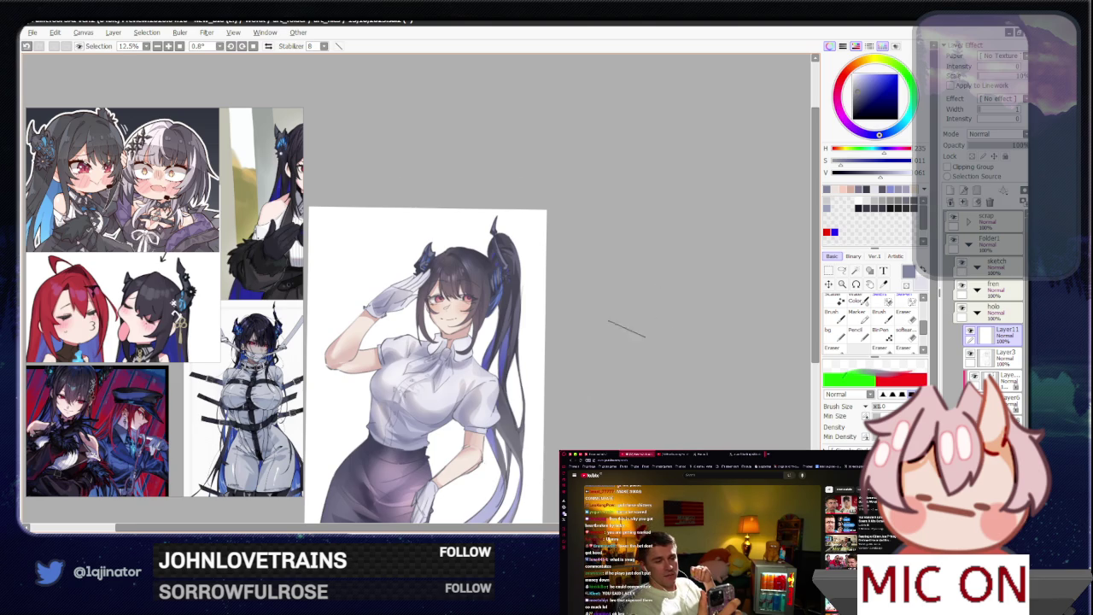
- Zoom in on the face, pick light cyan, and compare the eye highlight with and without it
{"action": "scroll", "coordinate": [425, 259], "scroll_direction": "up", "scroll_amount": 3}
{"action": "scroll", "coordinate": [425, 260], "scroll_direction": "up", "scroll_amount": 2}
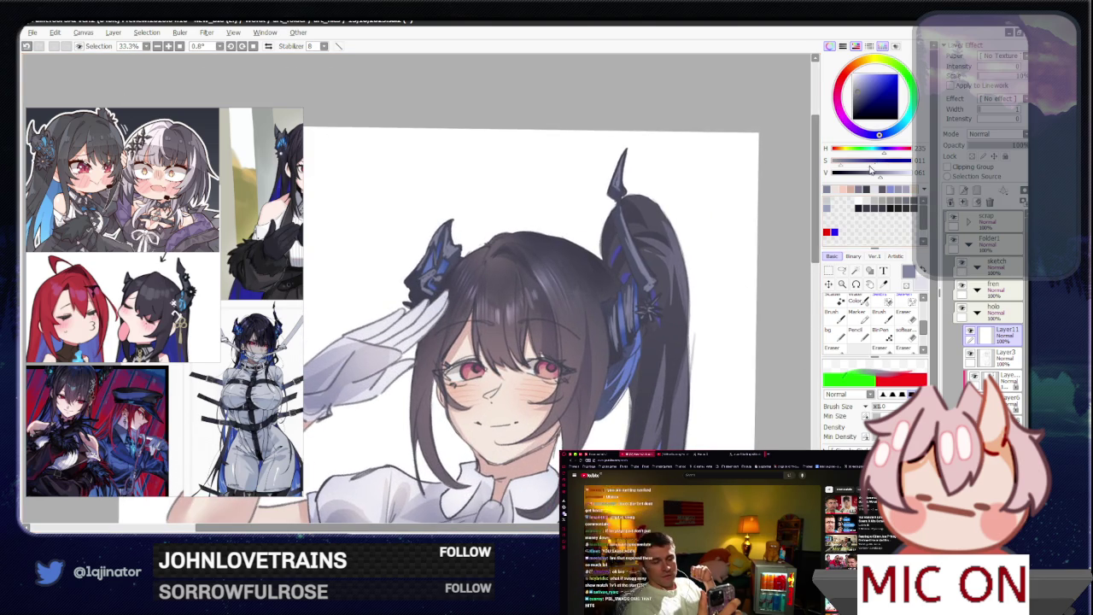
{"action": "left_click", "coordinate": [895, 125]}
{"action": "left_click", "coordinate": [870, 79]}
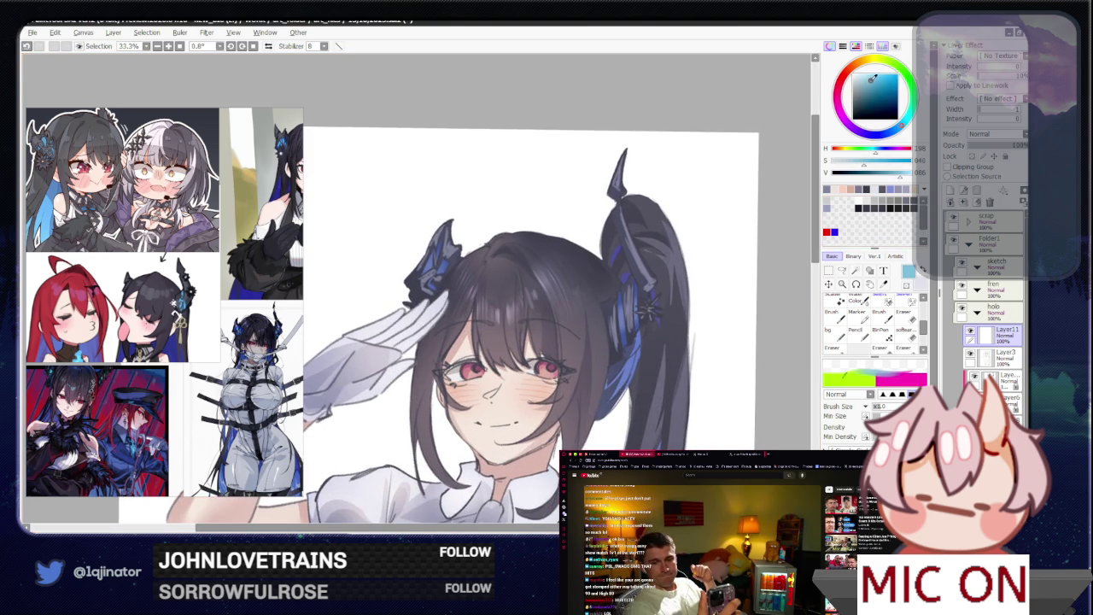
{"action": "scroll", "coordinate": [574, 408], "scroll_direction": "up", "scroll_amount": 1}
{"action": "left_click_drag", "start_coordinate": [574, 408], "coordinate": [597, 335]}
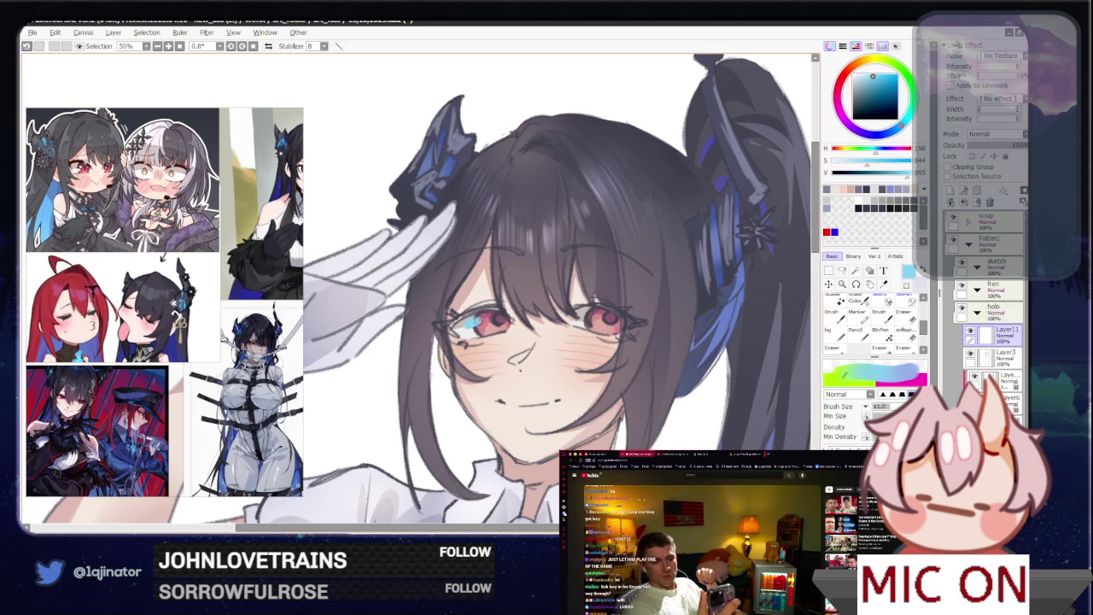
{"action": "key", "text": "ctrl+z"}
{"action": "key", "text": "ctrl+y"}
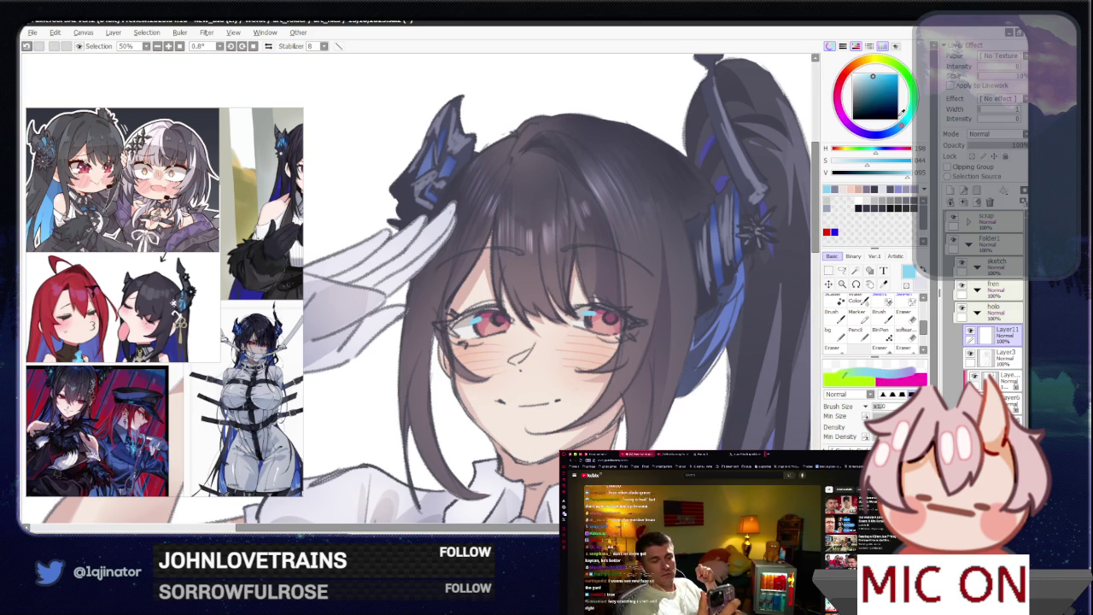
- Paint purple over part of the eye highlight, compare it, then set the colour to white
{"action": "left_click", "coordinate": [875, 127]}
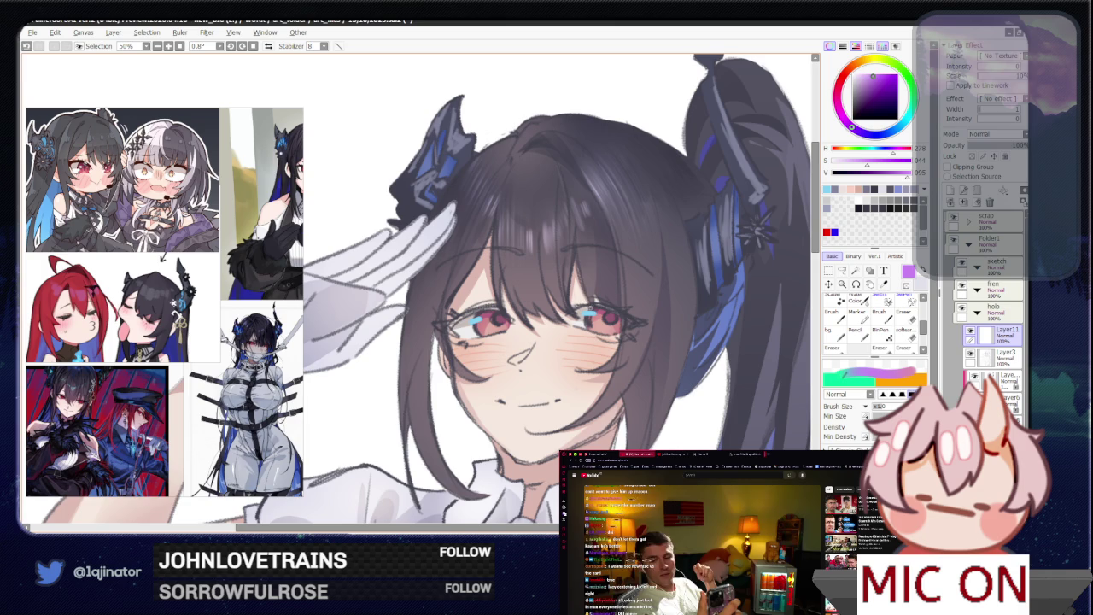
{"action": "left_click_drag", "start_coordinate": [587, 312], "coordinate": [594, 315]}
{"action": "key", "text": "ctrl+z"}
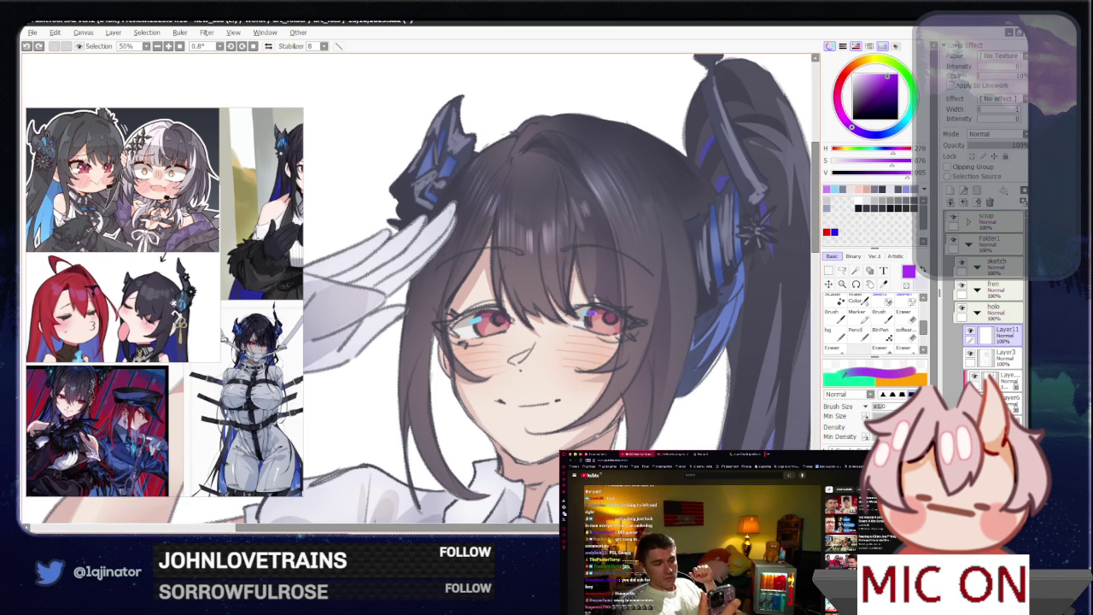
{"action": "key", "text": "ctrl+y"}
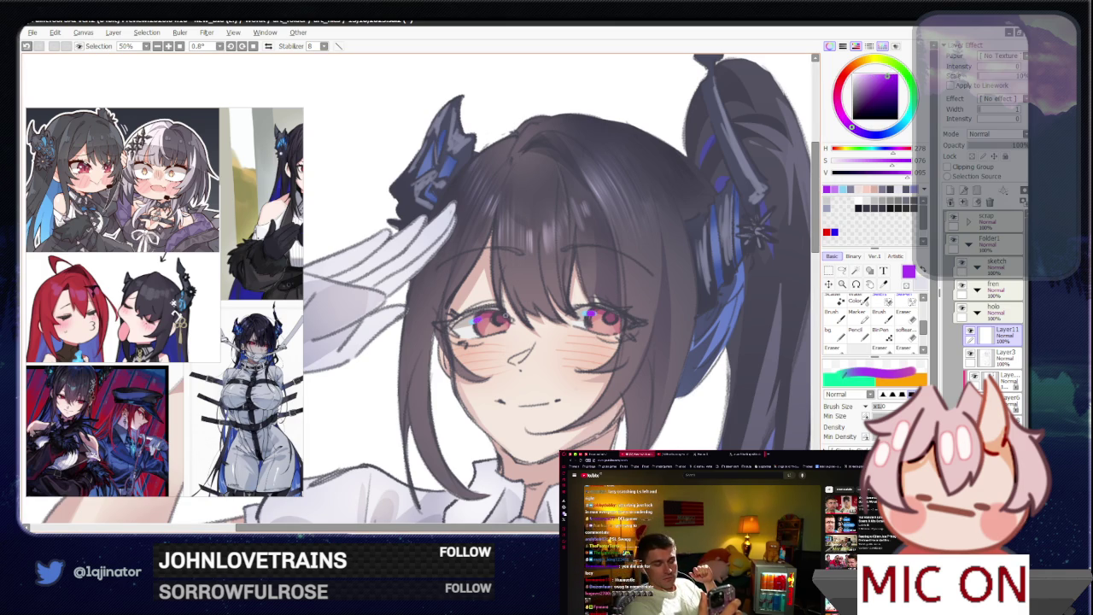
{"action": "left_click", "coordinate": [625, 268], "text": "alt"}
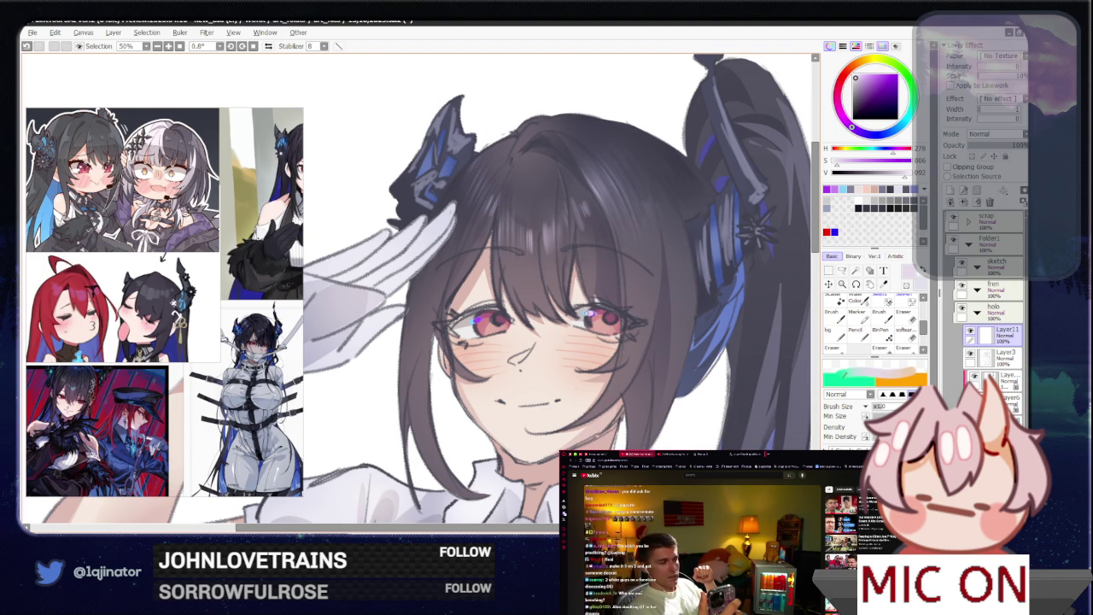
{"action": "left_click", "coordinate": [813, 115], "text": "alt"}
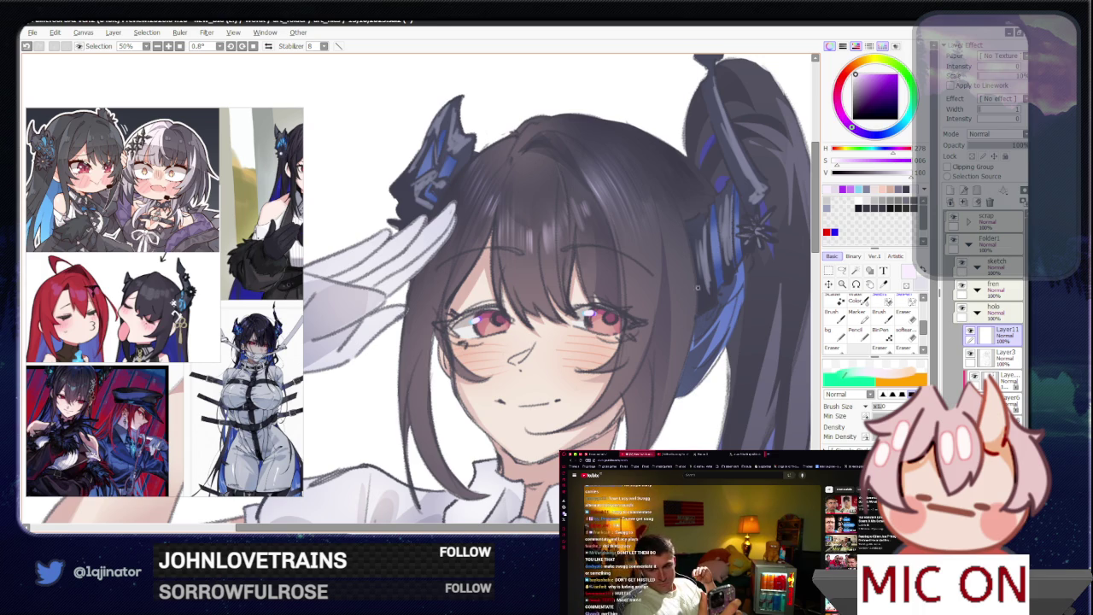
- Select the layer below Layer1 and adjust the paint colour's shade
{"action": "scroll", "coordinate": [654, 363], "scroll_direction": "down", "scroll_amount": 1}
{"action": "scroll", "coordinate": [645, 372], "scroll_direction": "down", "scroll_amount": 2}
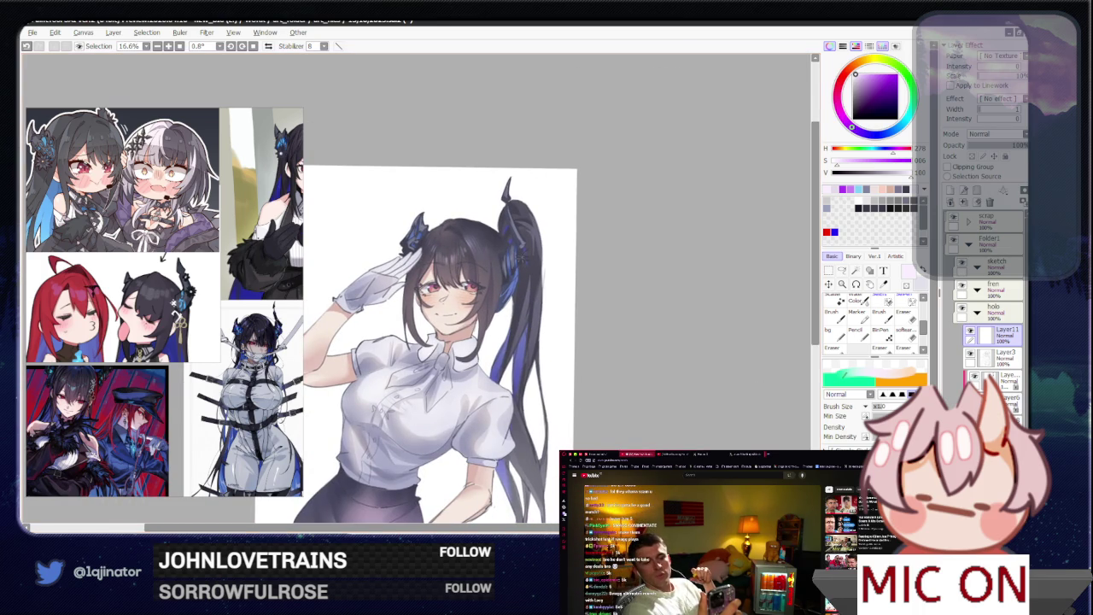
{"action": "scroll", "coordinate": [630, 391], "scroll_direction": "down", "scroll_amount": 1}
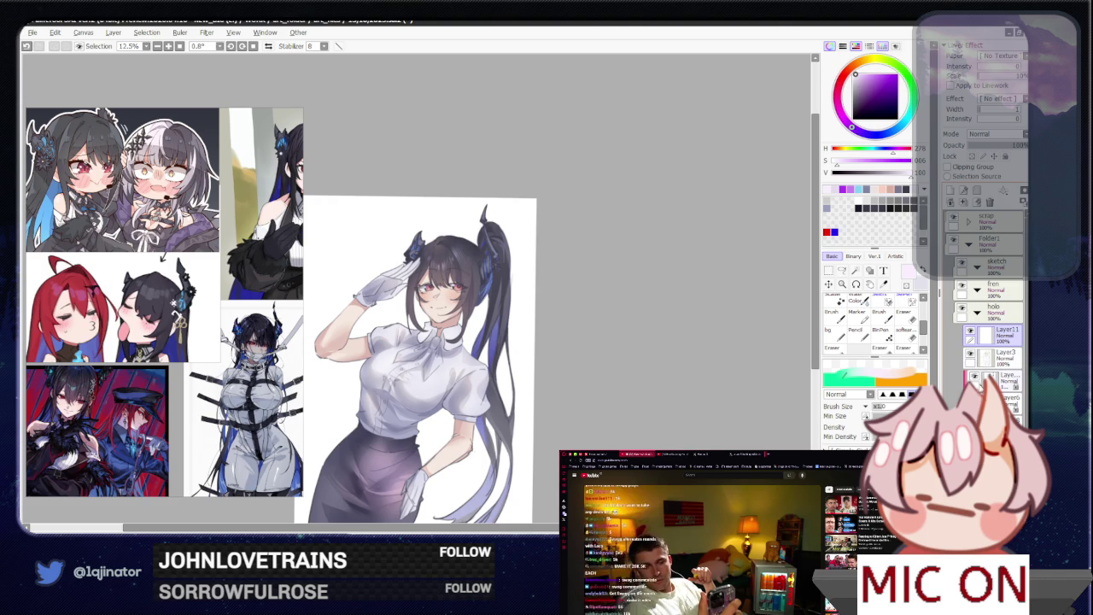
{"action": "left_click", "coordinate": [994, 380]}
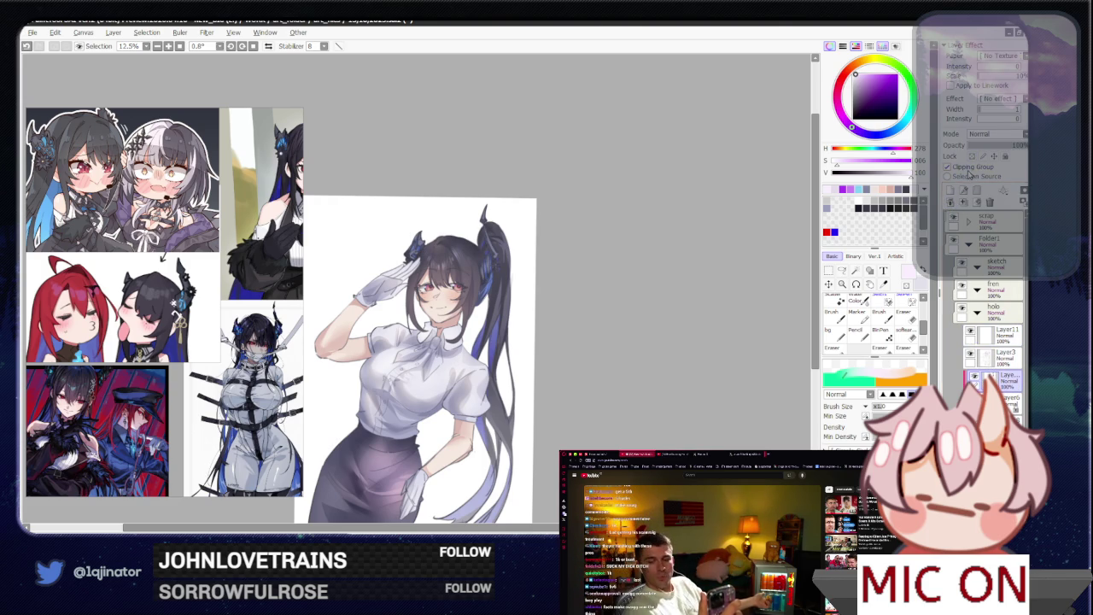
{"action": "scroll", "coordinate": [461, 367], "scroll_direction": "up", "scroll_amount": 2}
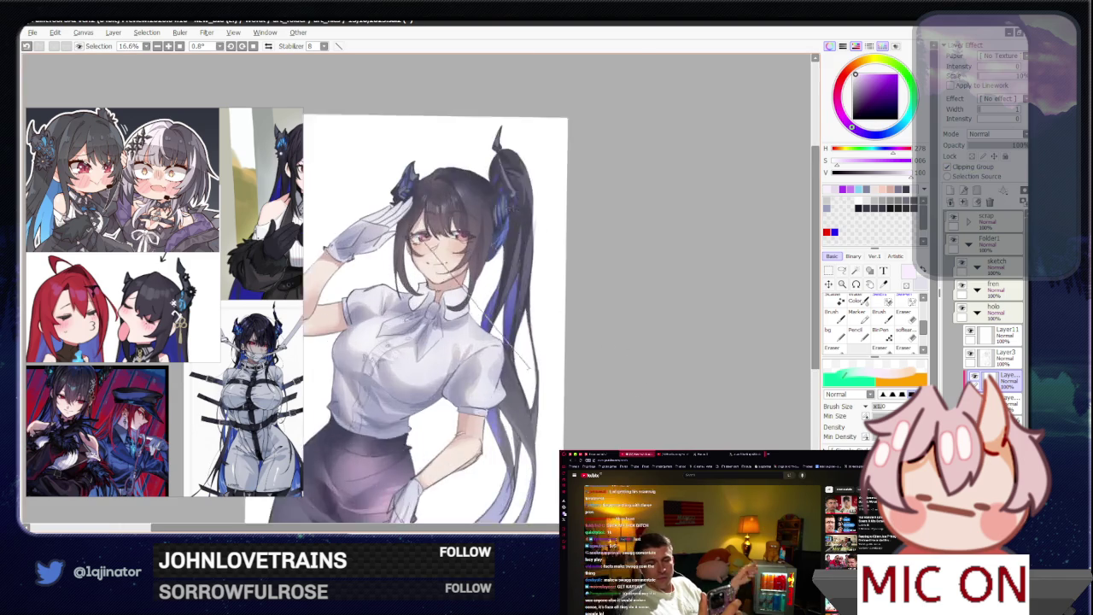
{"action": "mouse_move", "coordinate": [500, 384]}
{"action": "left_mouse_down"}
{"action": "mouse_move", "coordinate": [509, 371]}
{"action": "mouse_move", "coordinate": [539, 389]}
{"action": "left_mouse_up"}
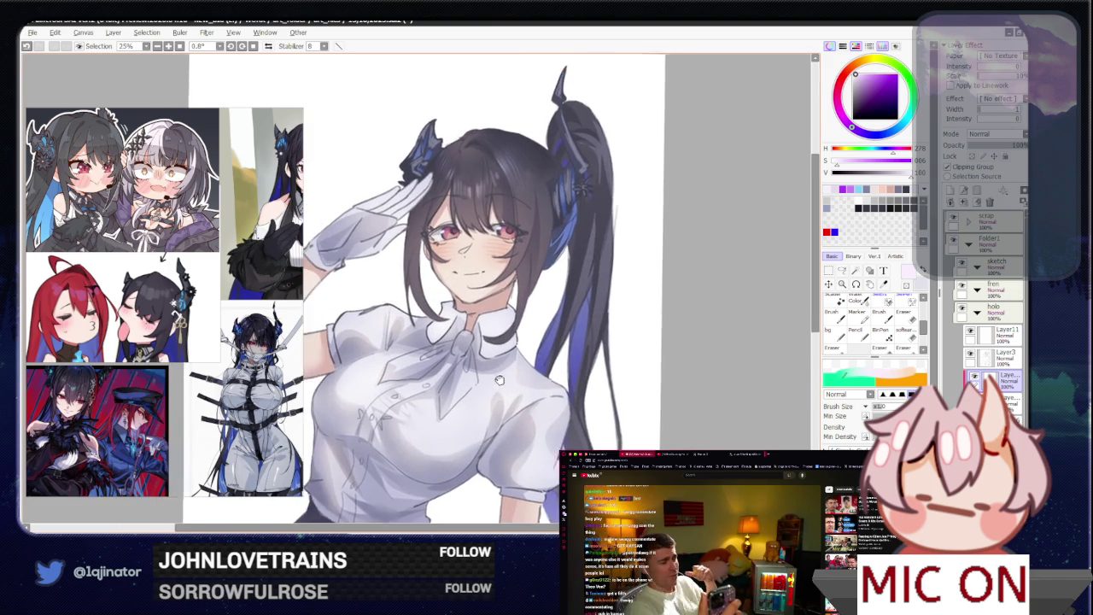
{"action": "left_click", "coordinate": [879, 76]}
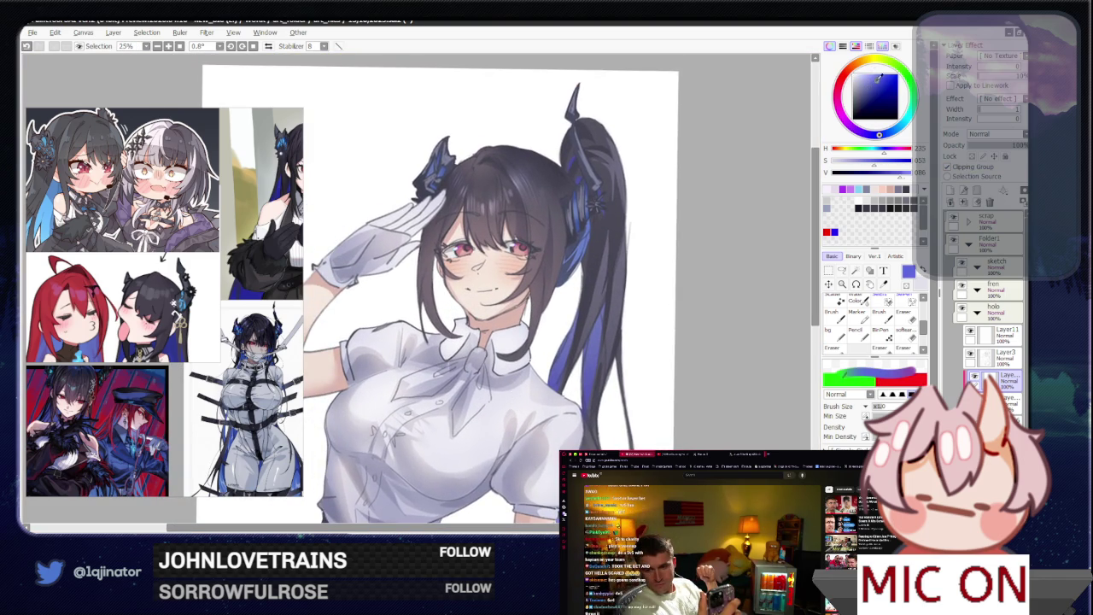
{"action": "left_click", "coordinate": [842, 271]}
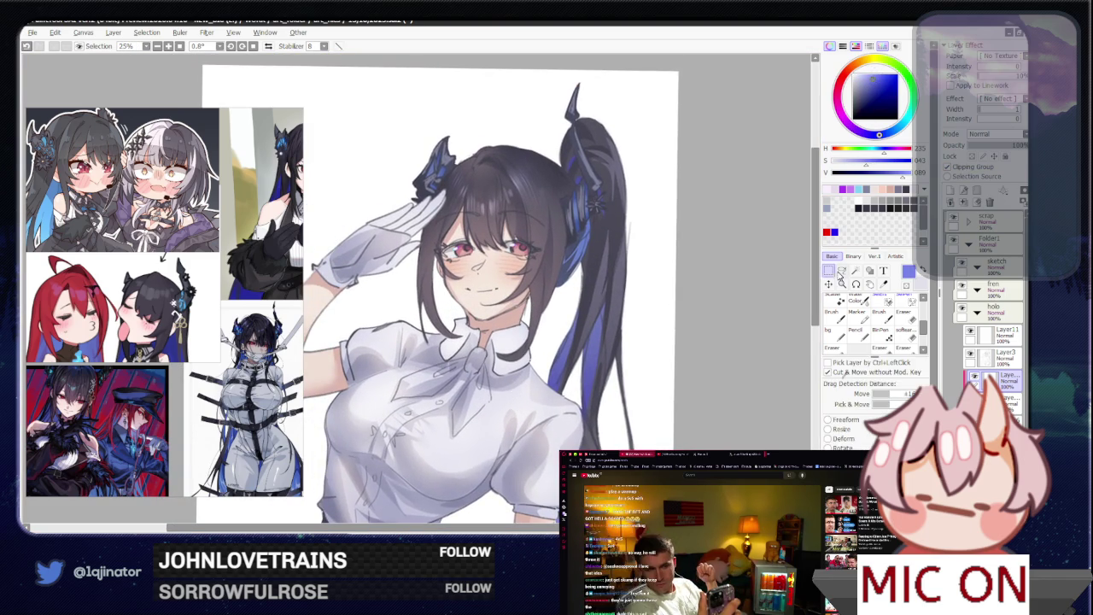
- Bring the collar into view and lasso-outline the bow along the collar and its lower tail
{"action": "scroll", "coordinate": [512, 412], "scroll_direction": "up", "scroll_amount": 3}
{"action": "left_click_drag", "start_coordinate": [511, 412], "coordinate": [534, 318]}
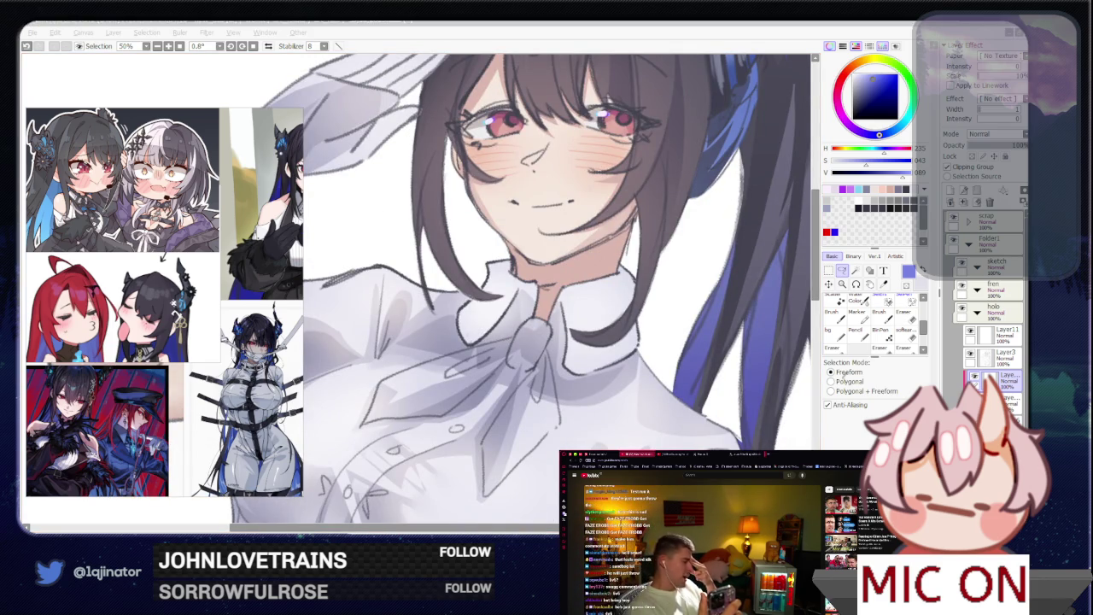
{"action": "left_click", "coordinate": [813, 277]}
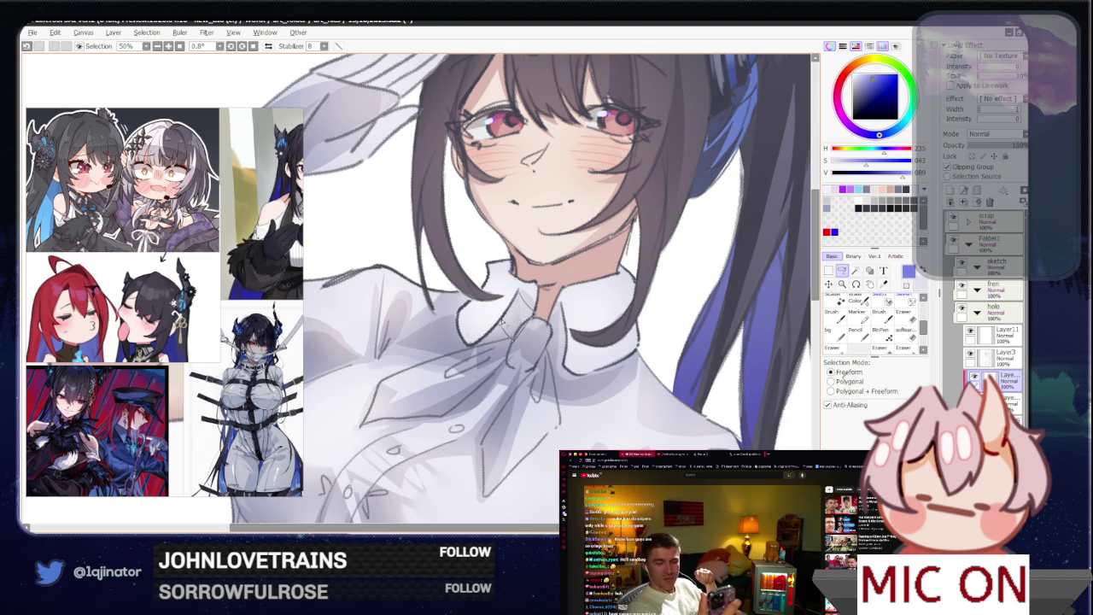
{"action": "left_click_drag", "start_coordinate": [512, 306], "coordinate": [542, 325]}
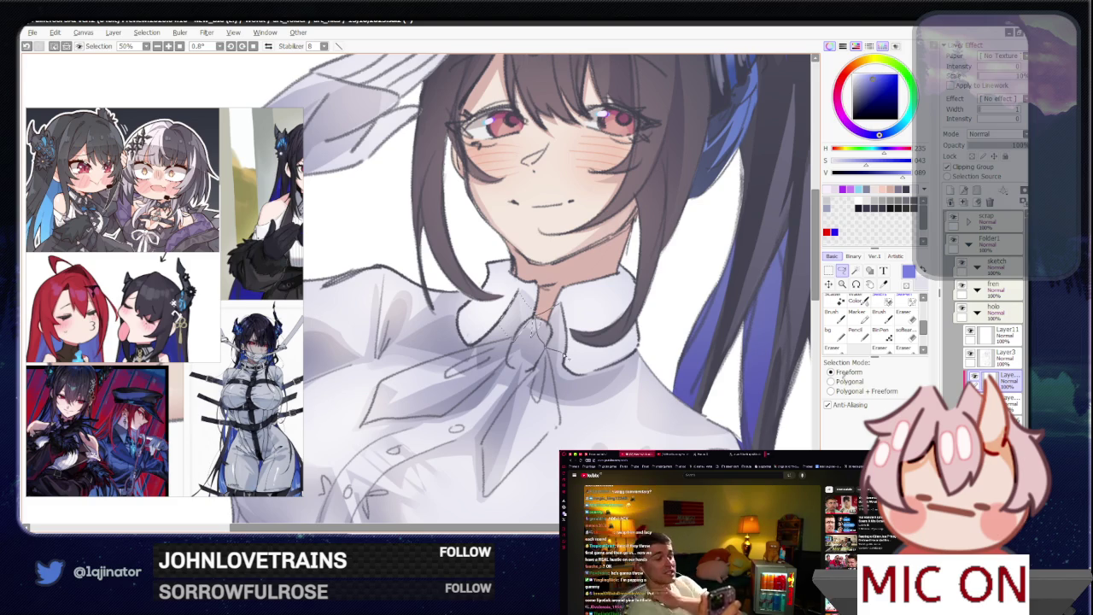
{"action": "left_click_drag", "start_coordinate": [538, 318], "coordinate": [557, 309]}
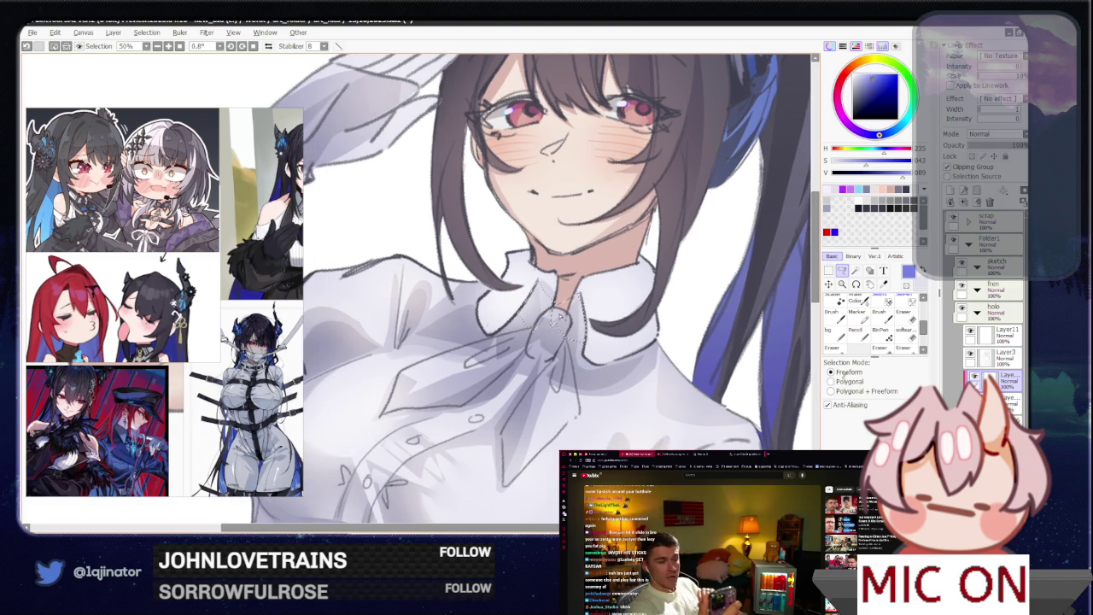
{"action": "left_click_drag", "start_coordinate": [507, 336], "coordinate": [480, 370]}
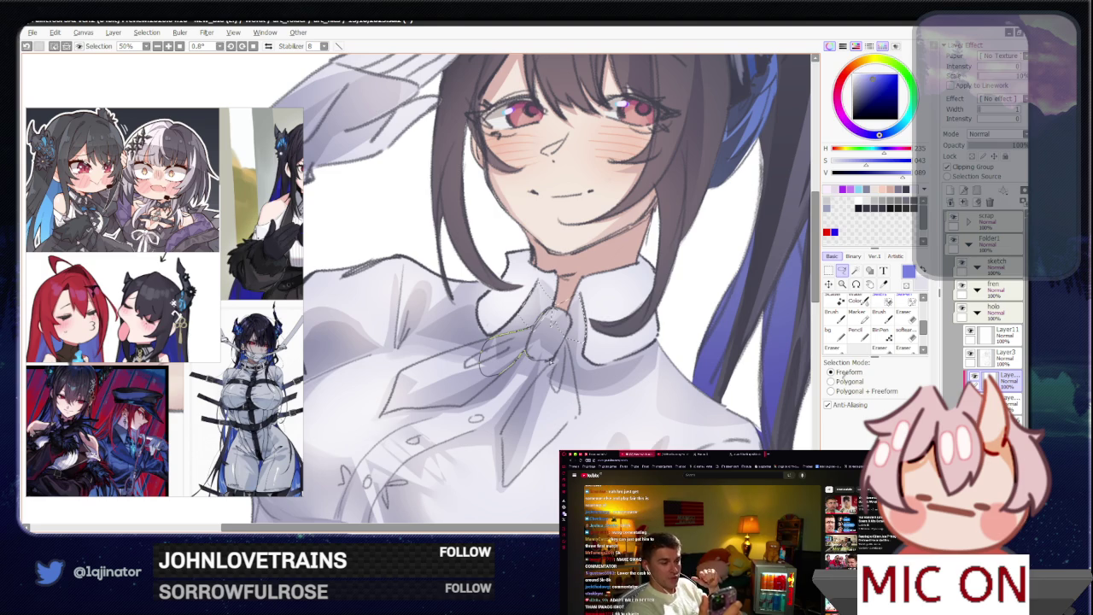
{"action": "left_click_drag", "start_coordinate": [551, 360], "coordinate": [568, 348]}
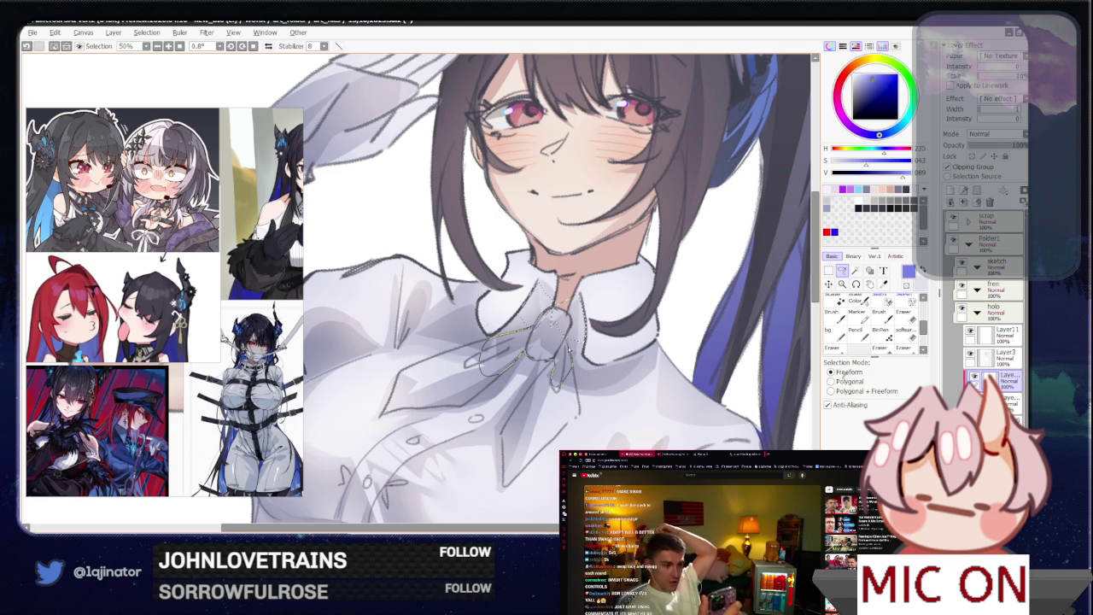
{"action": "scroll", "coordinate": [547, 333], "scroll_direction": "down", "scroll_amount": 2}
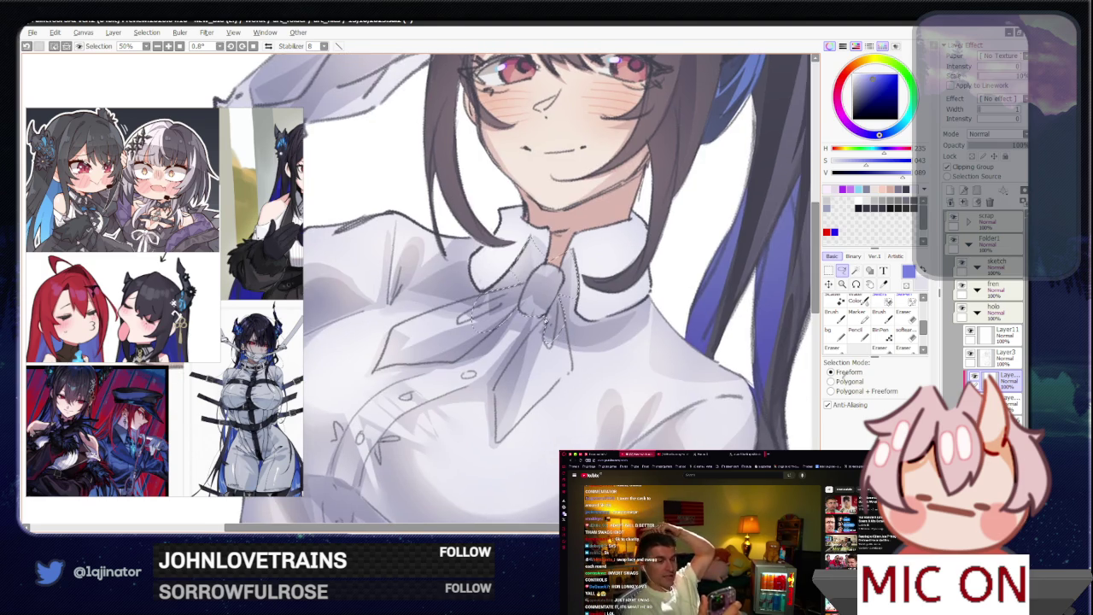
{"action": "left_click_drag", "start_coordinate": [525, 344], "coordinate": [498, 433]}
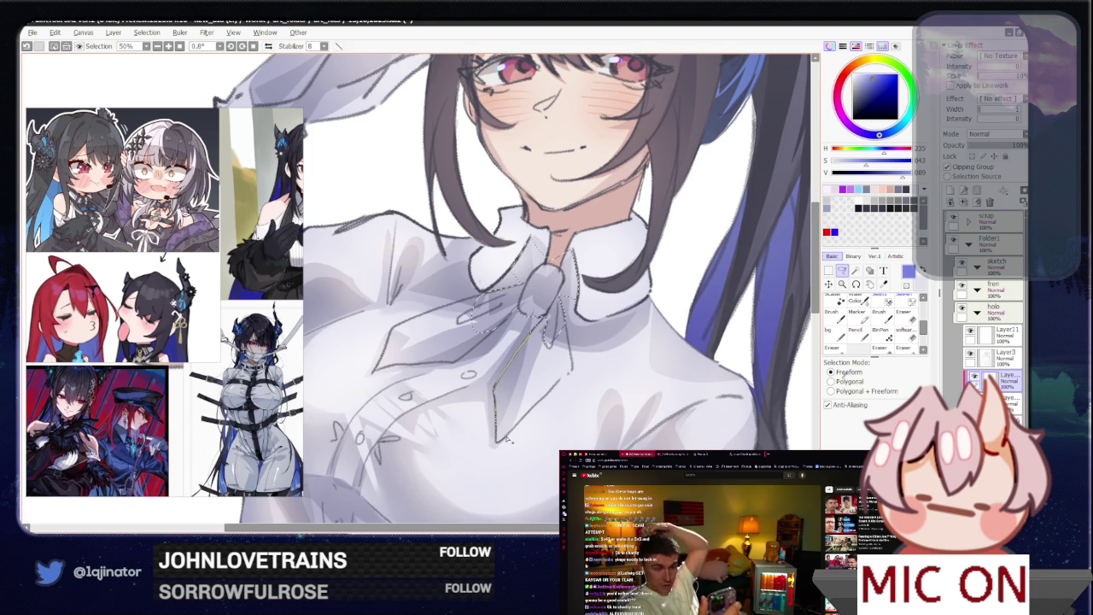
{"action": "left_click_drag", "start_coordinate": [499, 444], "coordinate": [569, 323]}
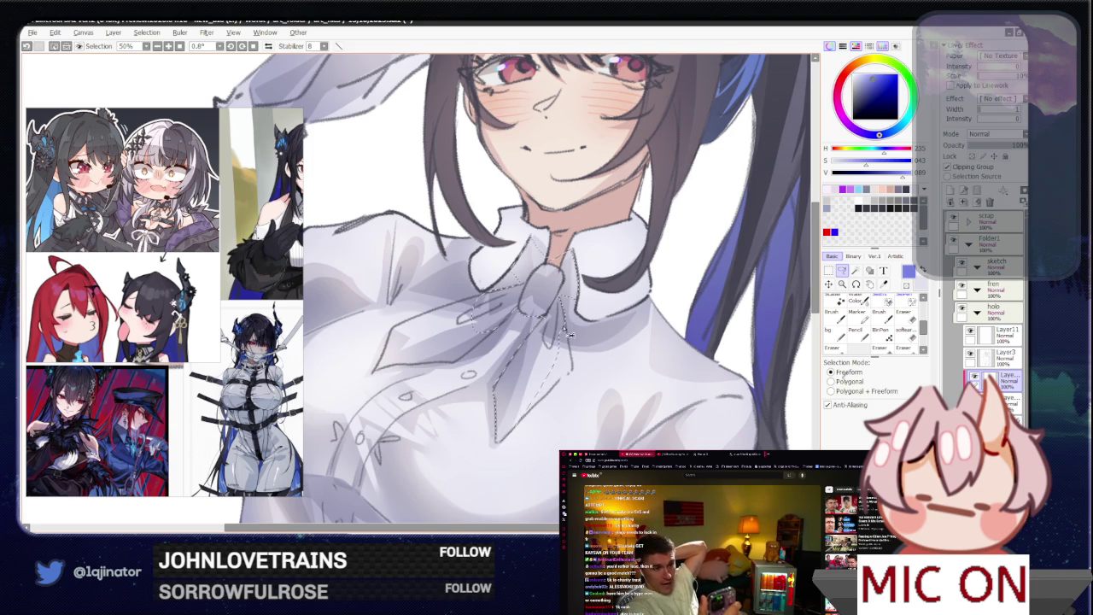
- Flip and rotate the view, close the bow selection on its left side, and fill it blue
{"action": "key", "text": "Insert"}
{"action": "scroll", "coordinate": [467, 386], "scroll_direction": "up", "scroll_amount": 2}
{"action": "left_click_drag", "start_coordinate": [468, 386], "coordinate": [421, 340]}
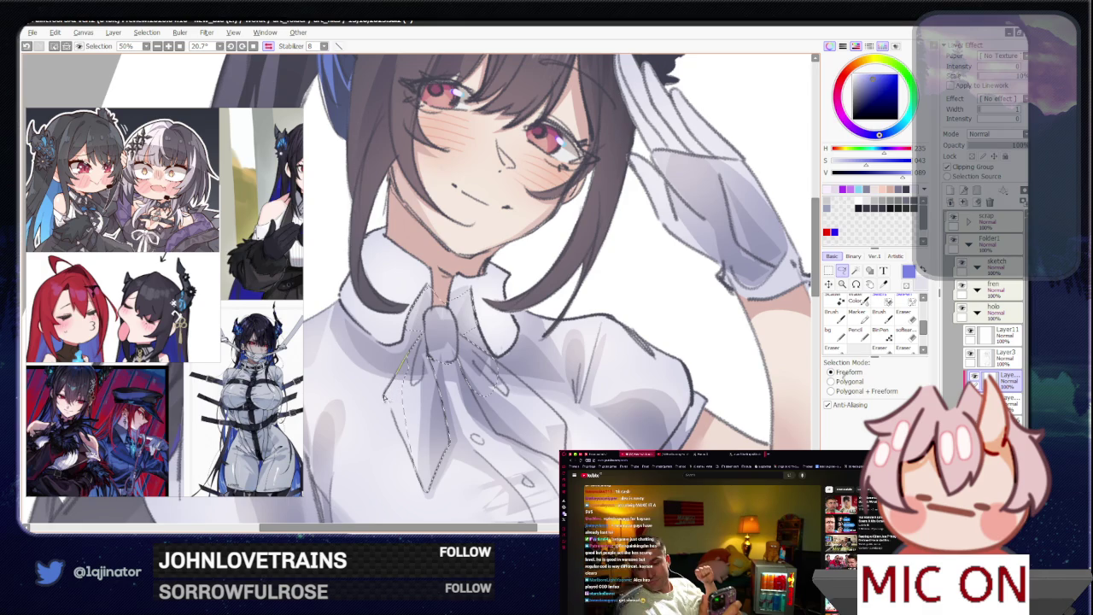
{"action": "left_click_drag", "start_coordinate": [418, 437], "coordinate": [425, 427]}
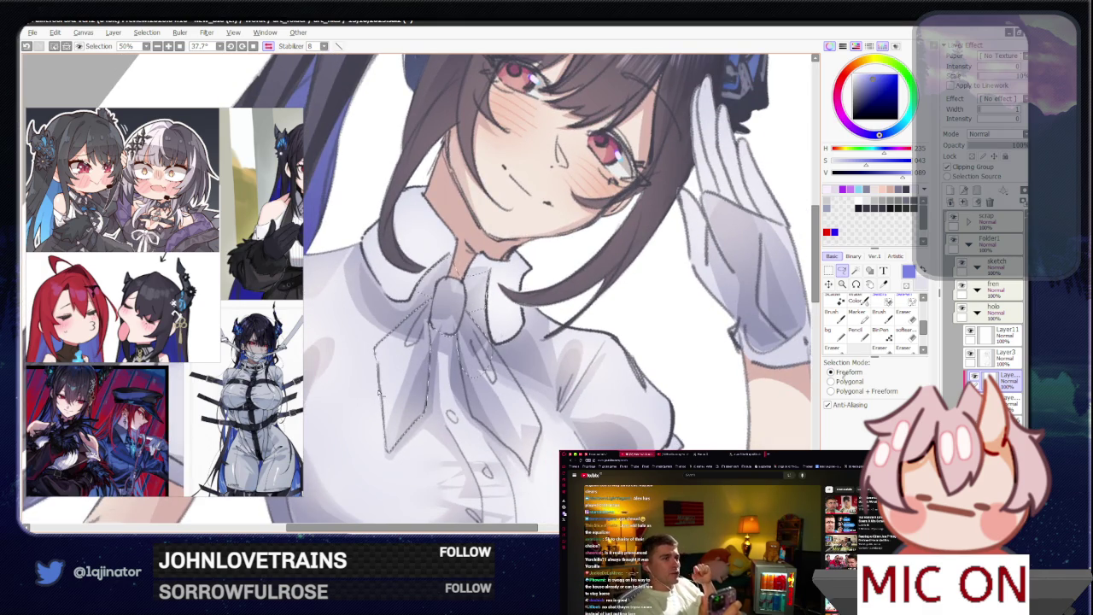
{"action": "mouse_move", "coordinate": [495, 350]}
{"action": "left_mouse_down"}
{"action": "mouse_move", "coordinate": [476, 360]}
{"action": "mouse_move", "coordinate": [444, 337]}
{"action": "left_mouse_up"}
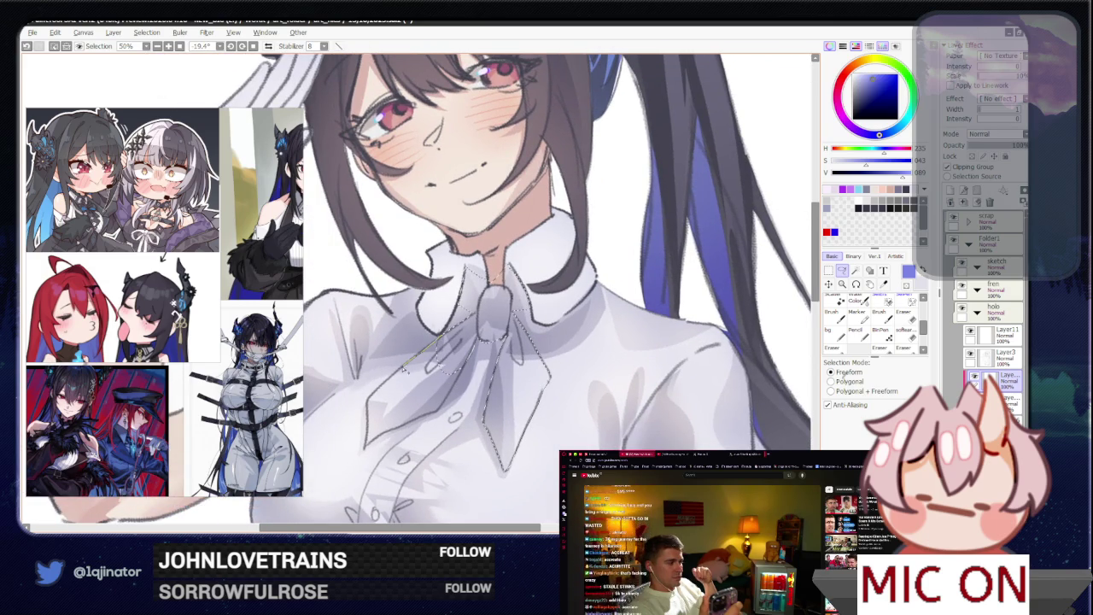
{"action": "left_click_drag", "start_coordinate": [365, 445], "coordinate": [461, 361]}
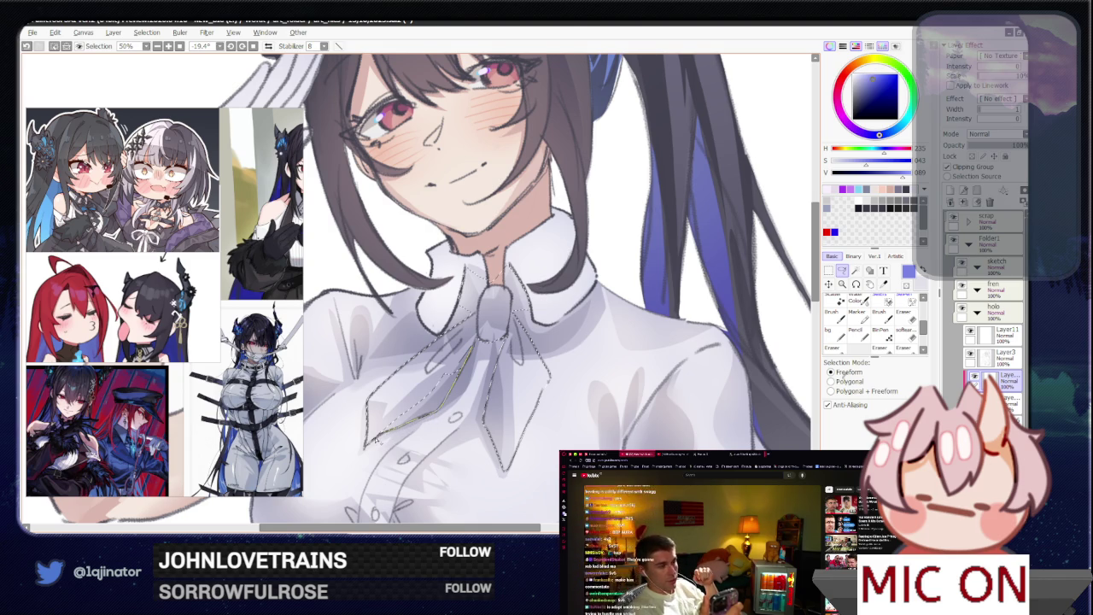
{"action": "left_click_drag", "start_coordinate": [392, 433], "coordinate": [367, 445]}
{"action": "key", "text": "g"}
{"action": "left_click", "coordinate": [540, 331]}
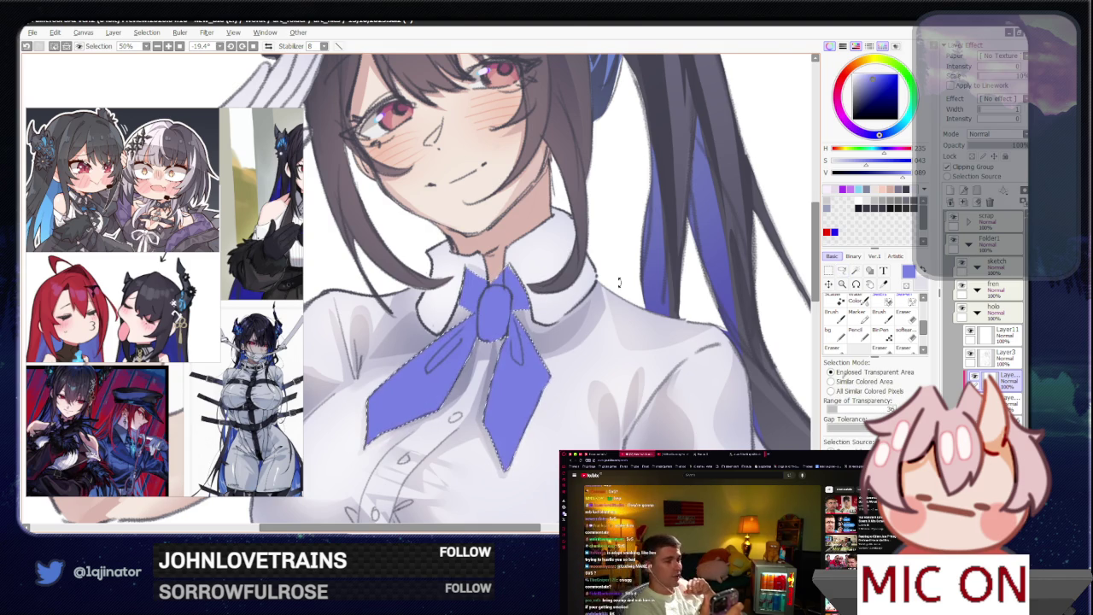
- Turn the canvas view upright and pick a darker muted blue for shading
{"action": "scroll", "coordinate": [540, 332], "scroll_direction": "down", "scroll_amount": 5}
{"action": "left_click", "coordinate": [842, 271]}
{"action": "mouse_move", "coordinate": [703, 361]}
{"action": "left_mouse_down"}
{"action": "mouse_move", "coordinate": [675, 385]}
{"action": "mouse_move", "coordinate": [683, 393]}
{"action": "left_mouse_up"}
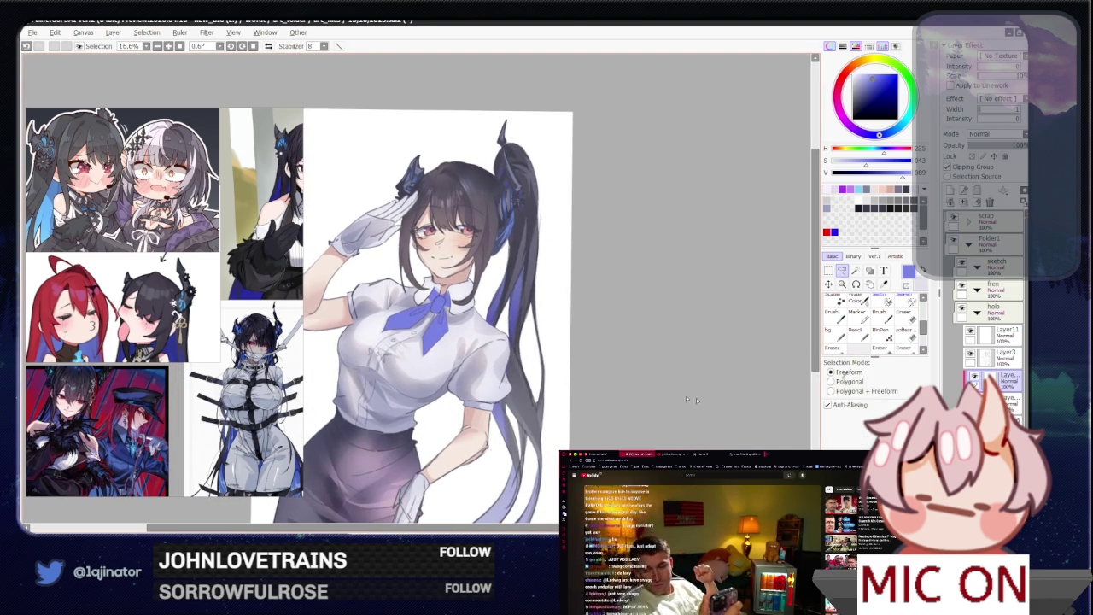
{"action": "scroll", "coordinate": [672, 400], "scroll_direction": "up", "scroll_amount": 1}
{"action": "scroll", "coordinate": [671, 400], "scroll_direction": "up", "scroll_amount": 1}
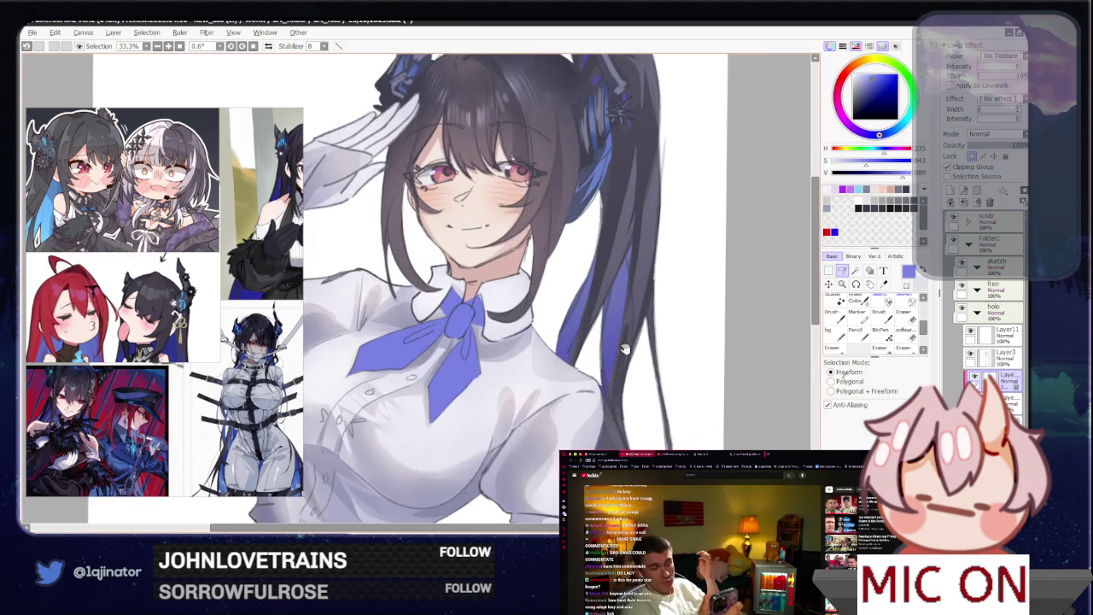
{"action": "scroll", "coordinate": [672, 400], "scroll_direction": "up", "scroll_amount": 1}
{"action": "left_click", "coordinate": [502, 345], "text": "alt"}
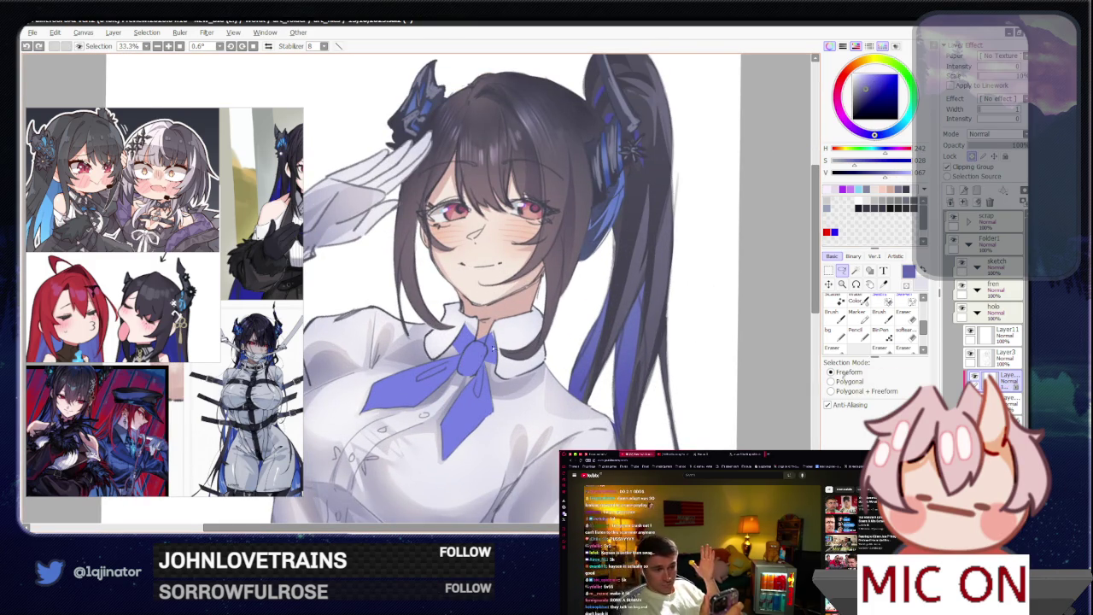
{"action": "scroll", "coordinate": [477, 374], "scroll_direction": "up", "scroll_amount": 1}
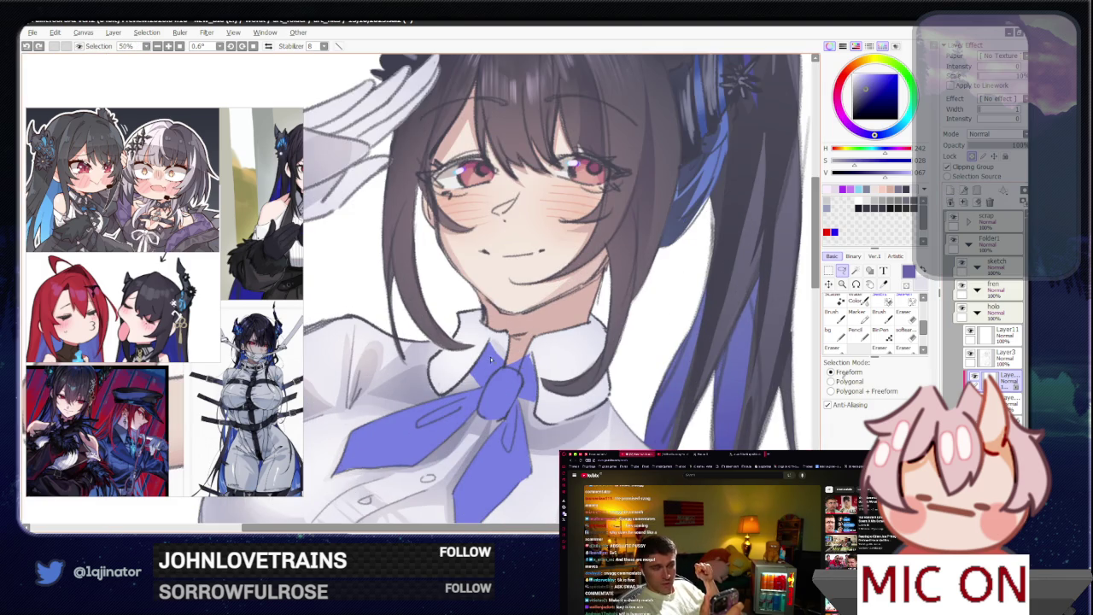
- Undo a stray collar stroke and begin outlining the bow knot
{"action": "left_click_drag", "start_coordinate": [486, 345], "coordinate": [496, 364]}
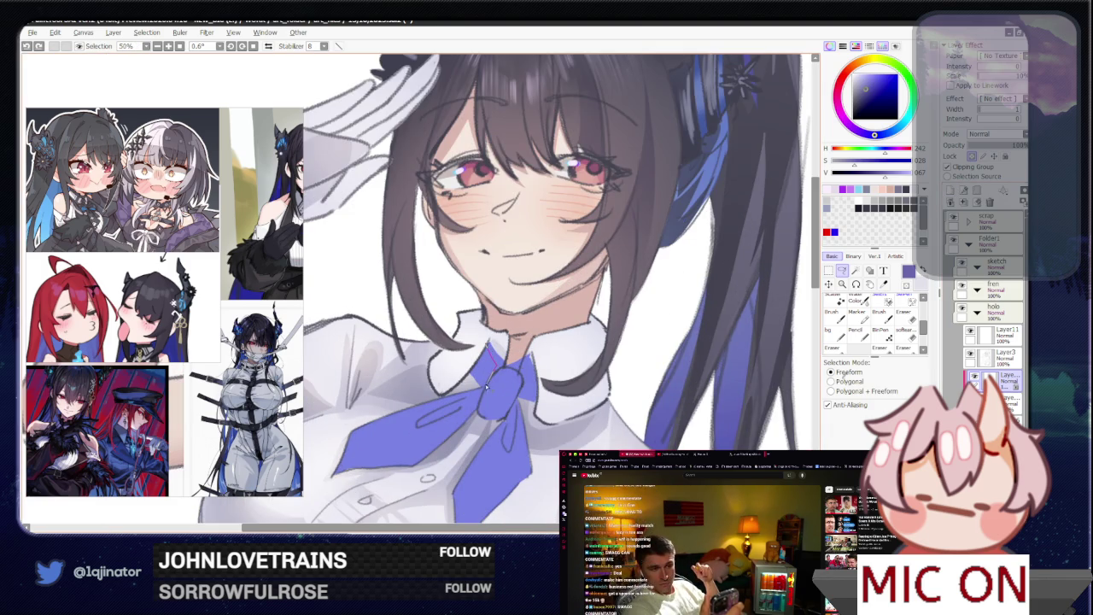
{"action": "key", "text": "ctrl+z"}
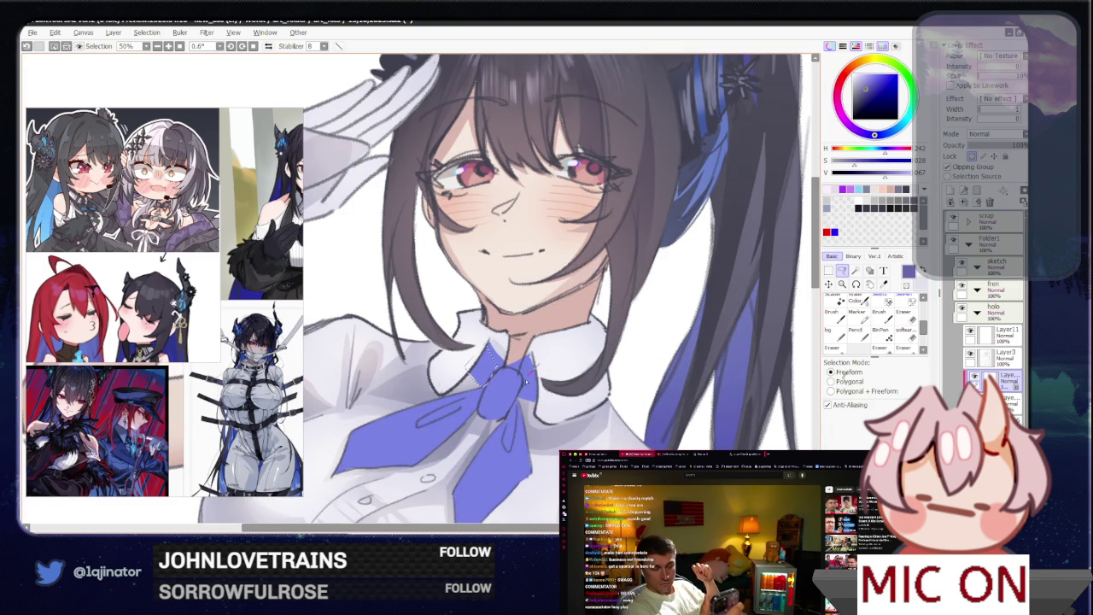
{"action": "mouse_move", "coordinate": [528, 374]}
{"action": "left_mouse_down"}
{"action": "mouse_move", "coordinate": [521, 404]}
{"action": "mouse_move", "coordinate": [445, 408]}
{"action": "left_mouse_up"}
{"action": "key", "text": "Delete"}
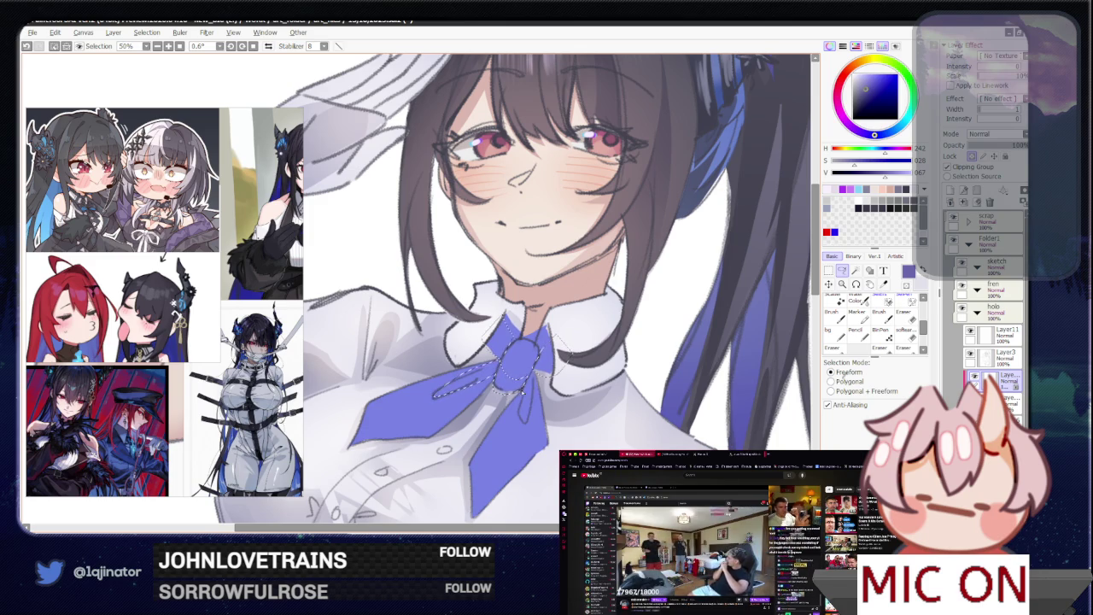
{"action": "mouse_move", "coordinate": [519, 378]}
{"action": "left_mouse_down"}
{"action": "mouse_move", "coordinate": [535, 401]}
{"action": "mouse_move", "coordinate": [521, 380]}
{"action": "left_mouse_up"}
{"action": "key", "text": "w"}
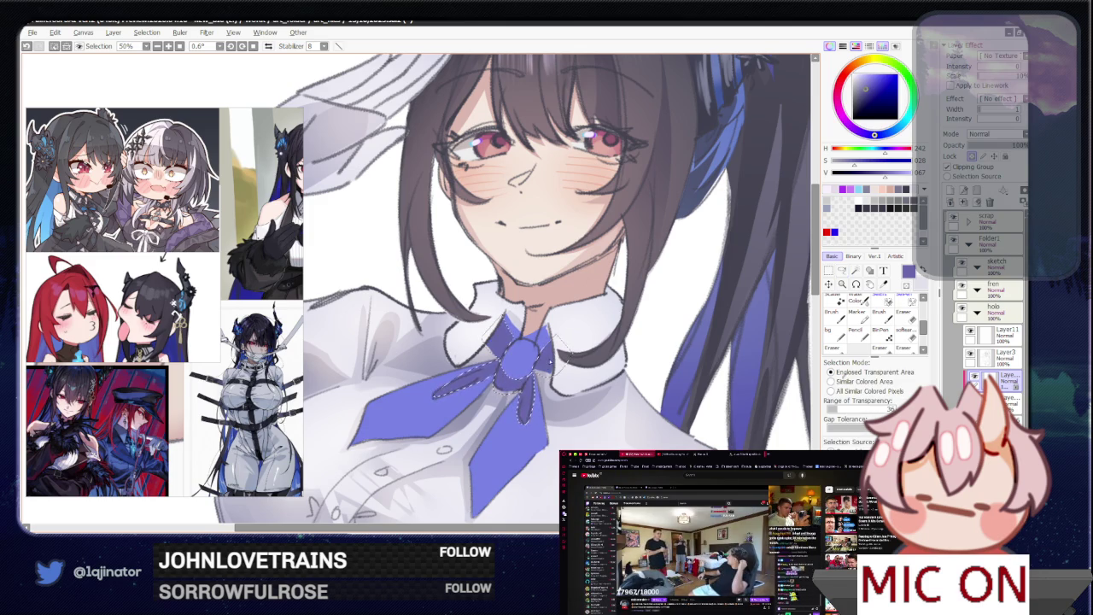
{"action": "scroll", "coordinate": [764, 298], "scroll_direction": "down", "scroll_amount": 3}
- Clear the old selection and lasso-select just the bow knot
{"action": "key", "text": "ctrl+d"}
{"action": "key", "text": "a"}
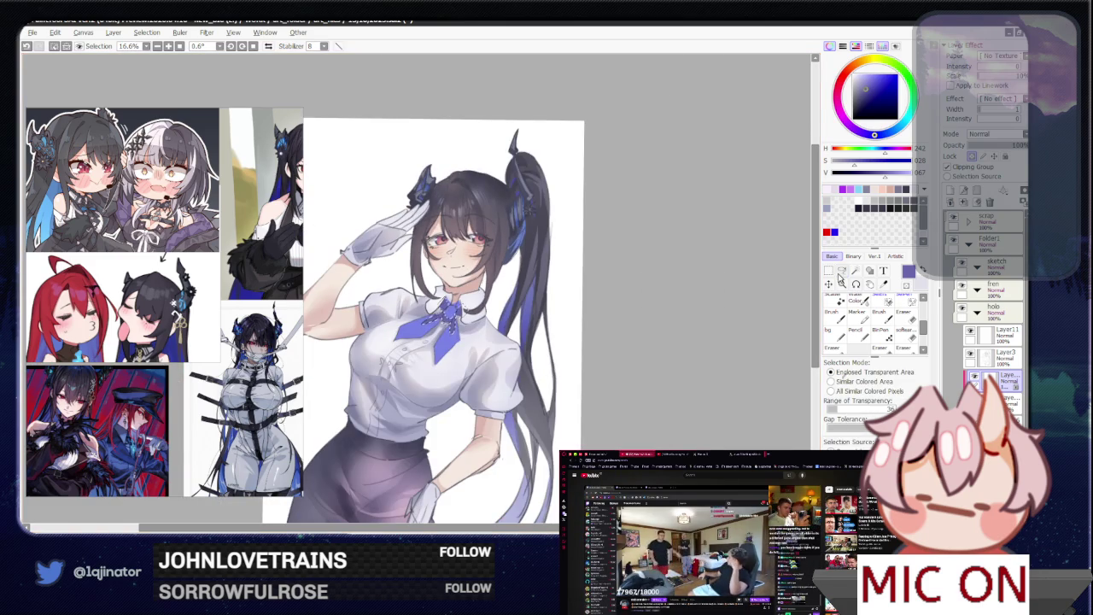
{"action": "scroll", "coordinate": [718, 310], "scroll_direction": "up", "scroll_amount": 3}
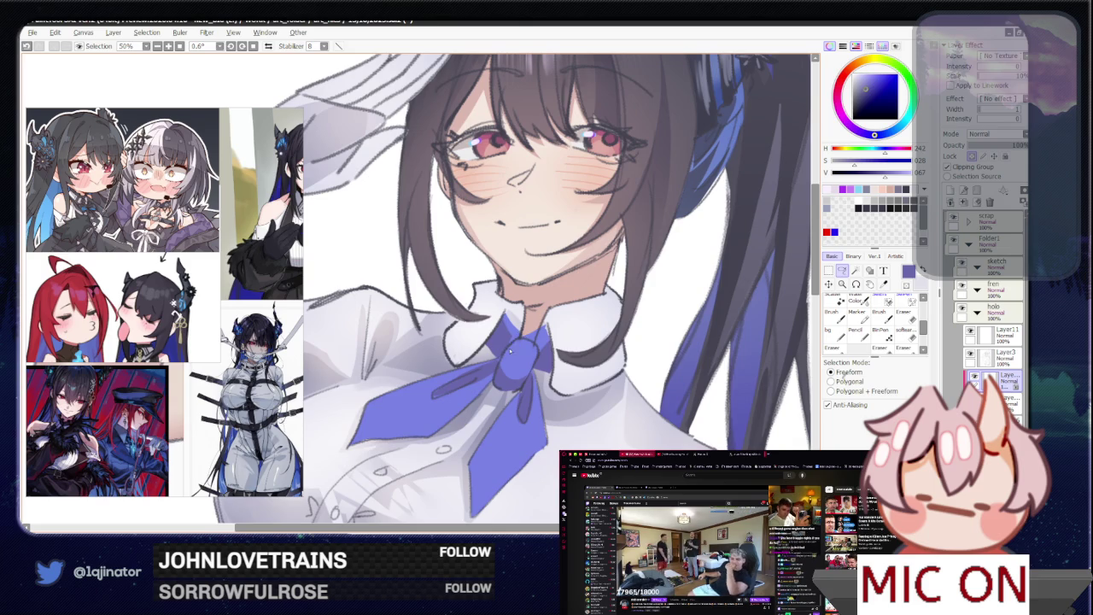
{"action": "left_click_drag", "start_coordinate": [508, 345], "coordinate": [534, 346]}
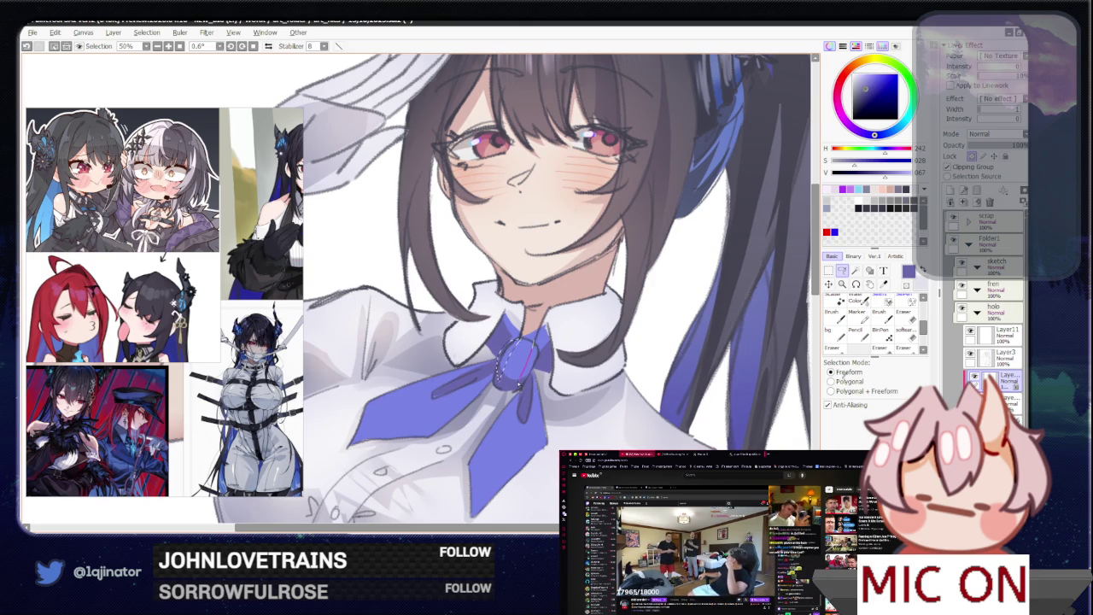
{"action": "scroll", "coordinate": [723, 290], "scroll_direction": "down", "scroll_amount": 2}
{"action": "scroll", "coordinate": [723, 303], "scroll_direction": "down", "scroll_amount": 2}
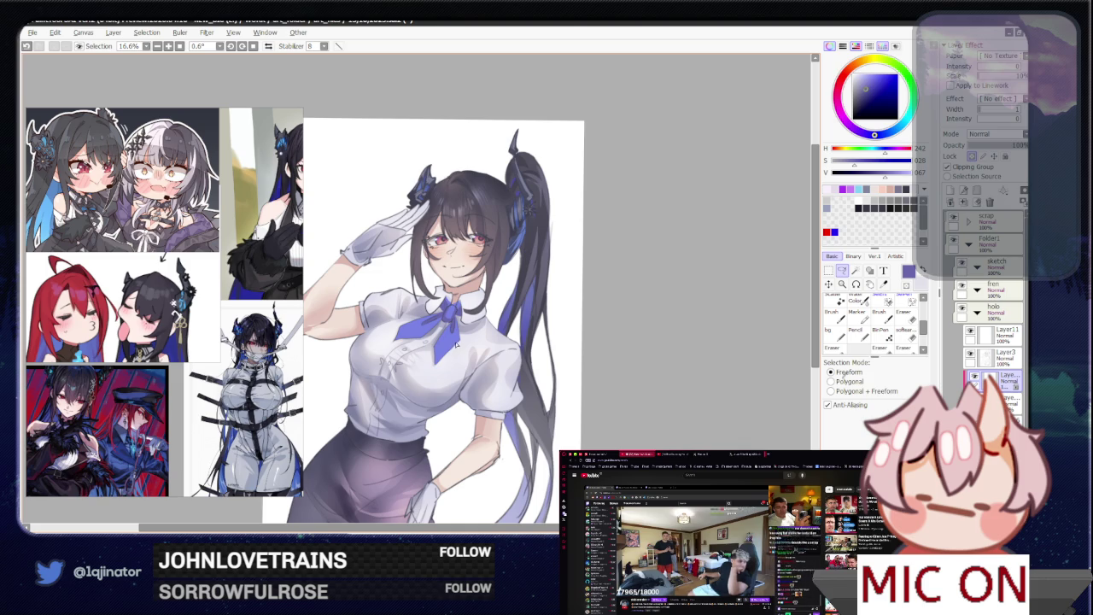
{"action": "key", "text": "b"}
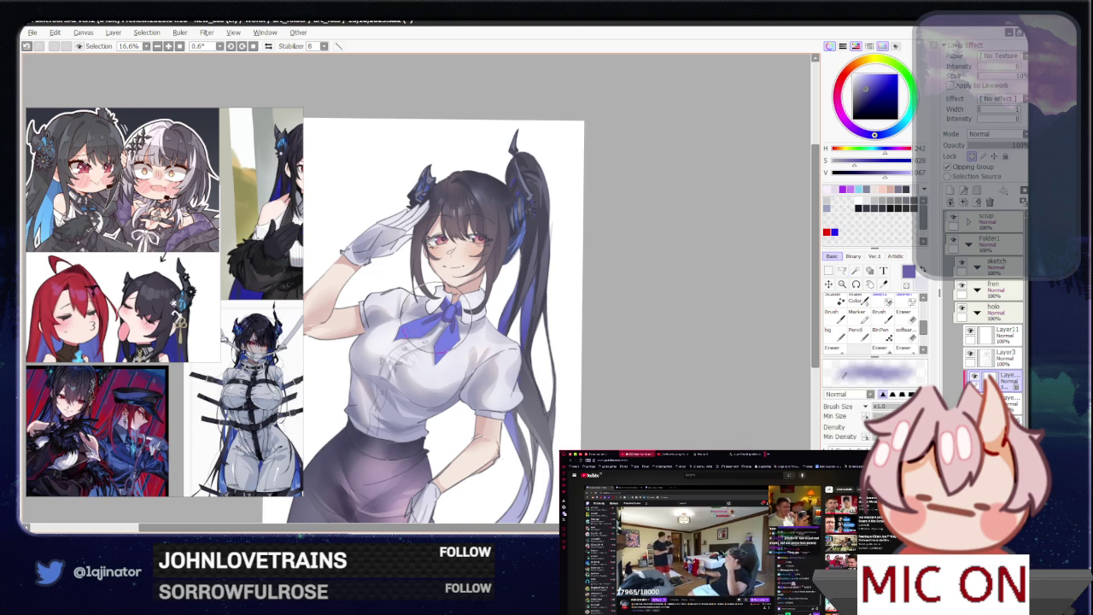
- Lasso-select the tie and repaint it with a larger brush, then deselect
{"action": "scroll", "coordinate": [649, 279], "scroll_direction": "up", "scroll_amount": 2}
{"action": "key", "text": "l"}
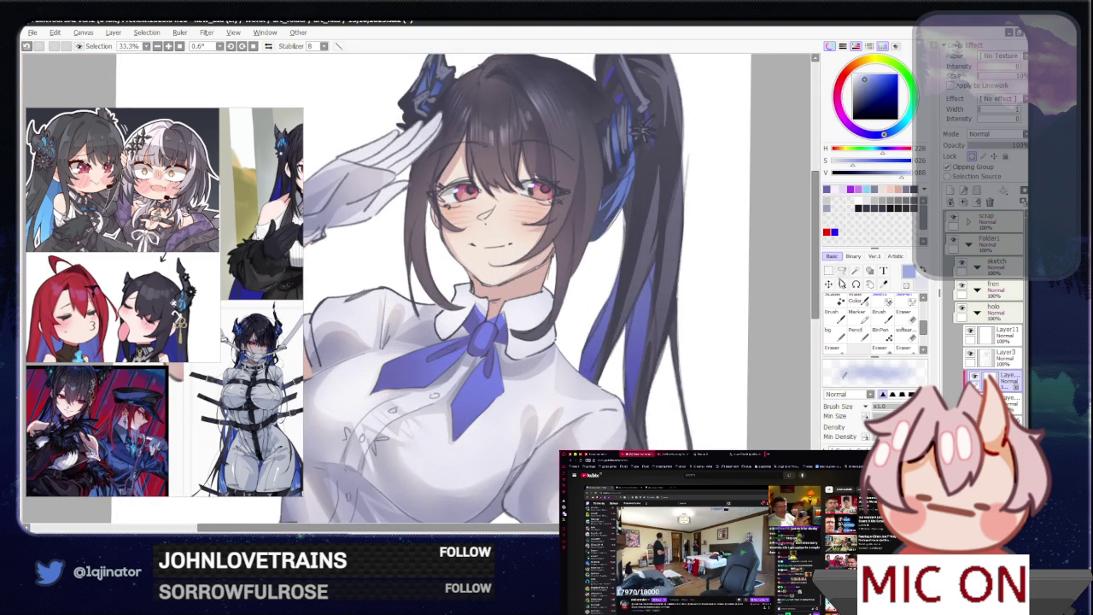
{"action": "left_click_drag", "start_coordinate": [472, 367], "coordinate": [482, 341]}
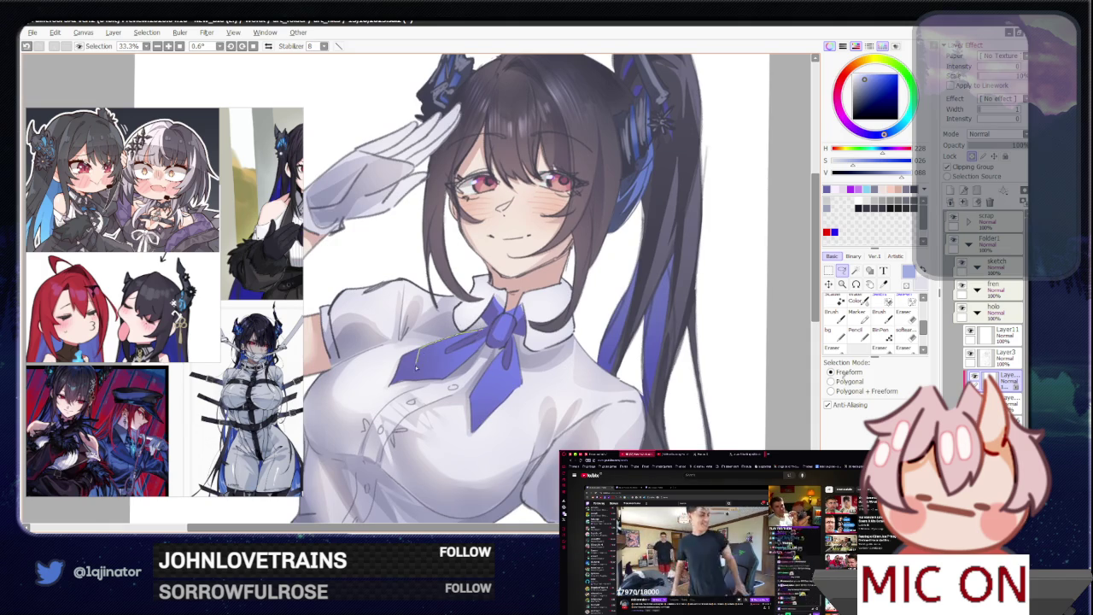
{"action": "left_click_drag", "start_coordinate": [417, 363], "coordinate": [468, 334]}
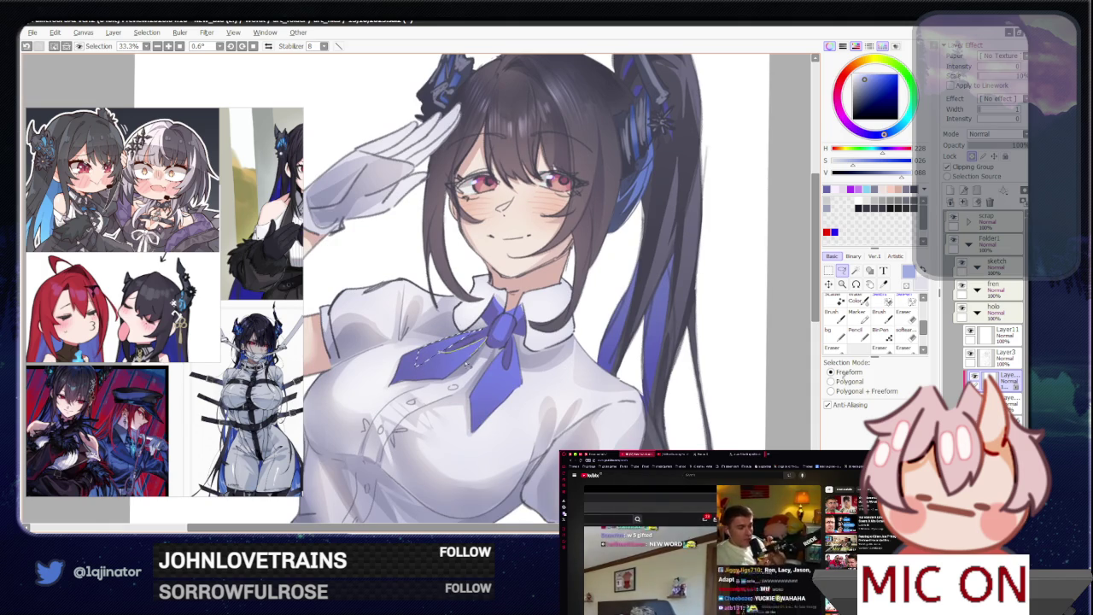
{"action": "left_click_drag", "start_coordinate": [450, 353], "coordinate": [384, 344]}
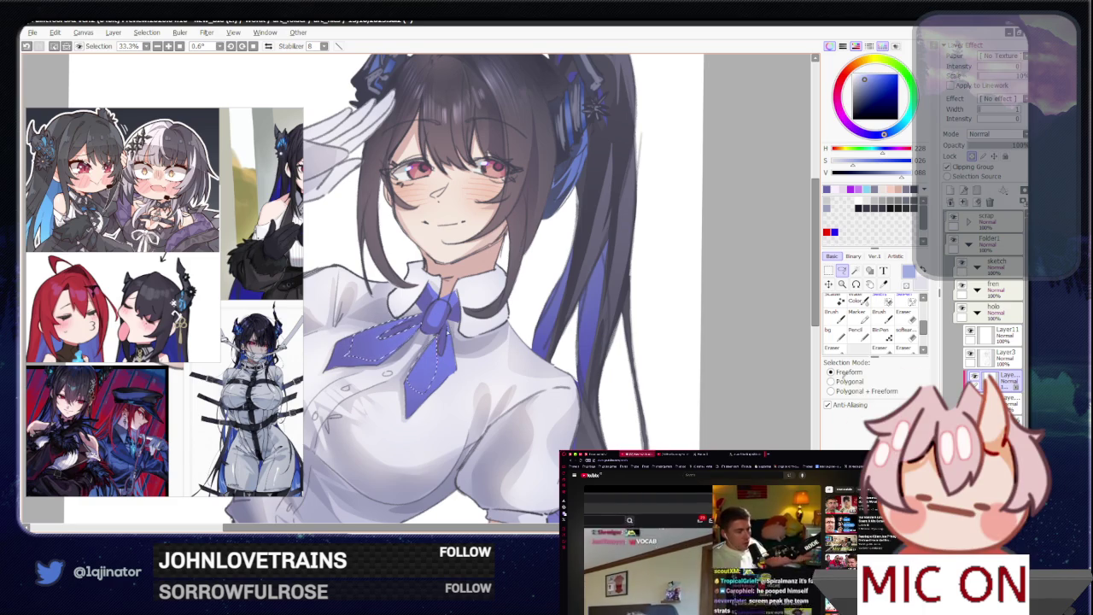
{"action": "key", "text": "b"}
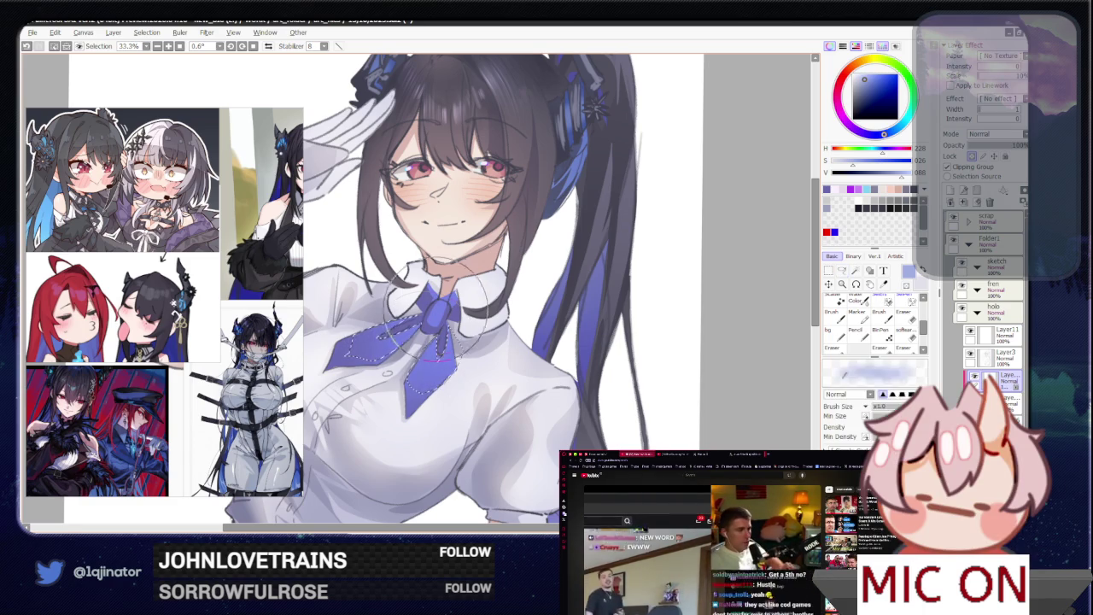
{"action": "key", "text": "bracketright"}
{"action": "key", "text": "bracketright"}
{"action": "key", "text": "bracketright"}
{"action": "key", "text": "ctrl+d"}
- Enclose the tie knot in a new freeform selection, deselect, and zoom out
{"action": "key", "text": "l"}
{"action": "left_click_drag", "start_coordinate": [426, 323], "coordinate": [454, 295]}
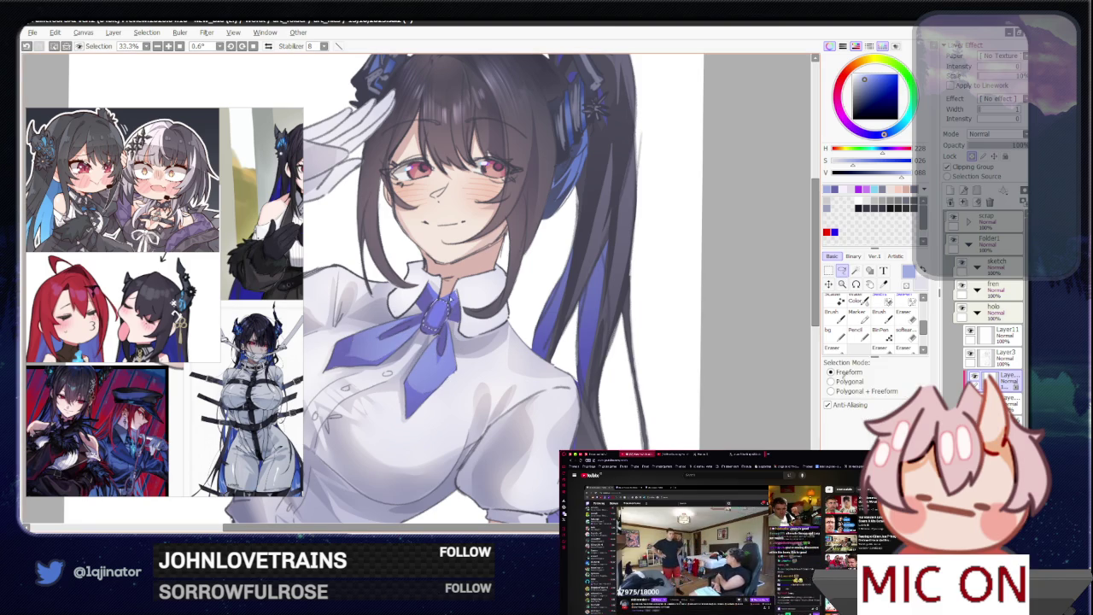
{"action": "left_click_drag", "start_coordinate": [441, 312], "coordinate": [469, 301]}
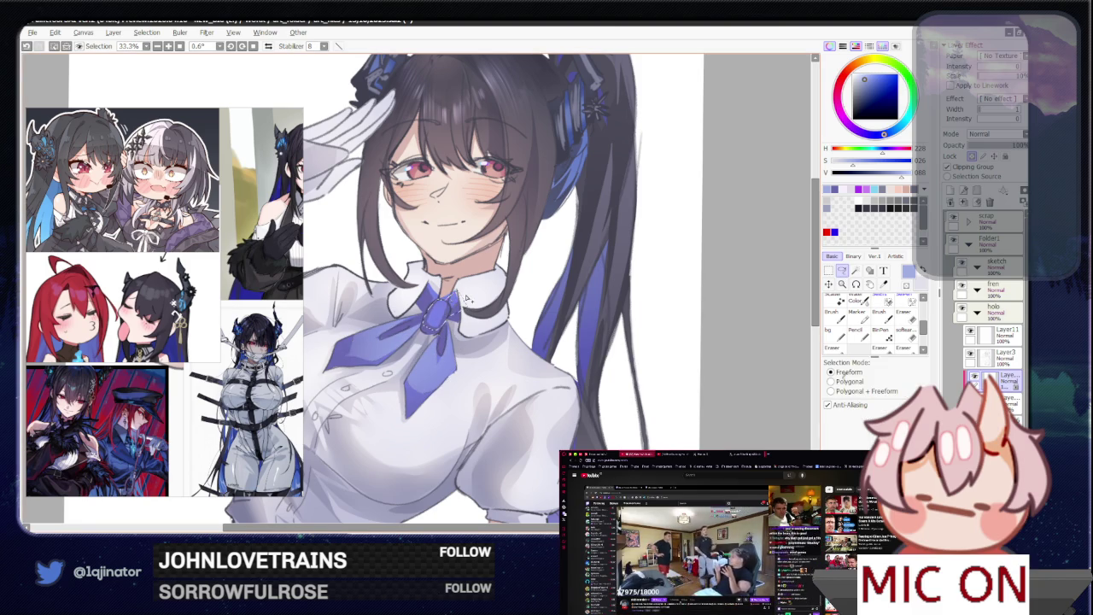
{"action": "key", "text": "ctrl+d"}
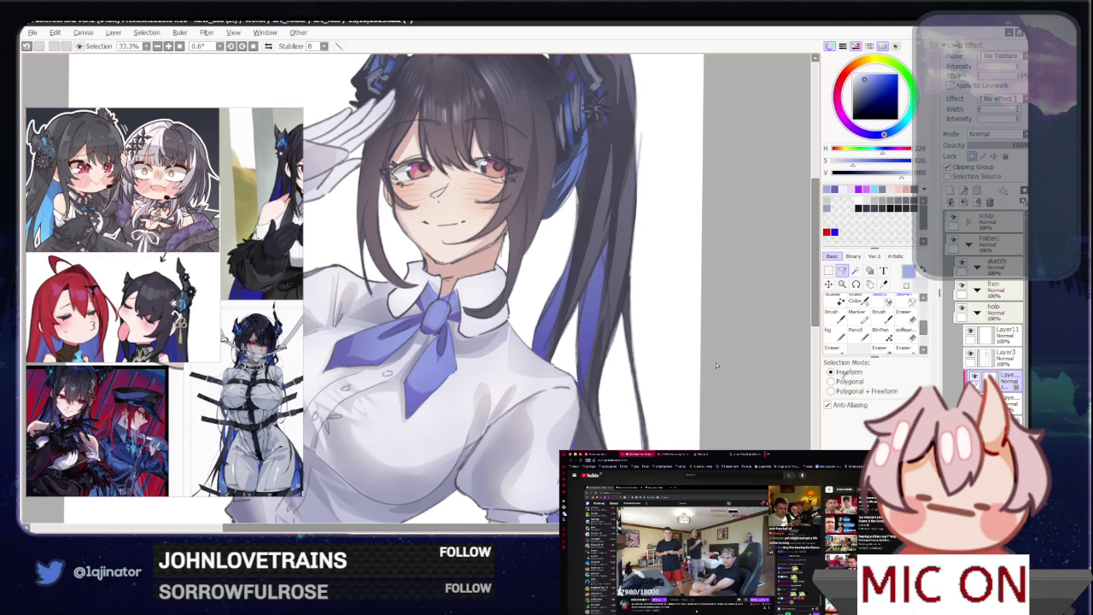
{"action": "scroll", "coordinate": [712, 368], "scroll_direction": "down", "scroll_amount": 2}
- Sample grey-blue tones from the blouse and toggle a lock on the current layer
{"action": "key", "text": "b"}
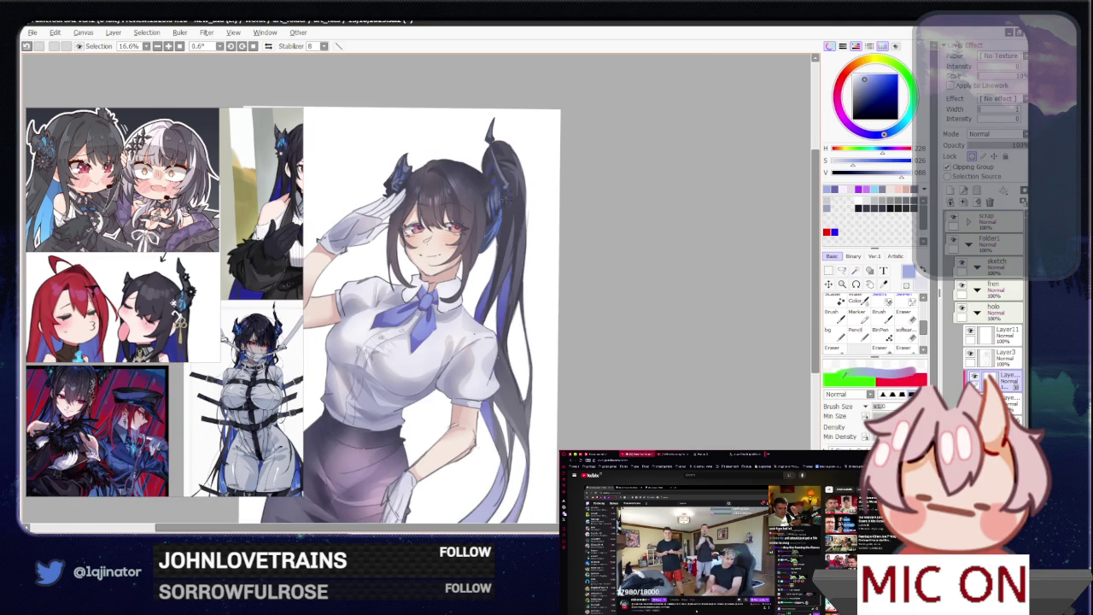
{"action": "left_click", "coordinate": [443, 314], "text": "alt"}
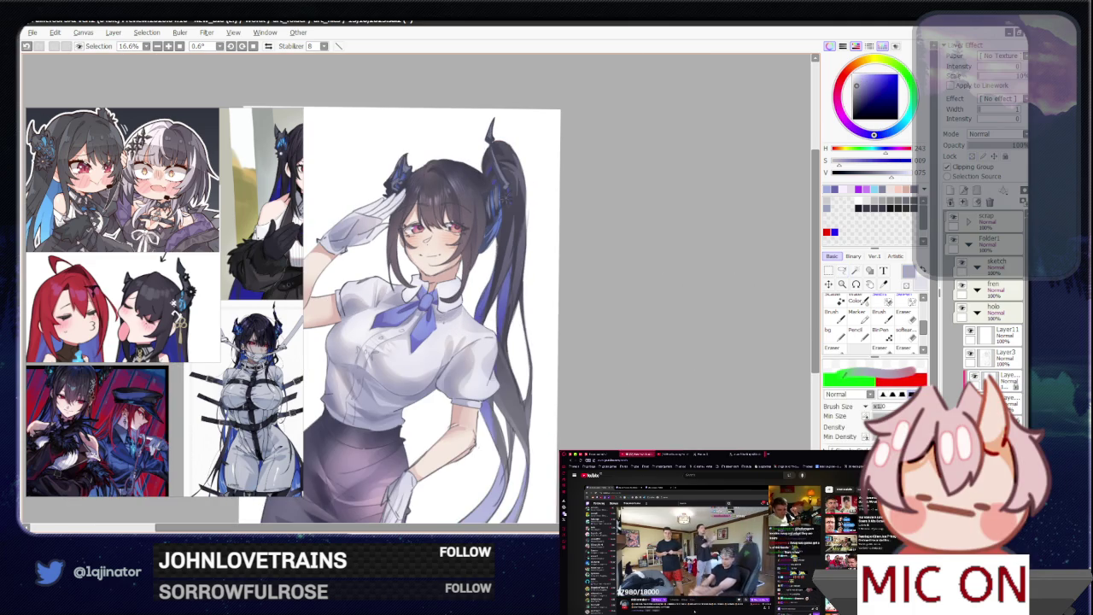
{"action": "left_click", "coordinate": [516, 343], "text": "alt"}
{"action": "scroll", "coordinate": [517, 342], "scroll_direction": "up", "scroll_amount": 1}
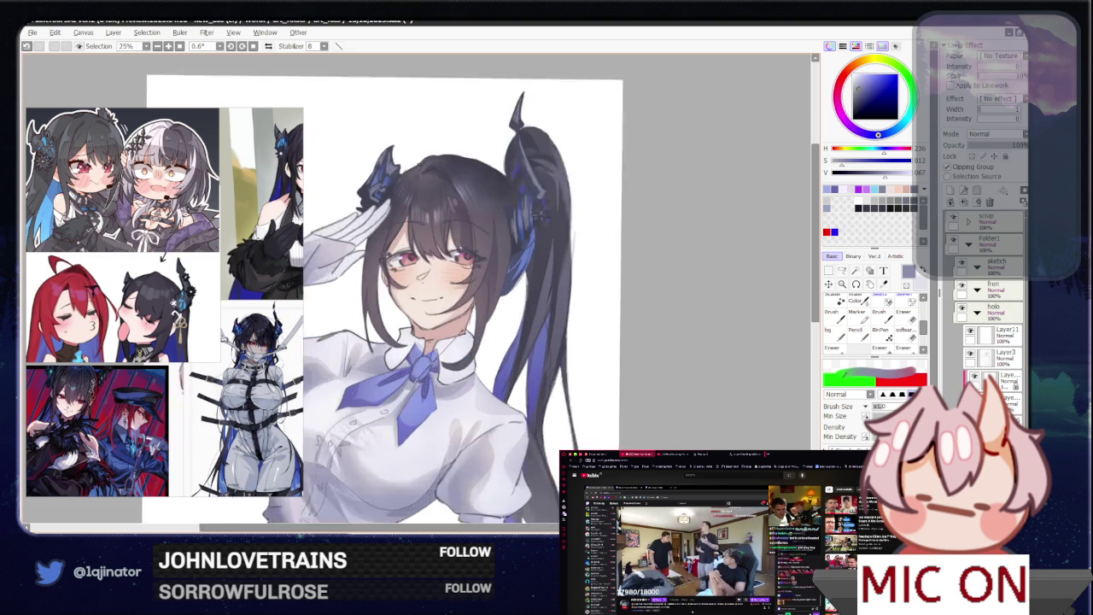
{"action": "scroll", "coordinate": [517, 342], "scroll_direction": "up", "scroll_amount": 1}
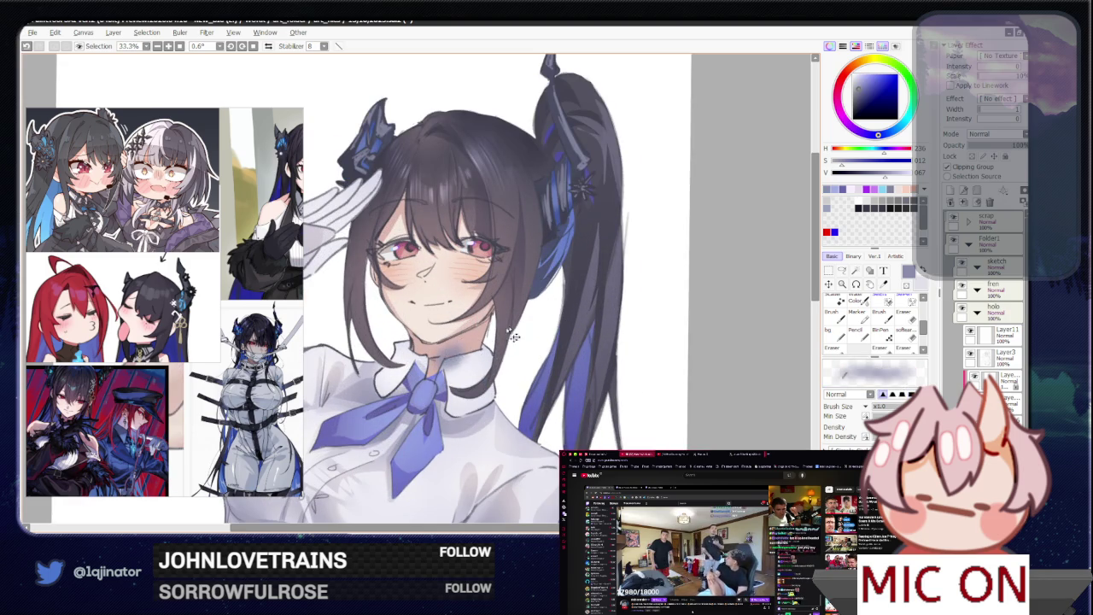
{"action": "left_click", "coordinate": [971, 157]}
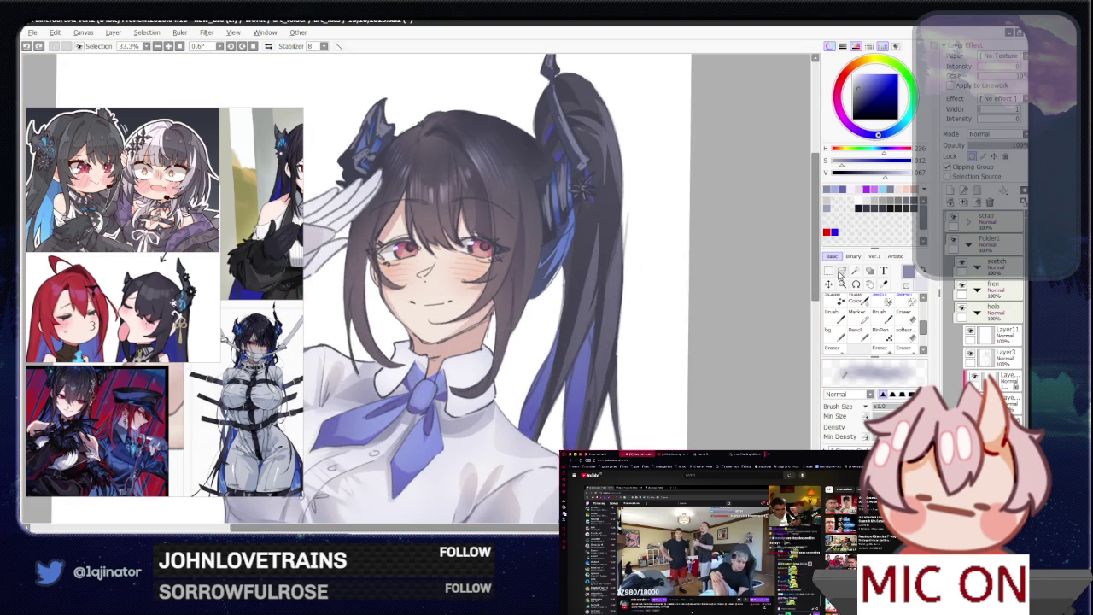
- Lasso the chin and neck line, paint inside it, and deselect
{"action": "key", "text": "l"}
{"action": "left_click_drag", "start_coordinate": [482, 342], "coordinate": [494, 352]}
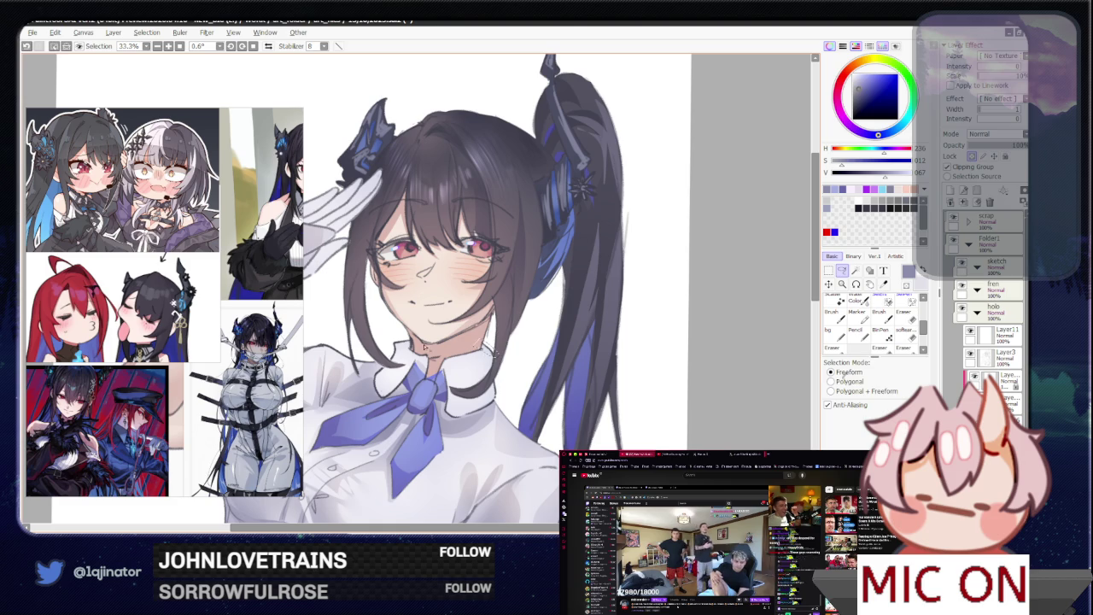
{"action": "mouse_move", "coordinate": [424, 350]}
{"action": "left_mouse_down"}
{"action": "mouse_move", "coordinate": [492, 350]}
{"action": "mouse_move", "coordinate": [442, 353]}
{"action": "left_mouse_up"}
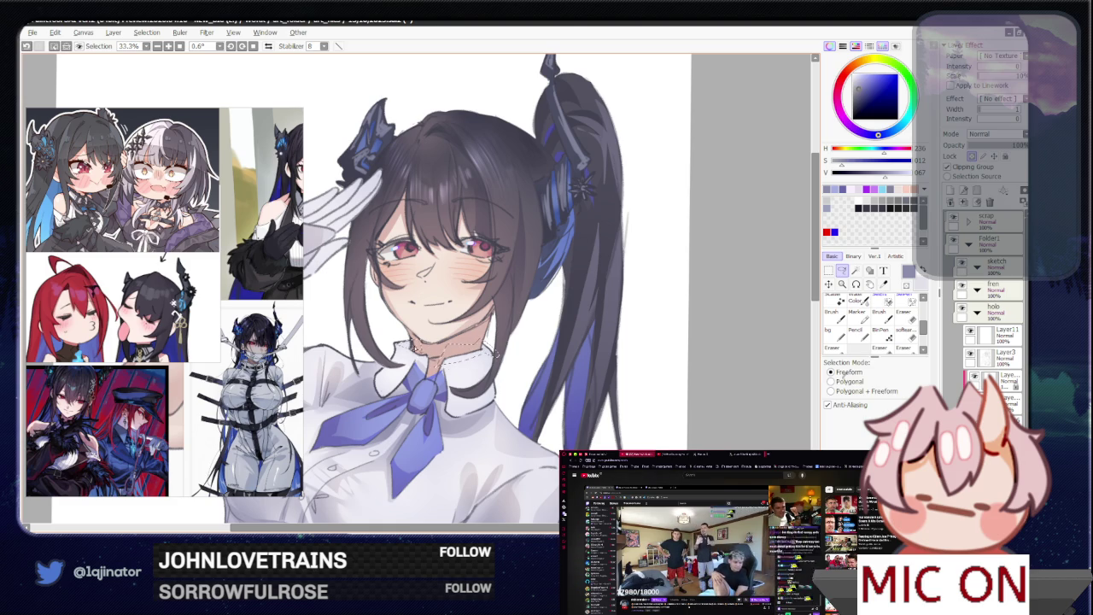
{"action": "key", "text": "b"}
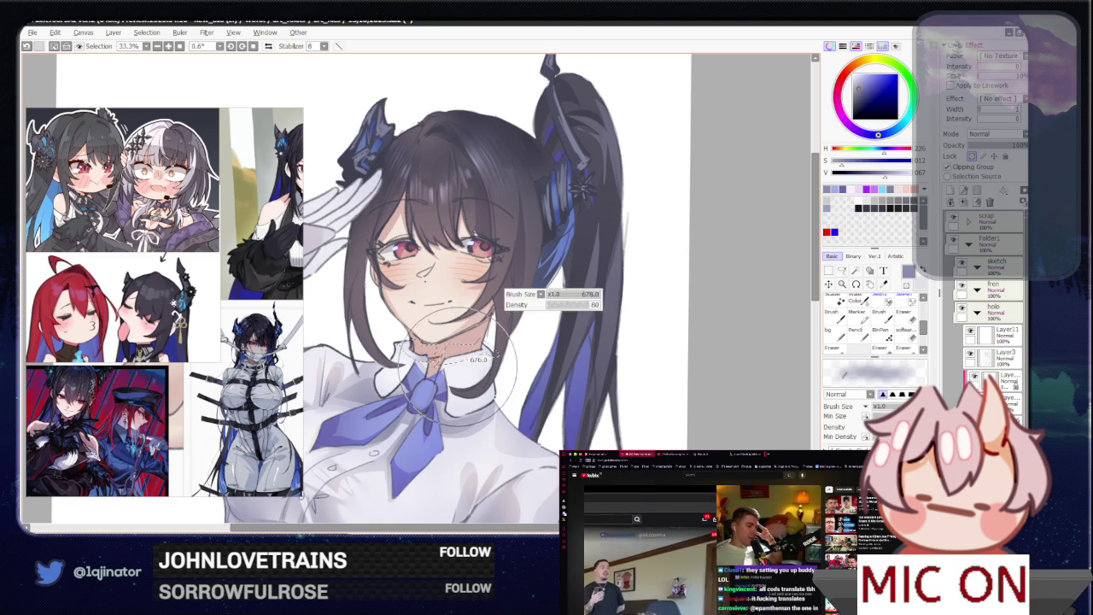
{"action": "key", "text": "ctrl+d"}
- Select a small area around the collar and neck, then zoom out to the whole drawing
{"action": "key", "text": "l"}
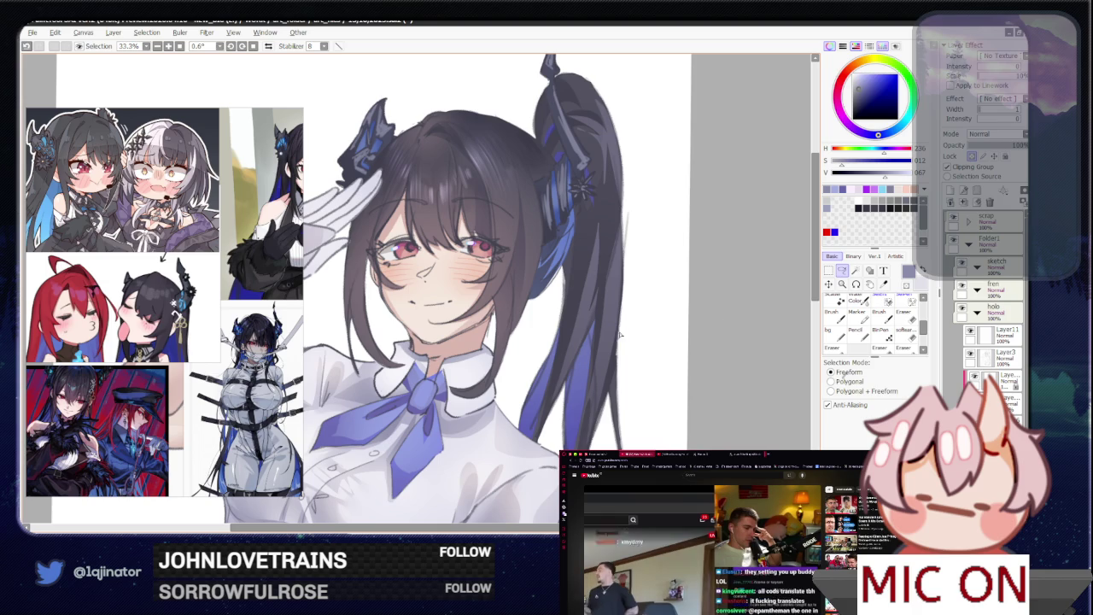
{"action": "left_click_drag", "start_coordinate": [427, 357], "coordinate": [444, 380]}
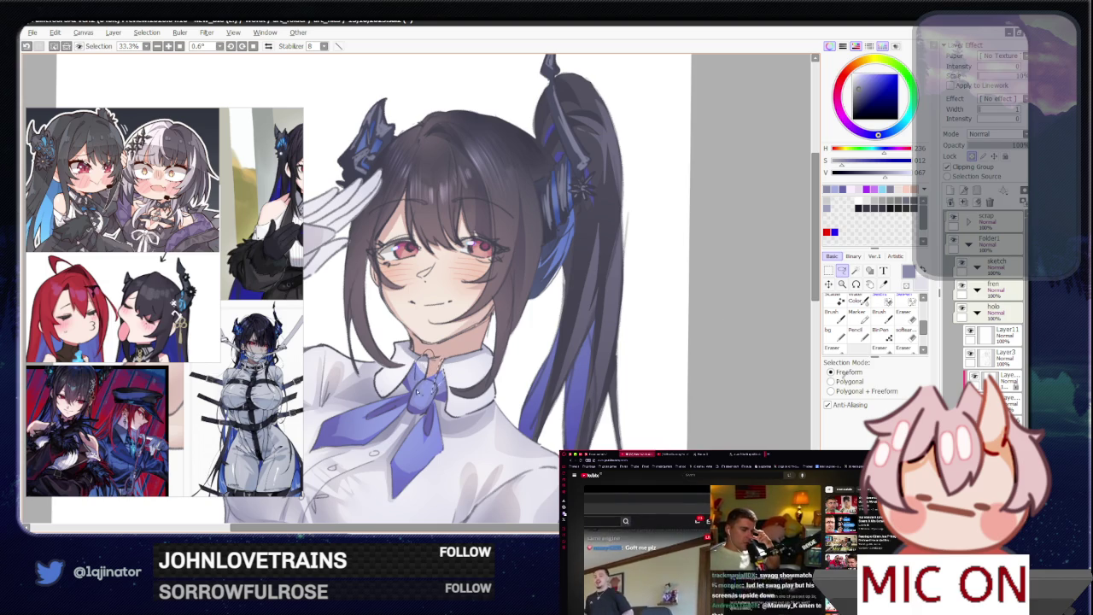
{"action": "key", "text": "w"}
{"action": "key", "text": "minus"}
{"action": "key", "text": "l"}
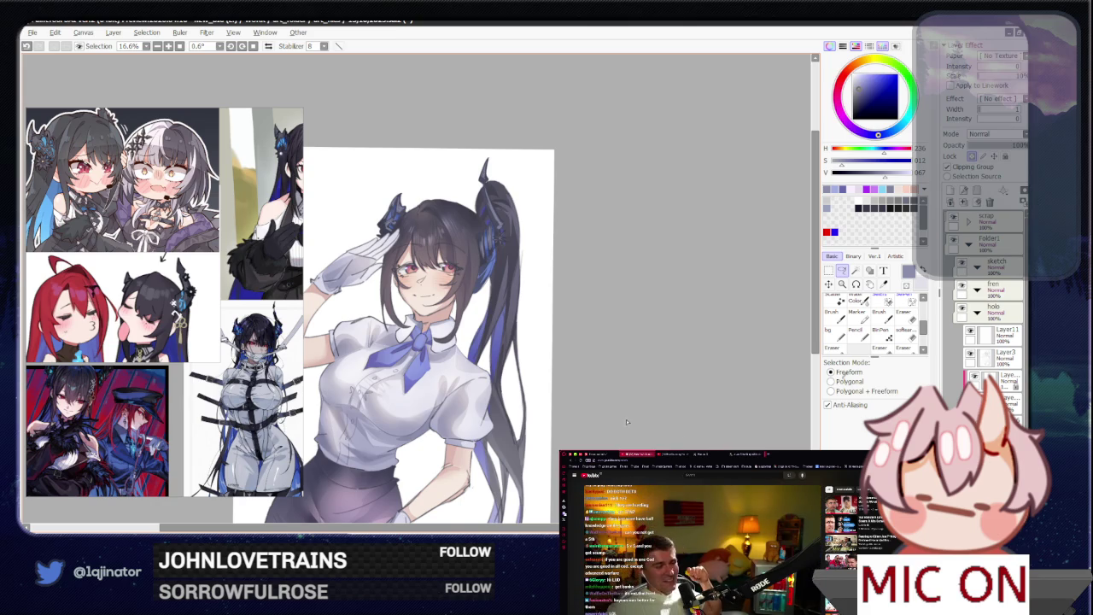
- Add a new empty layer and group it with Layer4 into a folder
{"action": "scroll", "coordinate": [342, 282], "scroll_direction": "up", "scroll_amount": 1}
{"action": "scroll", "coordinate": [342, 282], "scroll_direction": "up", "scroll_amount": 1}
{"action": "scroll", "coordinate": [453, 324], "scroll_direction": "down", "scroll_amount": 1}
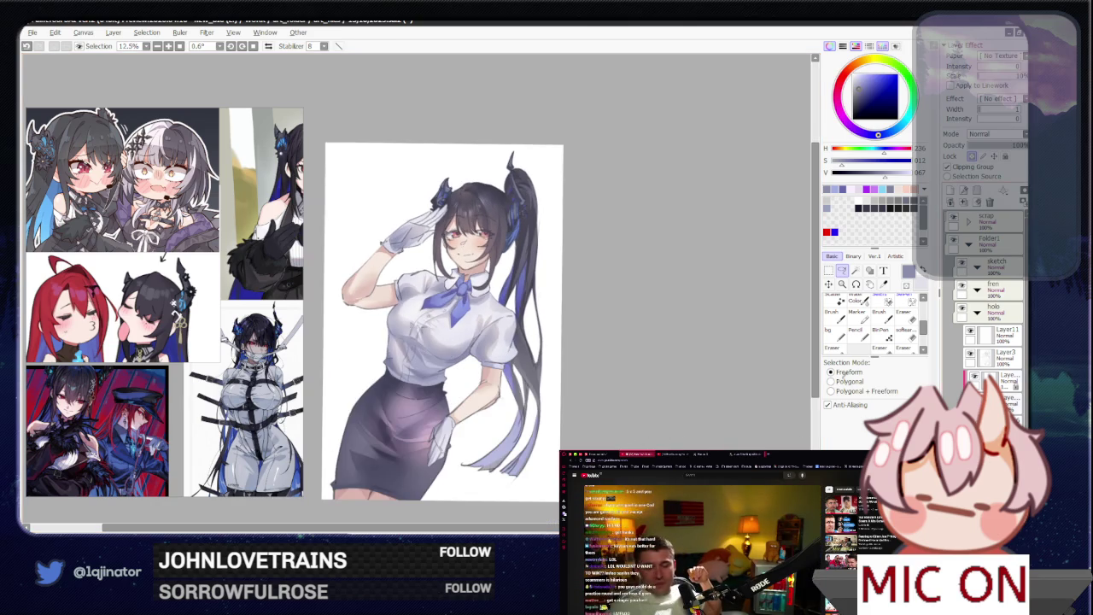
{"action": "left_click_drag", "start_coordinate": [453, 333], "coordinate": [442, 341]}
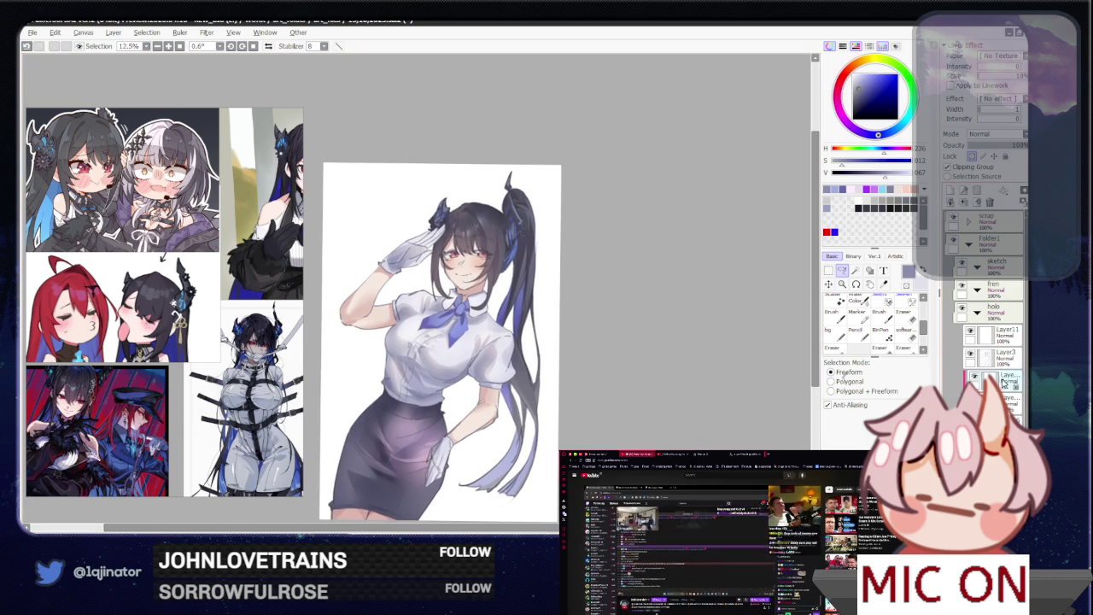
{"action": "left_click", "coordinate": [964, 203]}
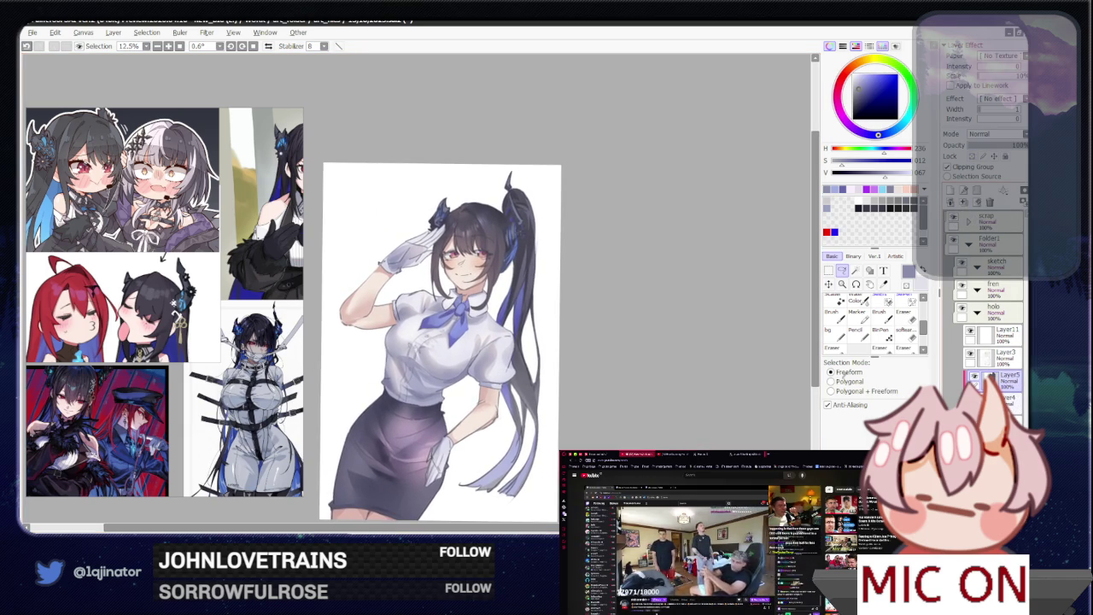
{"action": "left_click", "coordinate": [999, 398]}
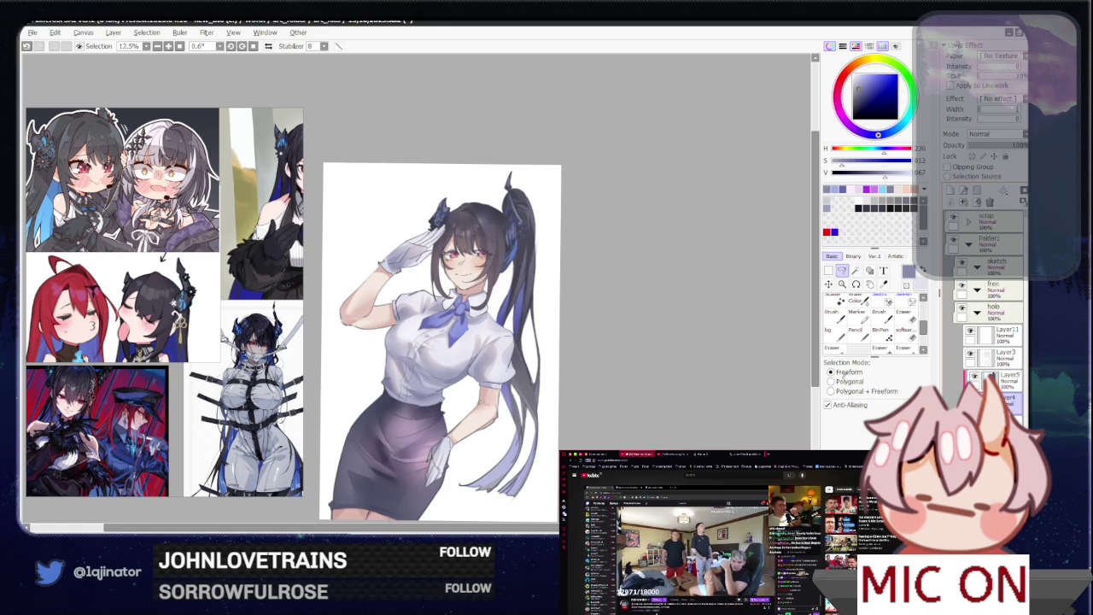
{"action": "left_click", "coordinate": [977, 202]}
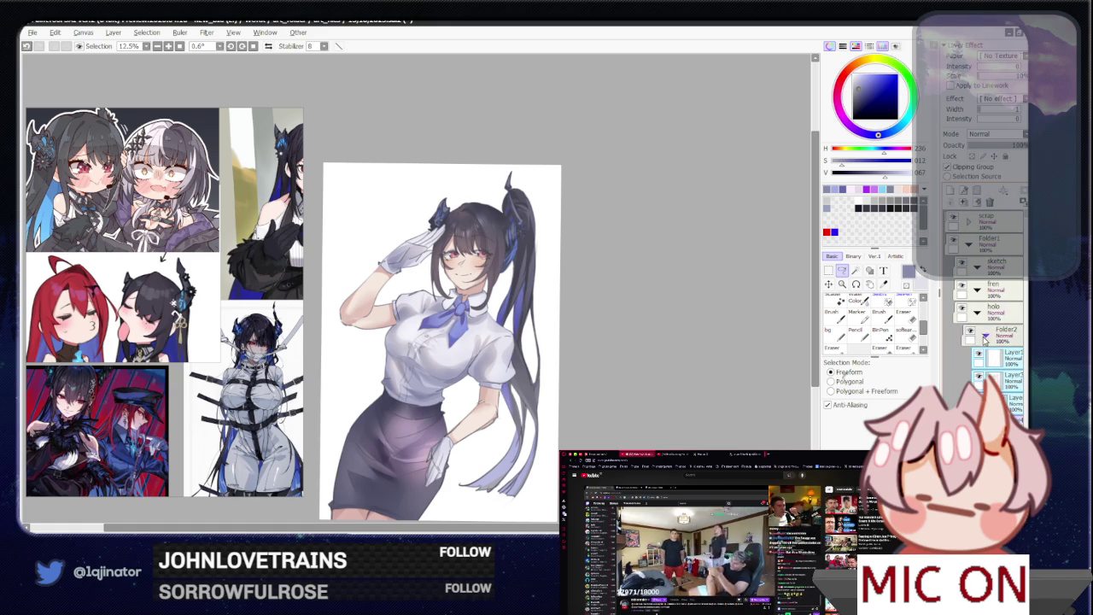
- Name the new folder 'main', then move Folder2 below it and rename it 'bg'
{"action": "double_click", "coordinate": [1006, 336]}
{"action": "type", "text": "main"}
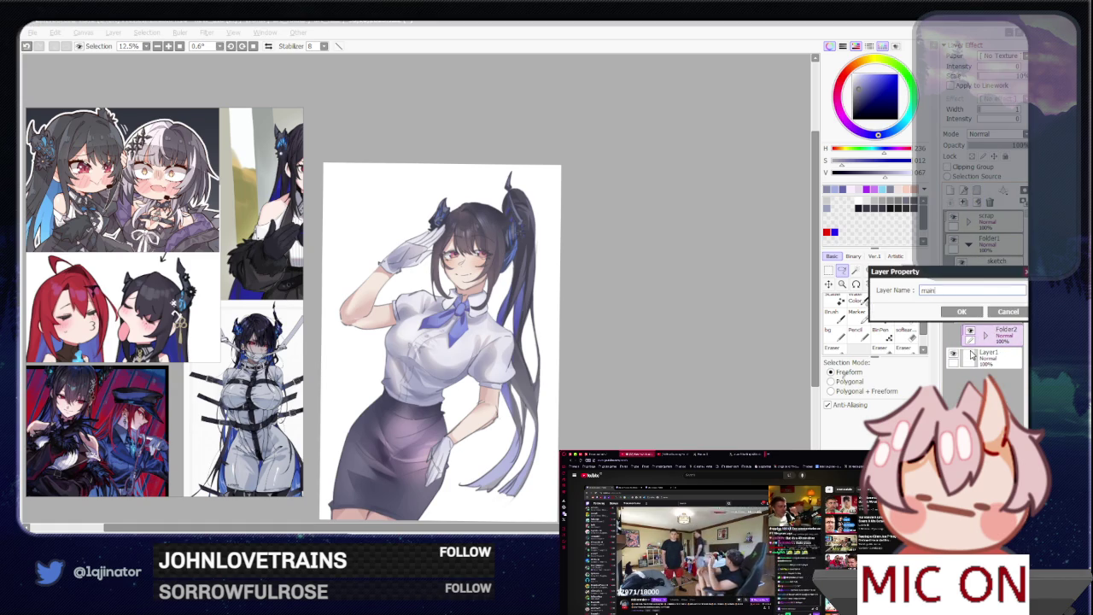
{"action": "key", "text": "Return"}
{"action": "left_click_drag", "start_coordinate": [1010, 342], "coordinate": [1006, 376]}
{"action": "double_click", "coordinate": [1004, 359]}
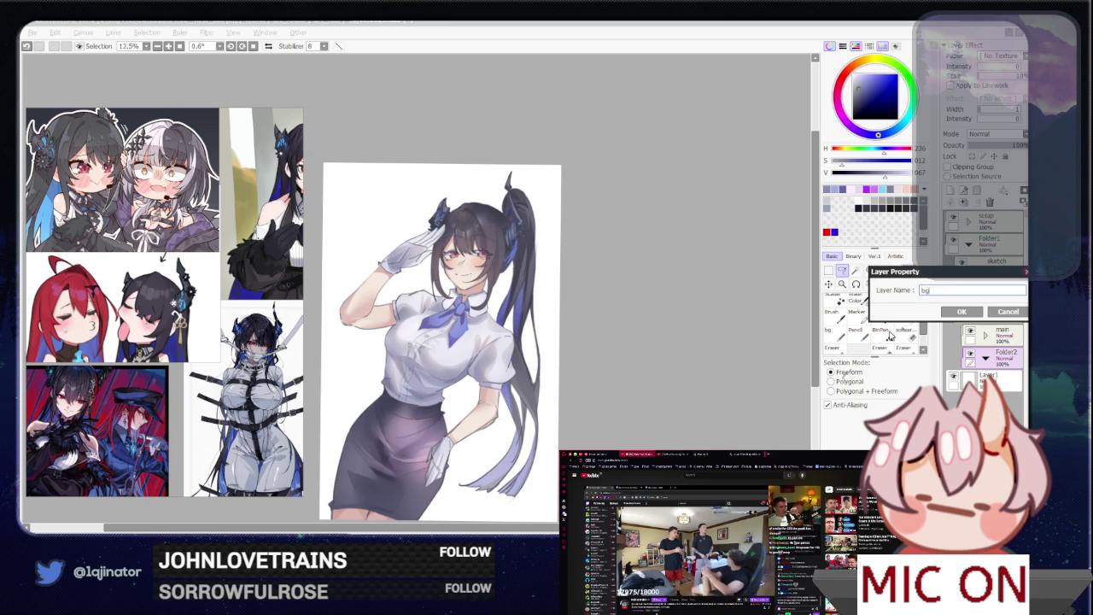
{"action": "key", "text": "Return"}
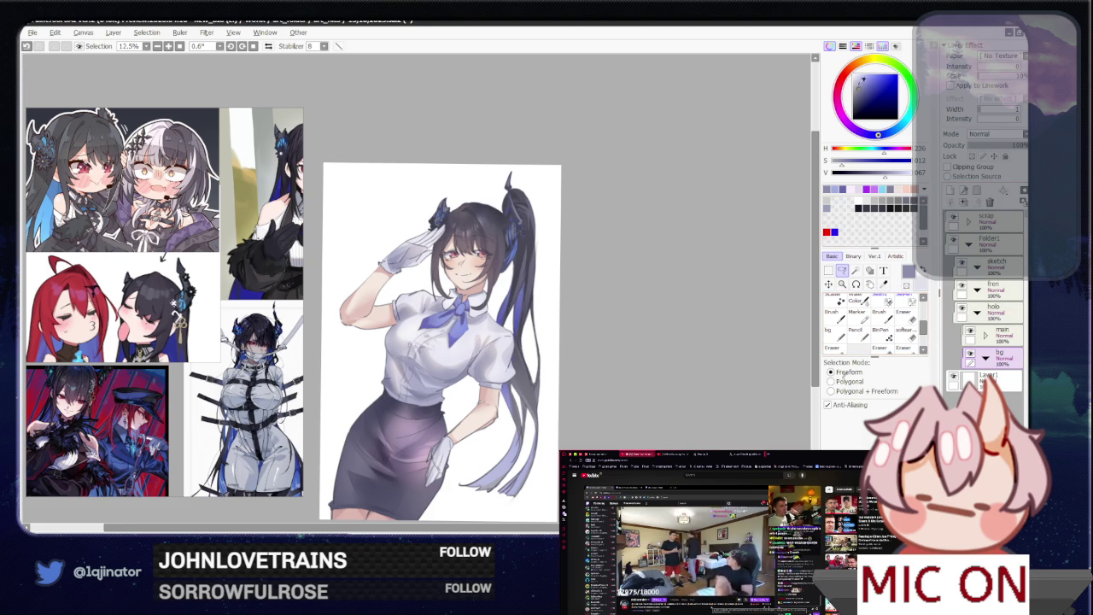
- Pick a light beige colour and set the Gradient tool to radial
{"action": "left_click", "coordinate": [840, 149]}
{"action": "left_click", "coordinate": [858, 78]}
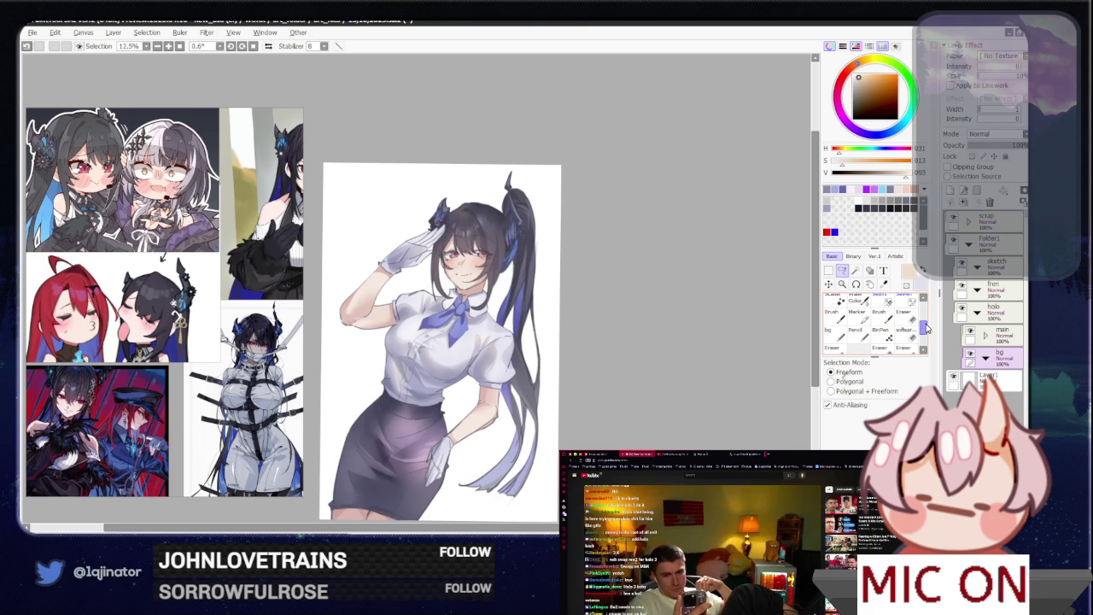
{"action": "key", "text": "b"}
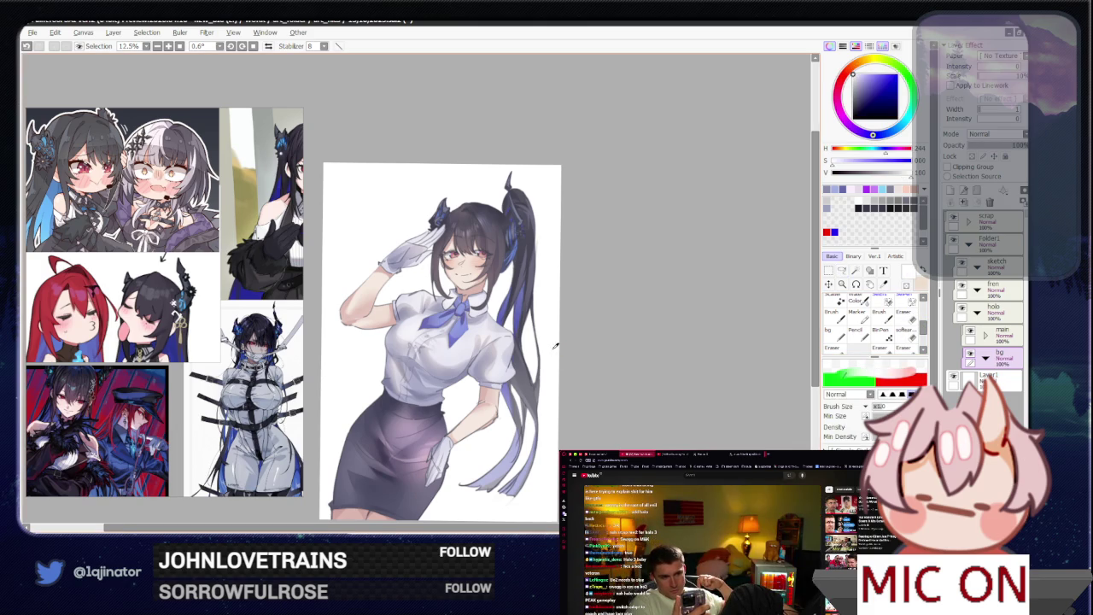
{"action": "left_click", "coordinate": [862, 77]}
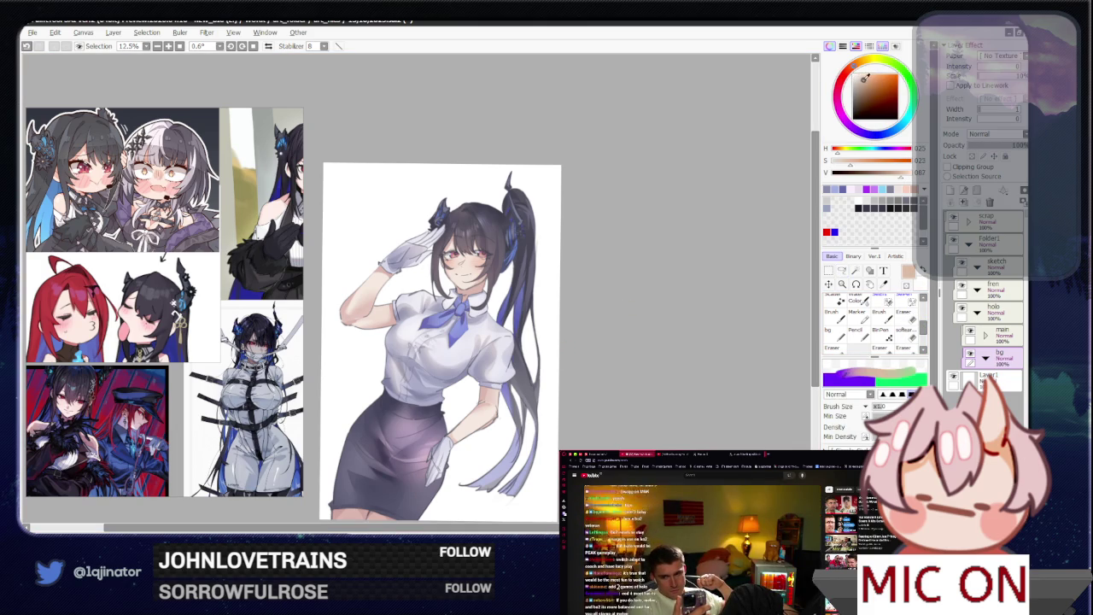
{"action": "scroll", "coordinate": [871, 320], "scroll_direction": "down", "scroll_amount": 3}
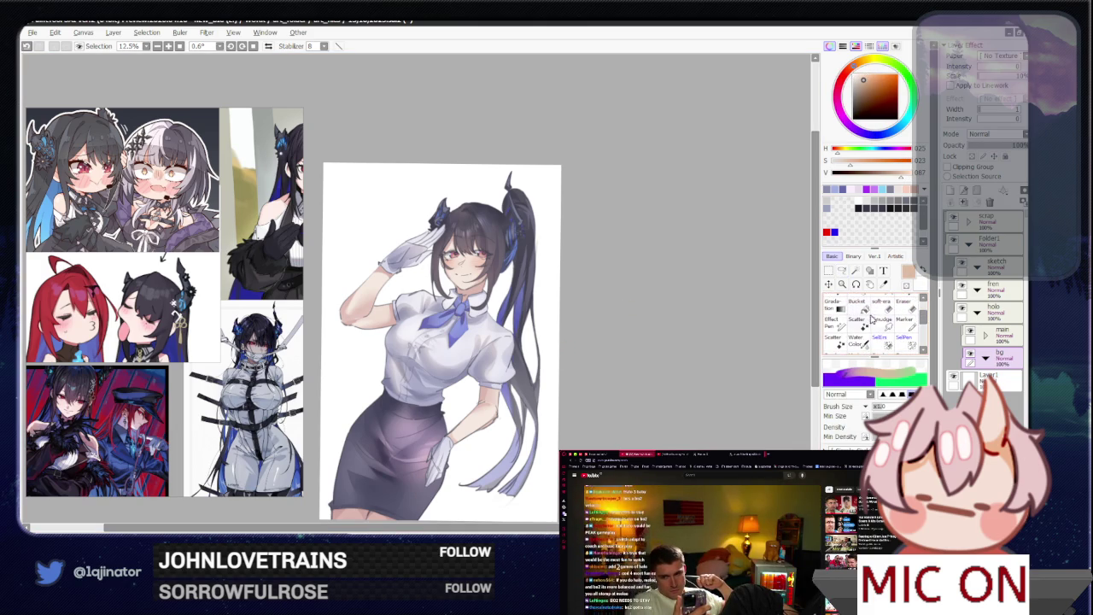
{"action": "left_click", "coordinate": [836, 304]}
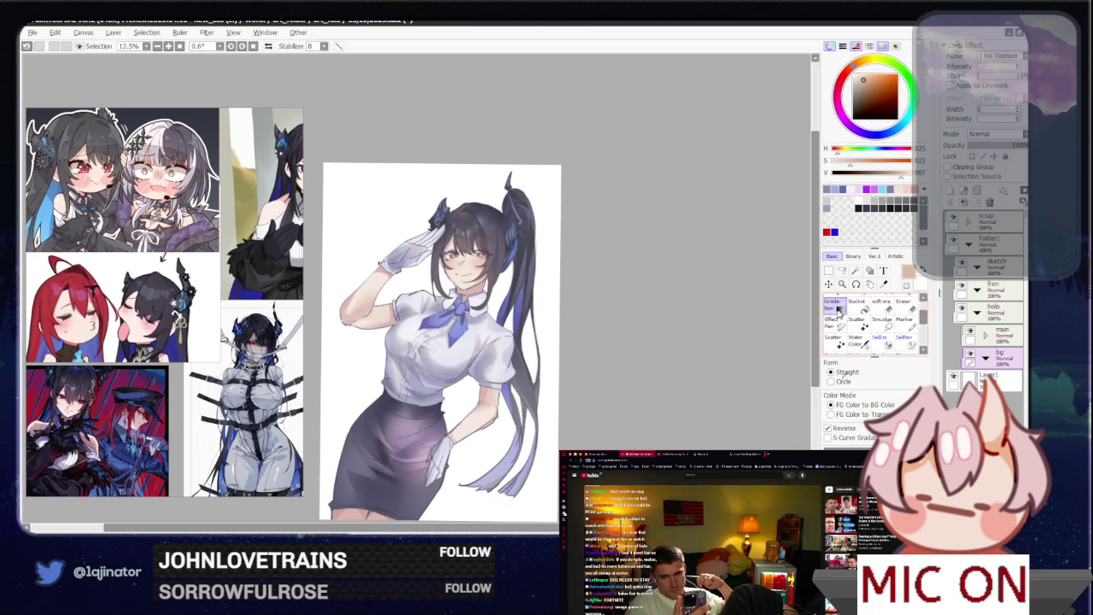
{"action": "left_click", "coordinate": [844, 382]}
- Move Layer1 into the bg folder and lay peach and dark navy radial gradients behind the figure
{"action": "left_click", "coordinate": [566, 398]}
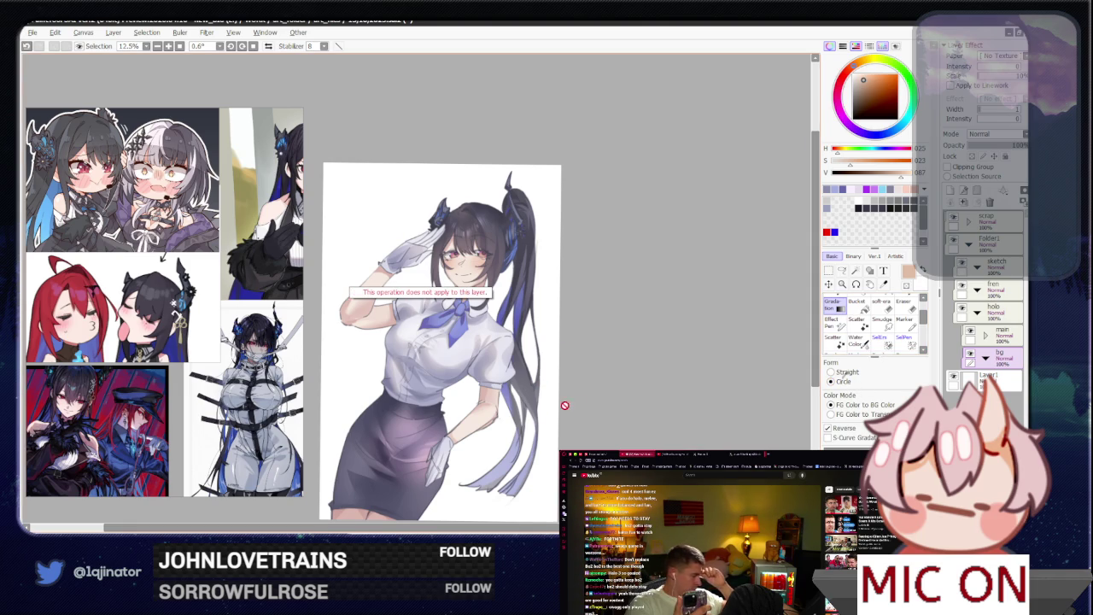
{"action": "left_click", "coordinate": [998, 378]}
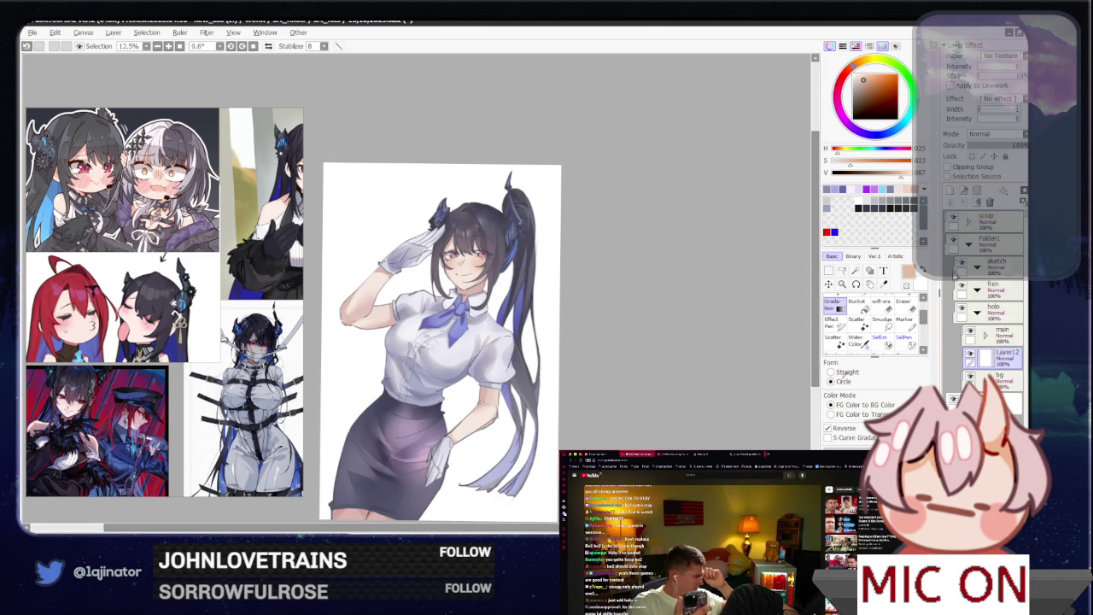
{"action": "left_click_drag", "start_coordinate": [1001, 381], "coordinate": [1001, 357]}
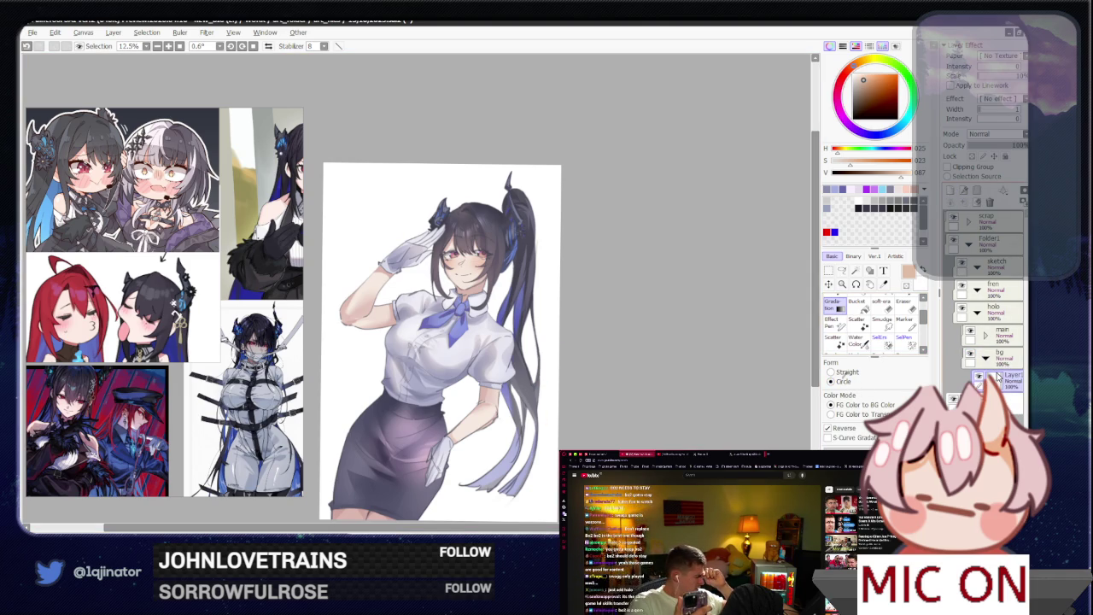
{"action": "mouse_move", "coordinate": [404, 287]}
{"action": "left_mouse_down"}
{"action": "mouse_move", "coordinate": [561, 424]}
{"action": "mouse_move", "coordinate": [529, 432]}
{"action": "mouse_move", "coordinate": [448, 323]}
{"action": "mouse_move", "coordinate": [523, 496]}
{"action": "mouse_move", "coordinate": [450, 336]}
{"action": "left_mouse_up"}
{"action": "left_click", "coordinate": [521, 408], "text": "alt"}
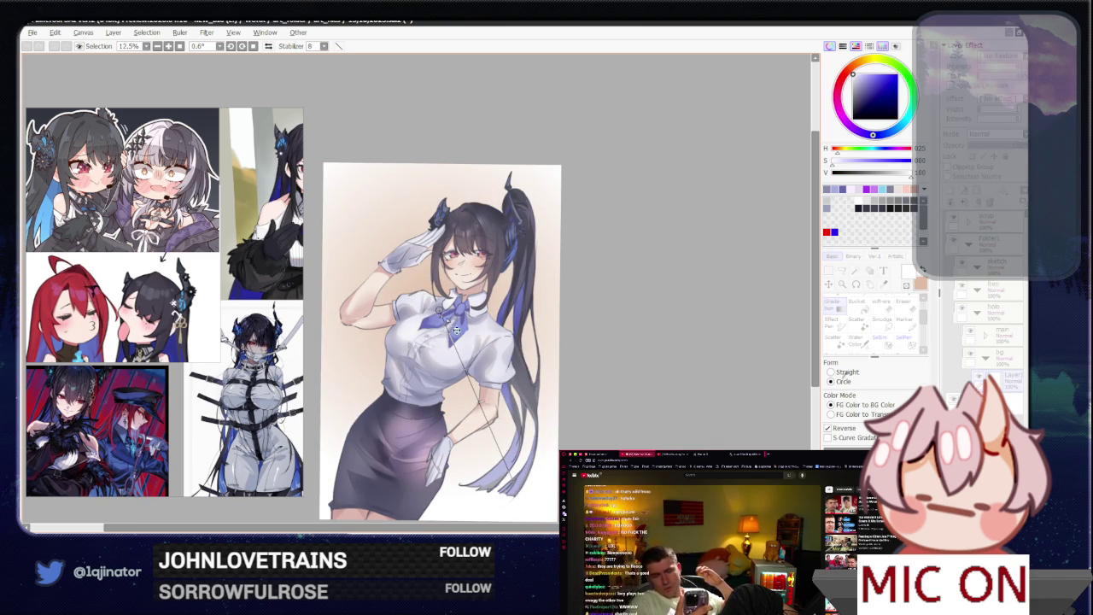
{"action": "left_click_drag", "start_coordinate": [524, 497], "coordinate": [460, 379]}
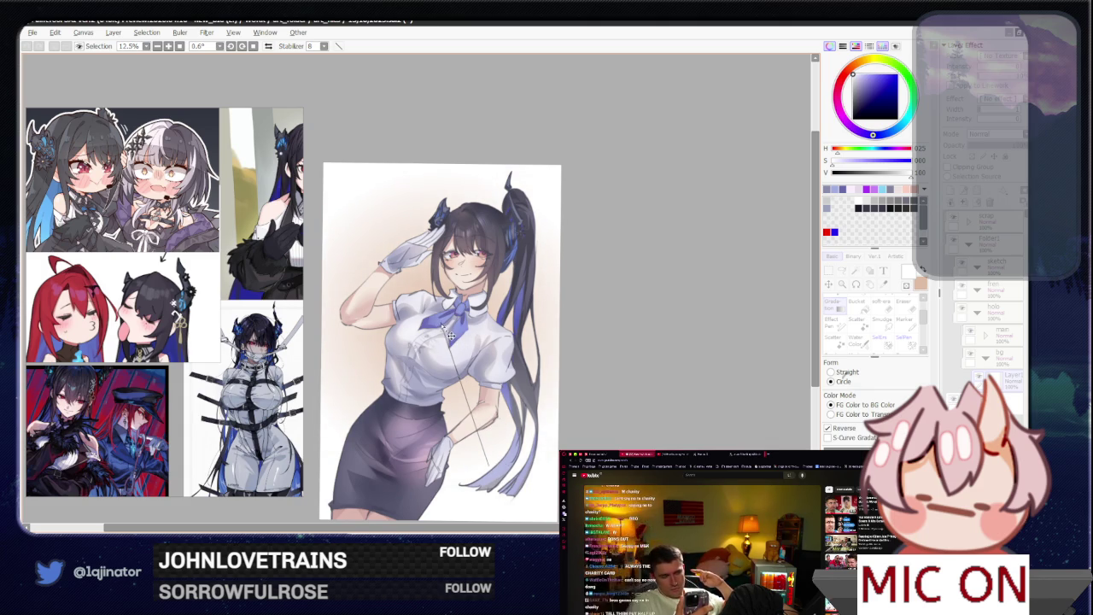
{"action": "left_click_drag", "start_coordinate": [449, 336], "coordinate": [450, 339]}
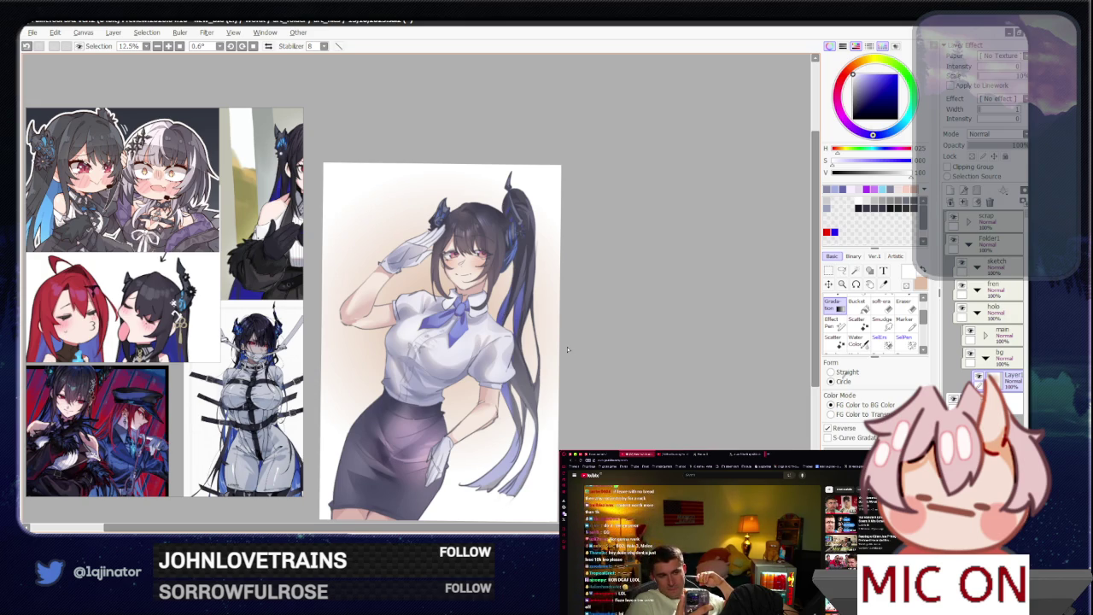
{"action": "left_click_drag", "start_coordinate": [606, 367], "coordinate": [610, 385]}
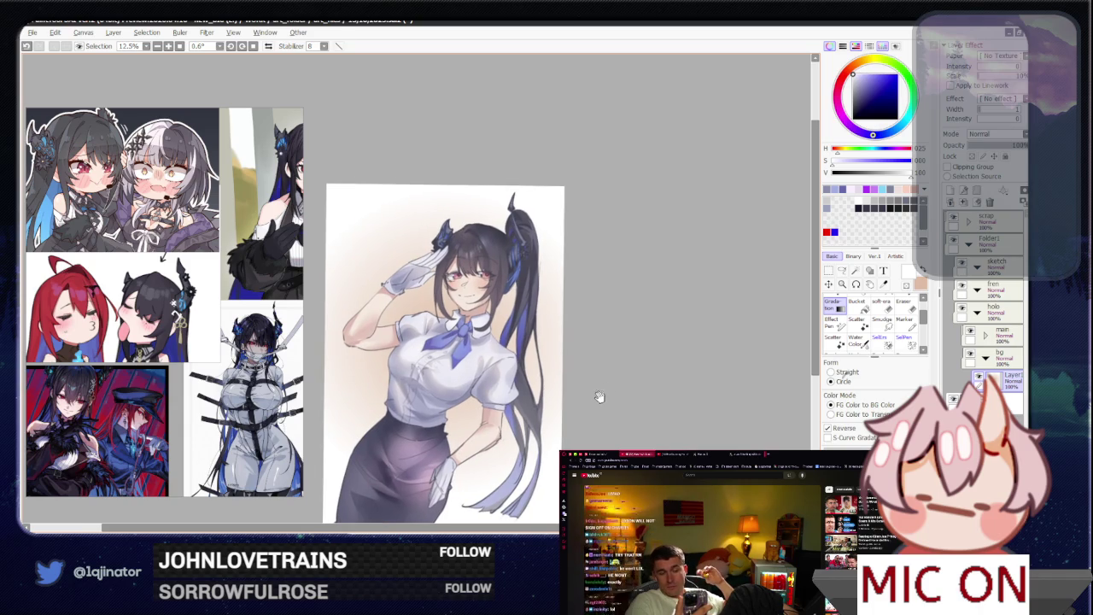
- Expand the main layer folder and make Layer2 the active layer
{"action": "left_click", "coordinate": [985, 335]}
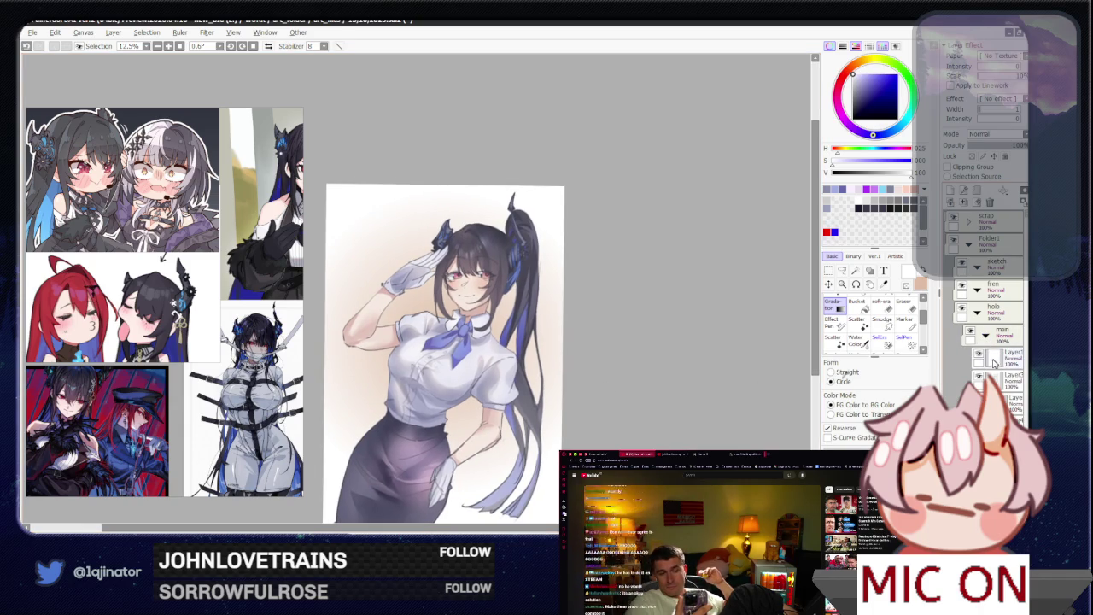
{"action": "left_click", "coordinate": [999, 363]}
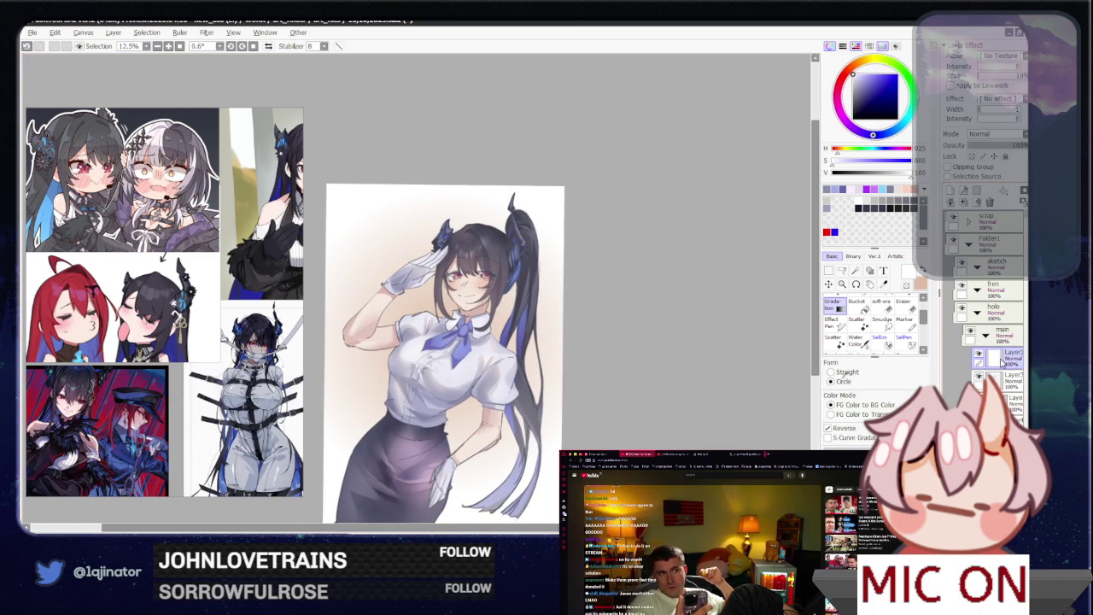
{"action": "scroll", "coordinate": [533, 385], "scroll_direction": "up", "scroll_amount": 1}
{"action": "scroll", "coordinate": [533, 384], "scroll_direction": "up", "scroll_amount": 1}
{"action": "scroll", "coordinate": [533, 384], "scroll_direction": "up", "scroll_amount": 1}
{"action": "scroll", "coordinate": [533, 385], "scroll_direction": "up", "scroll_amount": 1}
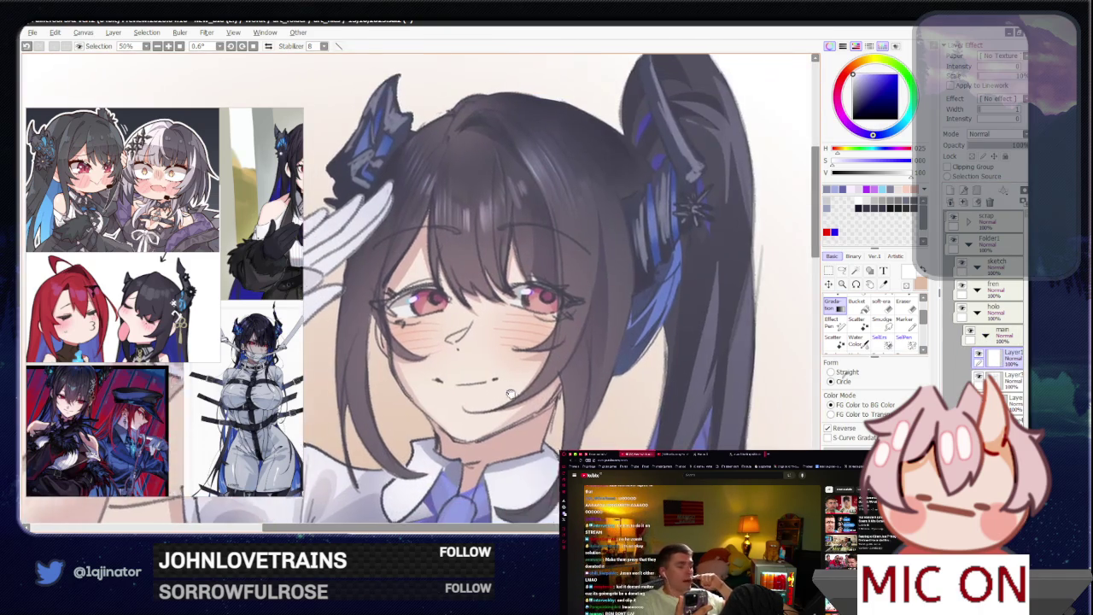
- Apply Hue/Saturation to Layer2 (Hue +44, Saturation +34, Luminance +2), then zoom out
{"action": "key", "text": "ctrl+u"}
{"action": "mouse_move", "coordinate": [641, 162]}
{"action": "left_mouse_down"}
{"action": "mouse_move", "coordinate": [653, 170]}
{"action": "mouse_move", "coordinate": [623, 193]}
{"action": "left_mouse_up"}
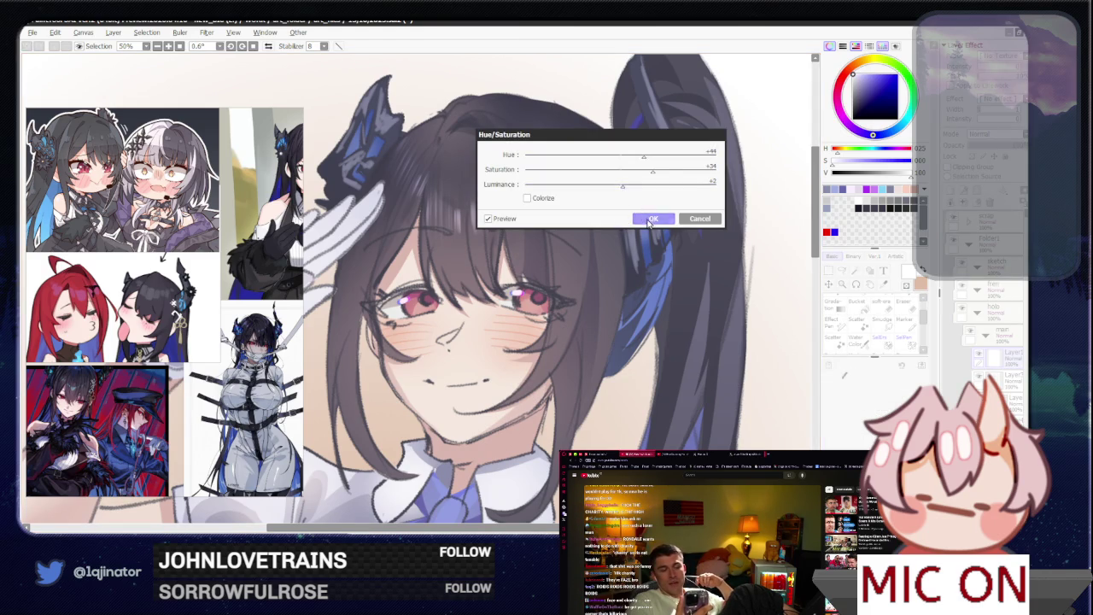
{"action": "left_click", "coordinate": [652, 218]}
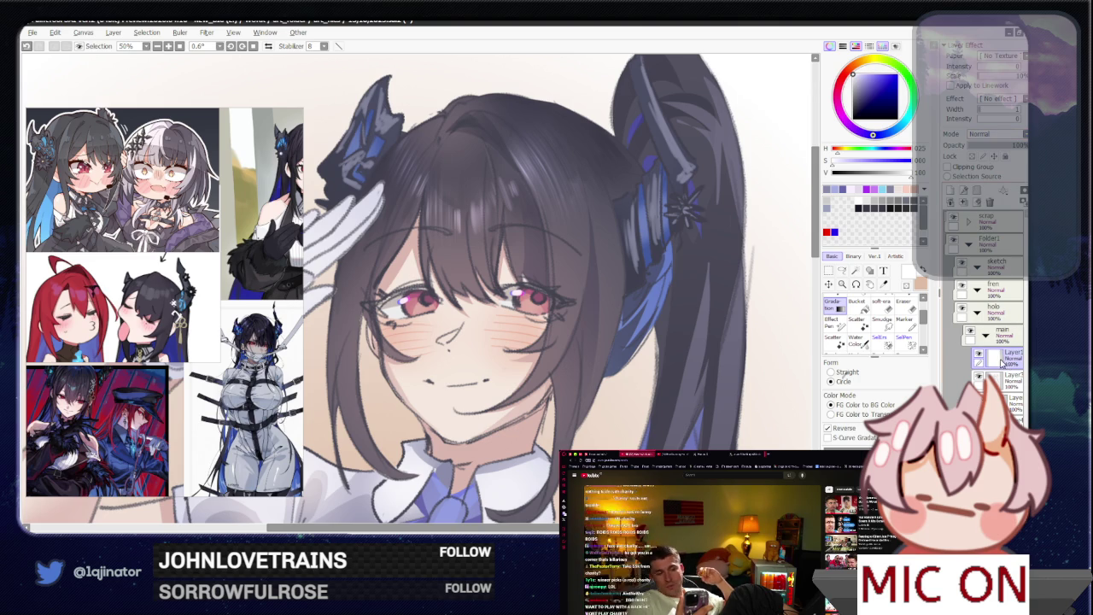
{"action": "key", "text": "ctrl+minus"}
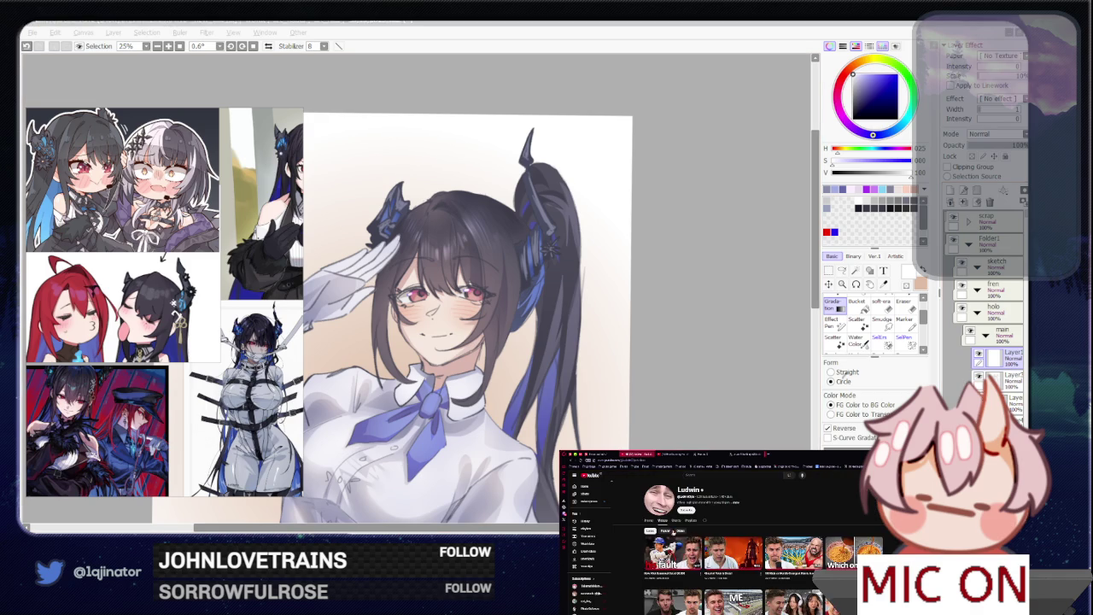
{"action": "scroll", "coordinate": [637, 537], "scroll_direction": "down", "scroll_amount": 5}
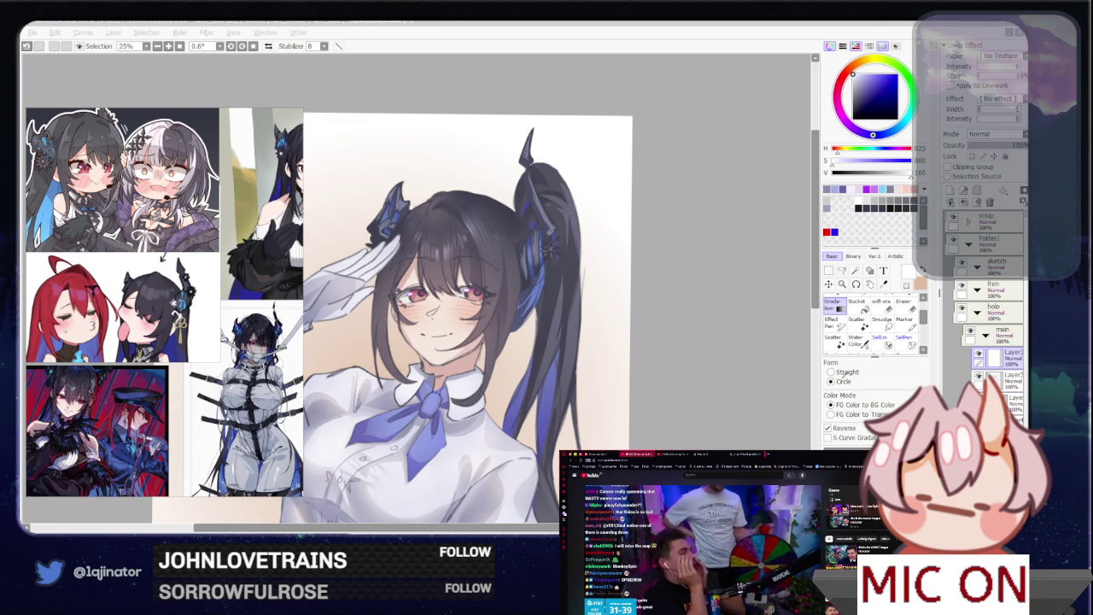
{"action": "left_click", "coordinate": [647, 421]}
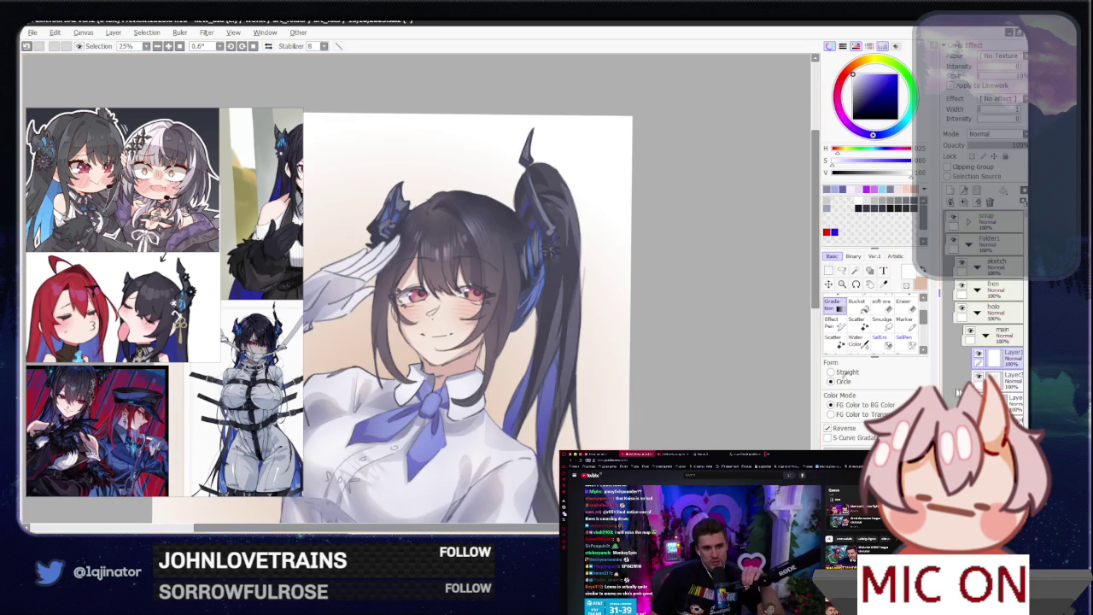
{"action": "key", "text": "minus"}
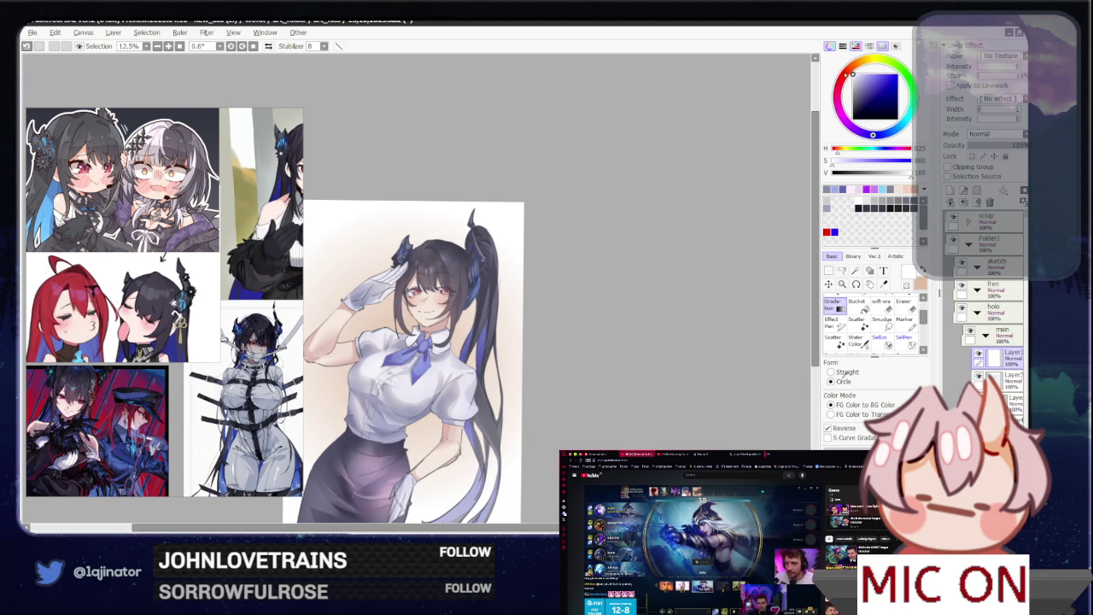
- Pick a dark red and start a freeform lasso selection along the left cheek
{"action": "left_click", "coordinate": [861, 100]}
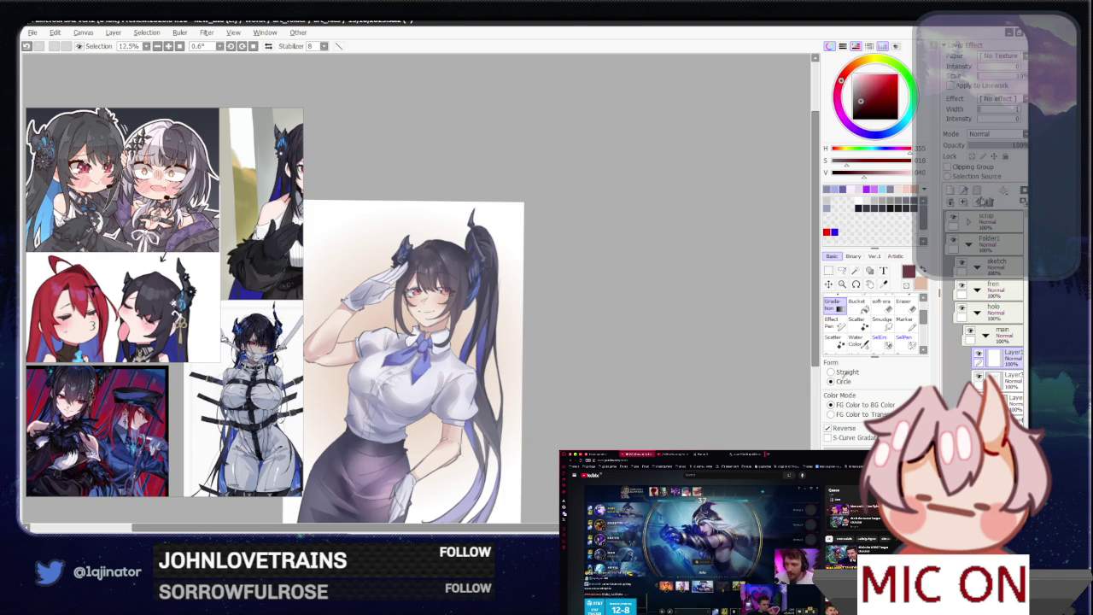
{"action": "left_click", "coordinate": [843, 272]}
{"action": "scroll", "coordinate": [397, 288], "scroll_direction": "up", "scroll_amount": 1}
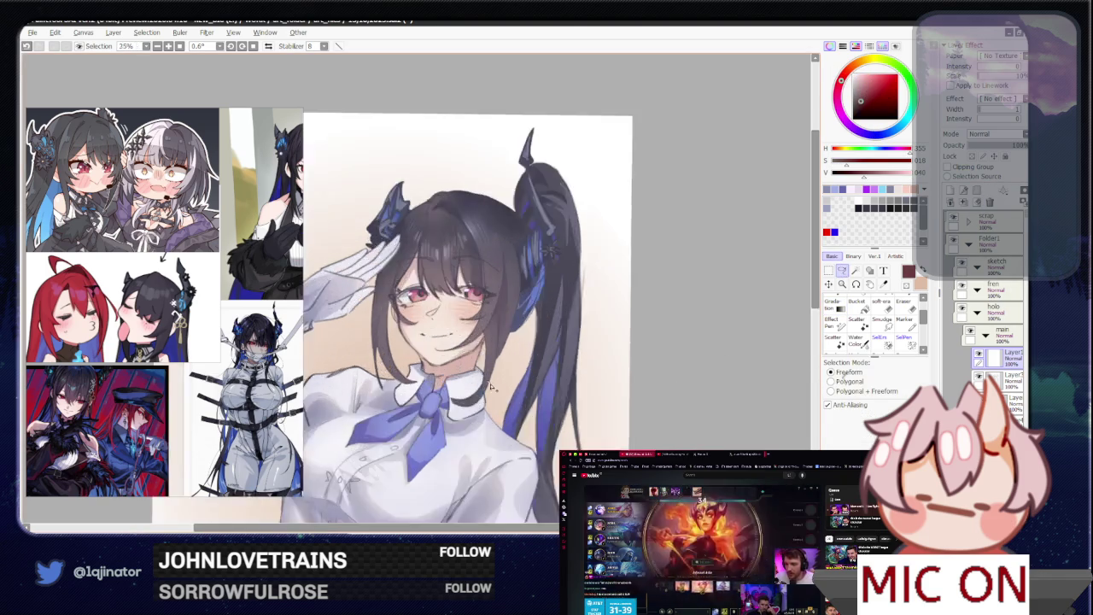
{"action": "scroll", "coordinate": [397, 288], "scroll_direction": "up", "scroll_amount": 2}
{"action": "scroll", "coordinate": [398, 289], "scroll_direction": "up", "scroll_amount": 1}
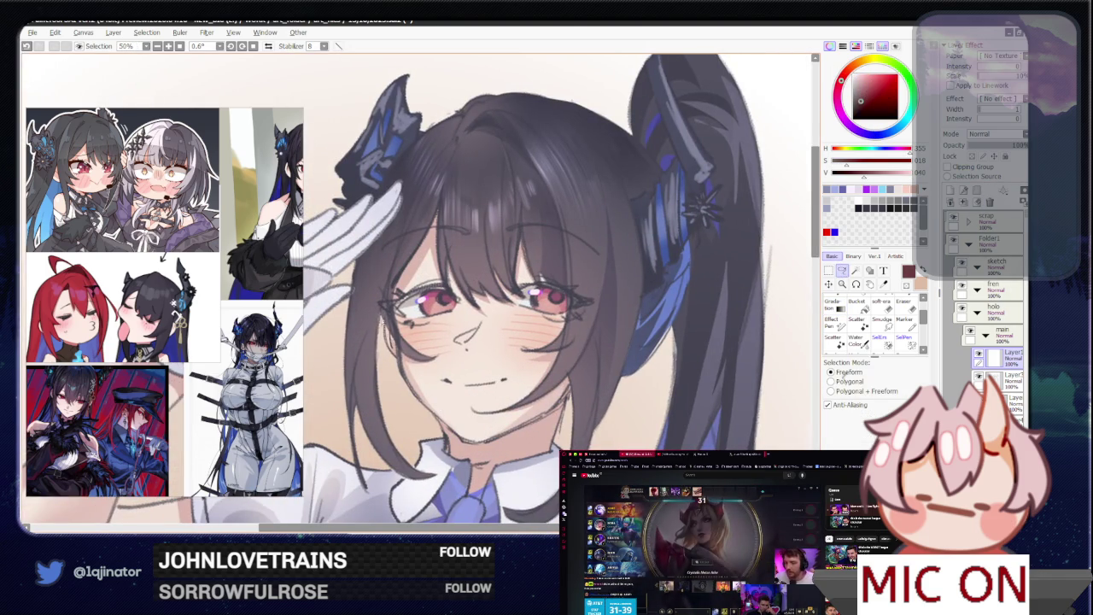
{"action": "left_click_drag", "start_coordinate": [382, 294], "coordinate": [378, 357]}
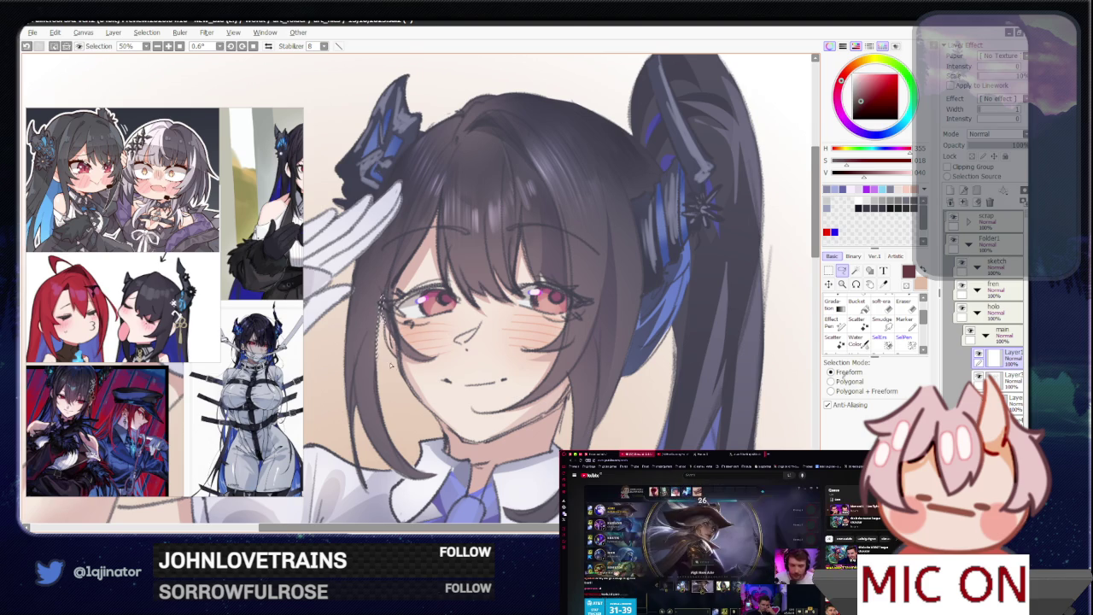
- Mirror the view and extend the lasso selection along the face and jaw
{"action": "scroll", "coordinate": [419, 290], "scroll_direction": "down", "scroll_amount": 1}
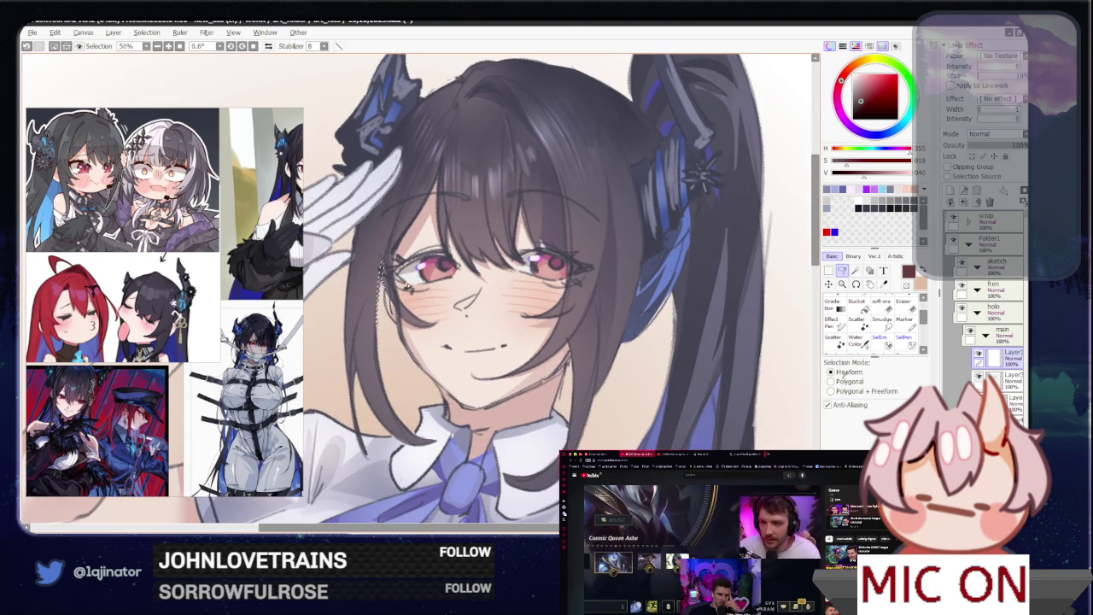
{"action": "left_click_drag", "start_coordinate": [600, 345], "coordinate": [516, 365]}
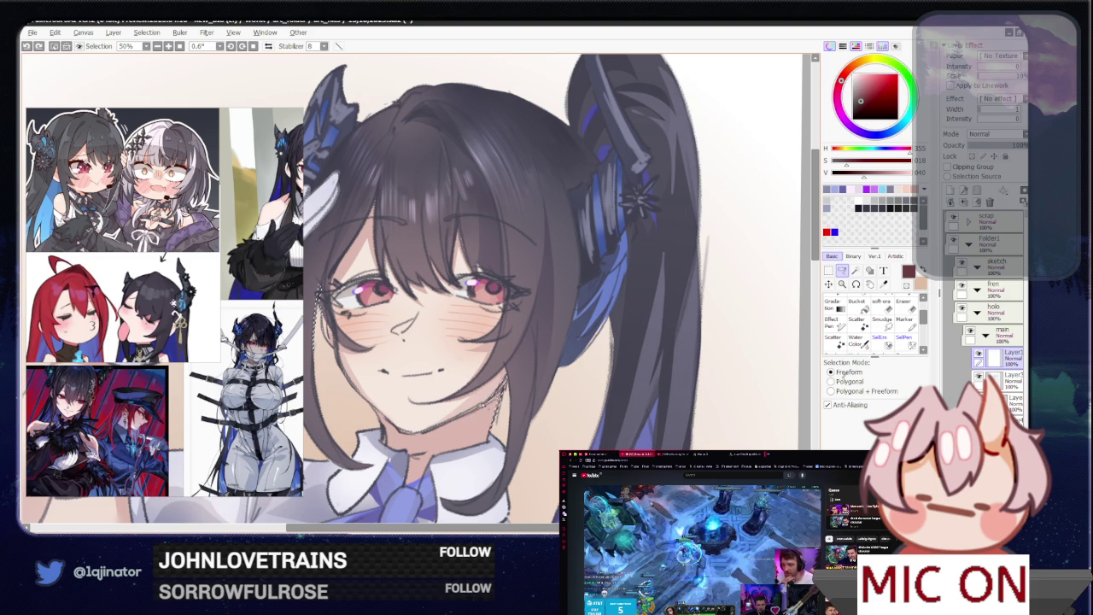
{"action": "key", "text": "h"}
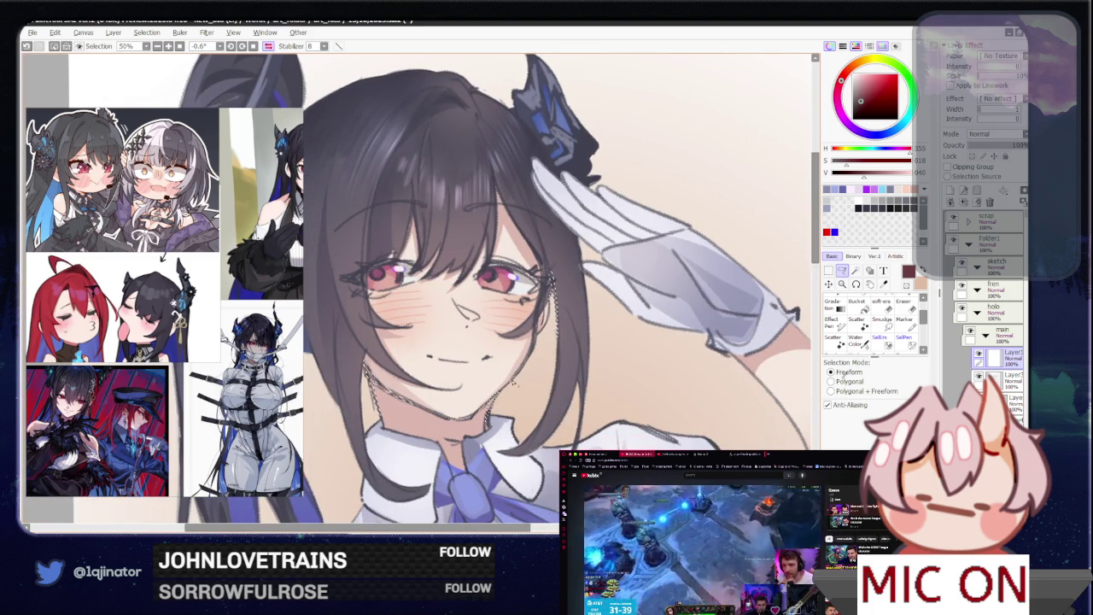
{"action": "left_click_drag", "start_coordinate": [547, 273], "coordinate": [526, 296]}
{"action": "left_click_drag", "start_coordinate": [524, 356], "coordinate": [517, 361]}
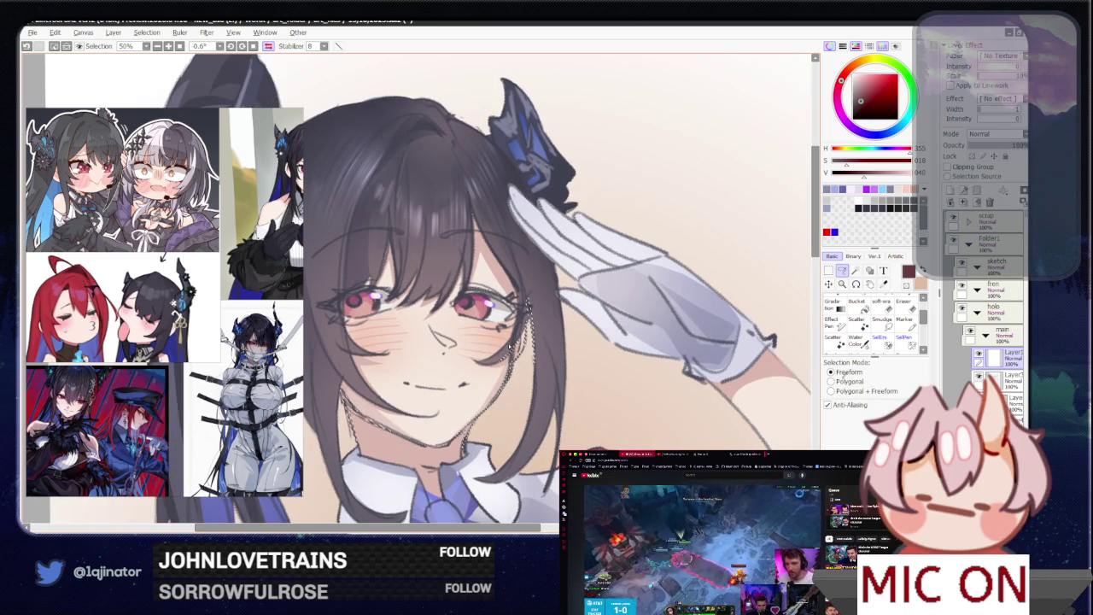
- Pan over the hair bun and face, flip the view back and zoom out
{"action": "left_click_drag", "start_coordinate": [476, 220], "coordinate": [497, 245]}
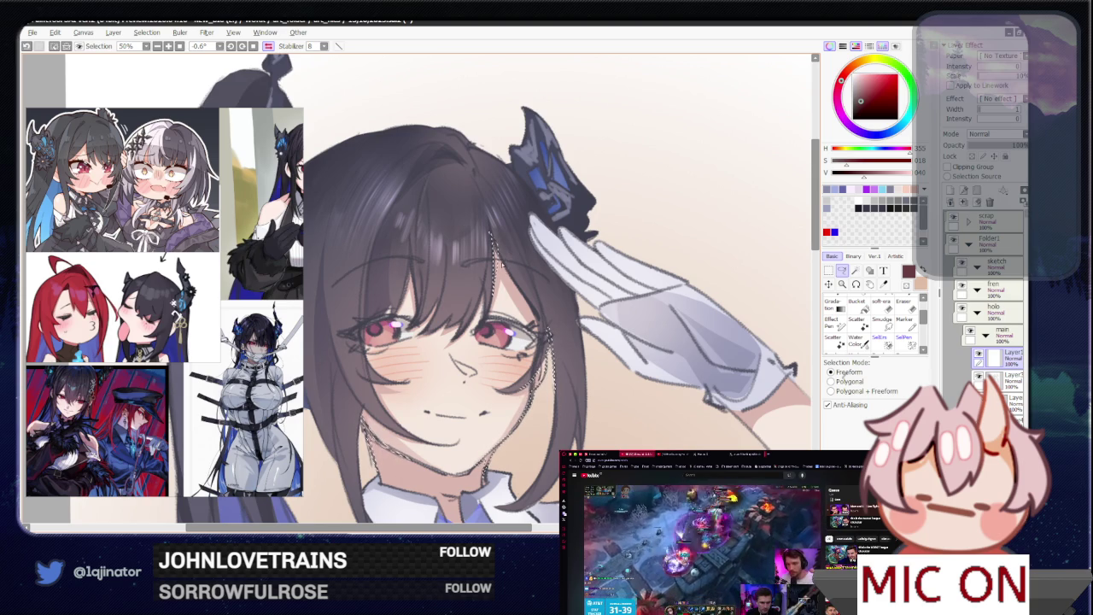
{"action": "left_click_drag", "start_coordinate": [409, 259], "coordinate": [477, 262]}
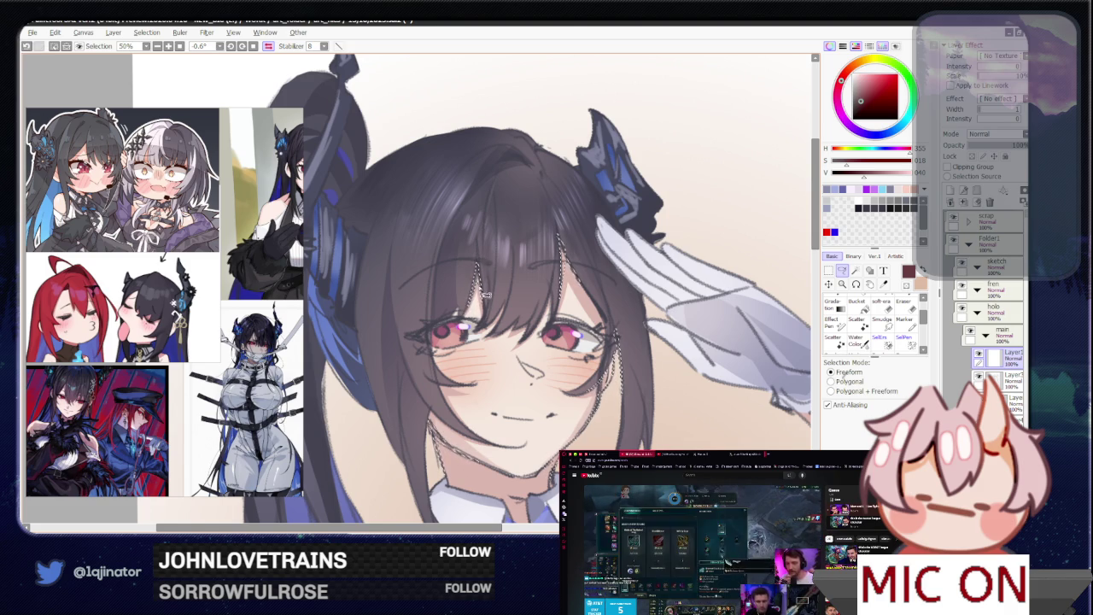
{"action": "left_click_drag", "start_coordinate": [478, 271], "coordinate": [483, 305]}
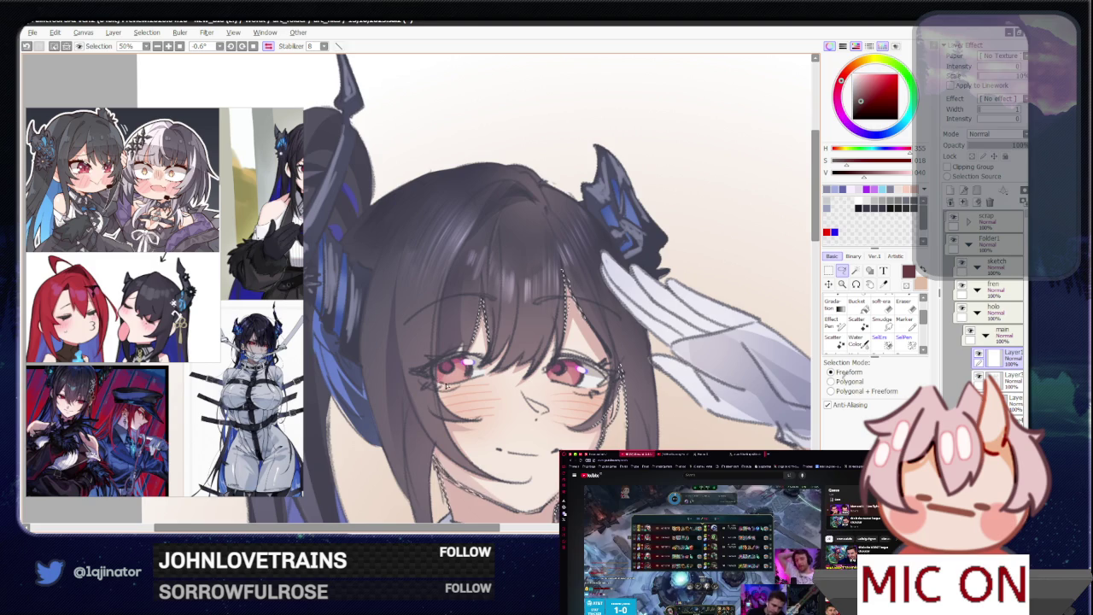
{"action": "key", "text": "h"}
{"action": "mouse_move", "coordinate": [470, 394]}
{"action": "left_mouse_down"}
{"action": "mouse_move", "coordinate": [708, 401]}
{"action": "mouse_move", "coordinate": [619, 405]}
{"action": "mouse_move", "coordinate": [632, 410]}
{"action": "left_mouse_up"}
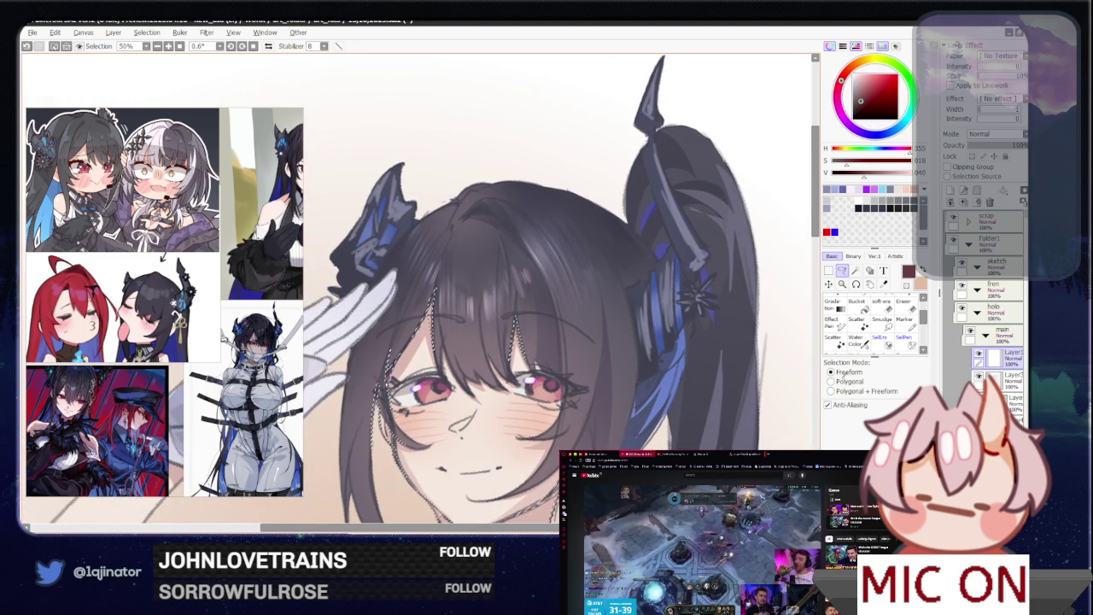
{"action": "left_click_drag", "start_coordinate": [530, 291], "coordinate": [499, 286]}
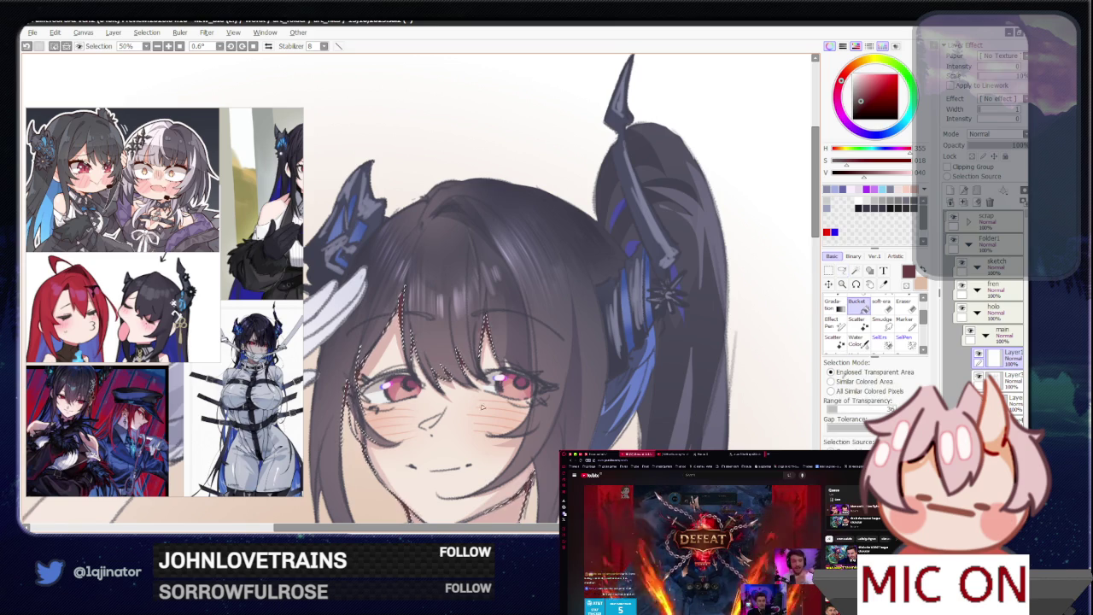
{"action": "scroll", "coordinate": [705, 371], "scroll_direction": "down", "scroll_amount": 4}
{"action": "key", "text": "ctrl+d"}
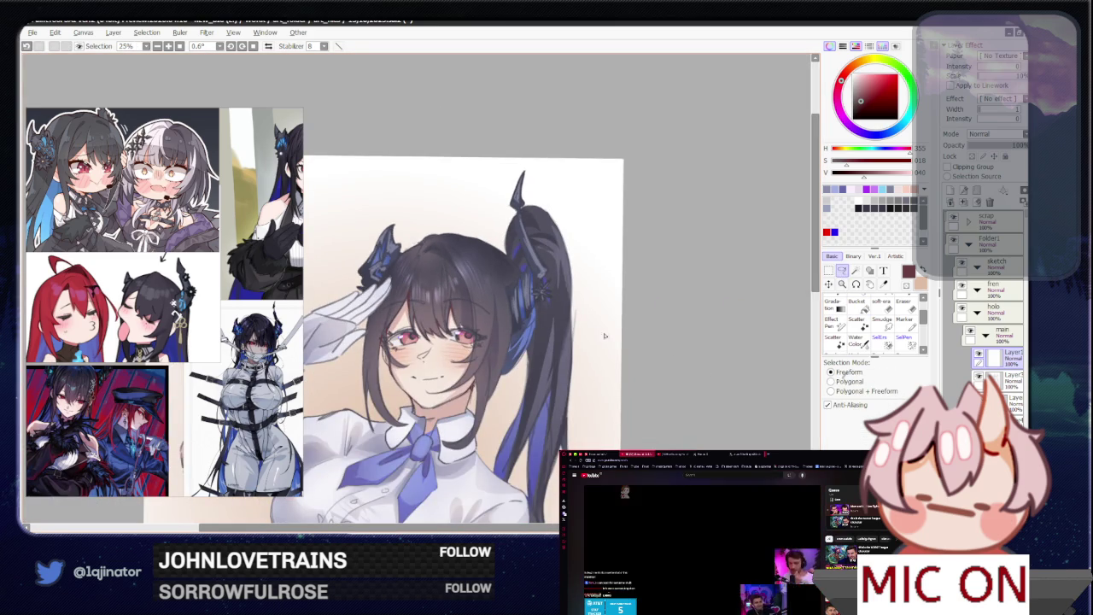
- Cycle through the Bucket, Brush and Lasso tools while zooming around the face
{"action": "scroll", "coordinate": [523, 386], "scroll_direction": "up", "scroll_amount": 1}
{"action": "scroll", "coordinate": [522, 386], "scroll_direction": "up", "scroll_amount": 1}
{"action": "scroll", "coordinate": [523, 386], "scroll_direction": "up", "scroll_amount": 1}
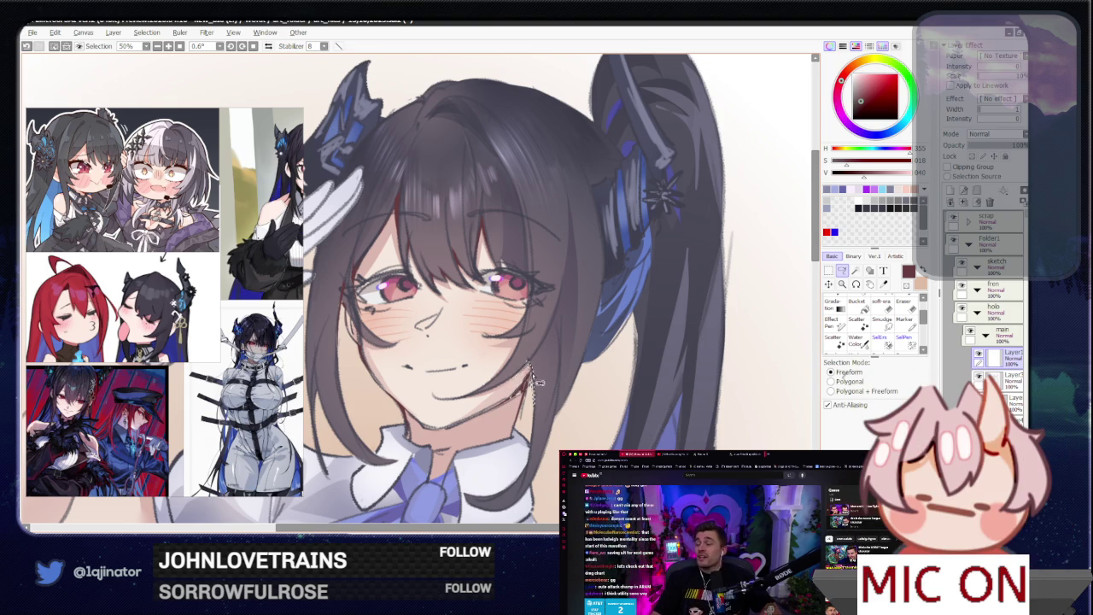
{"action": "key", "text": "g"}
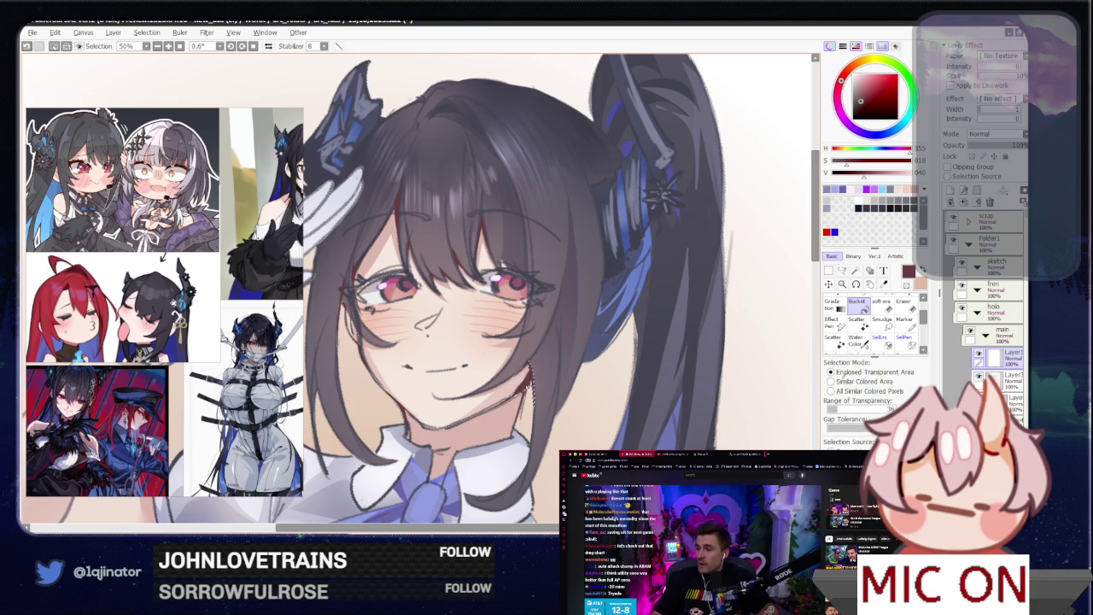
{"action": "key", "text": "b"}
{"action": "key", "text": "minus"}
{"action": "key", "text": "a"}
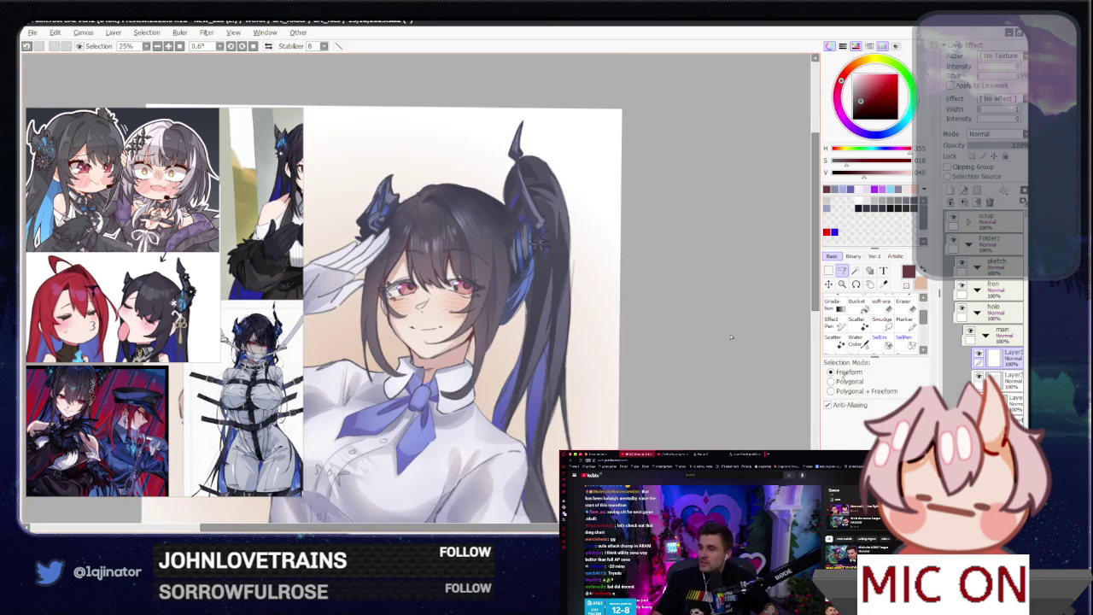
{"action": "key", "text": "plus"}
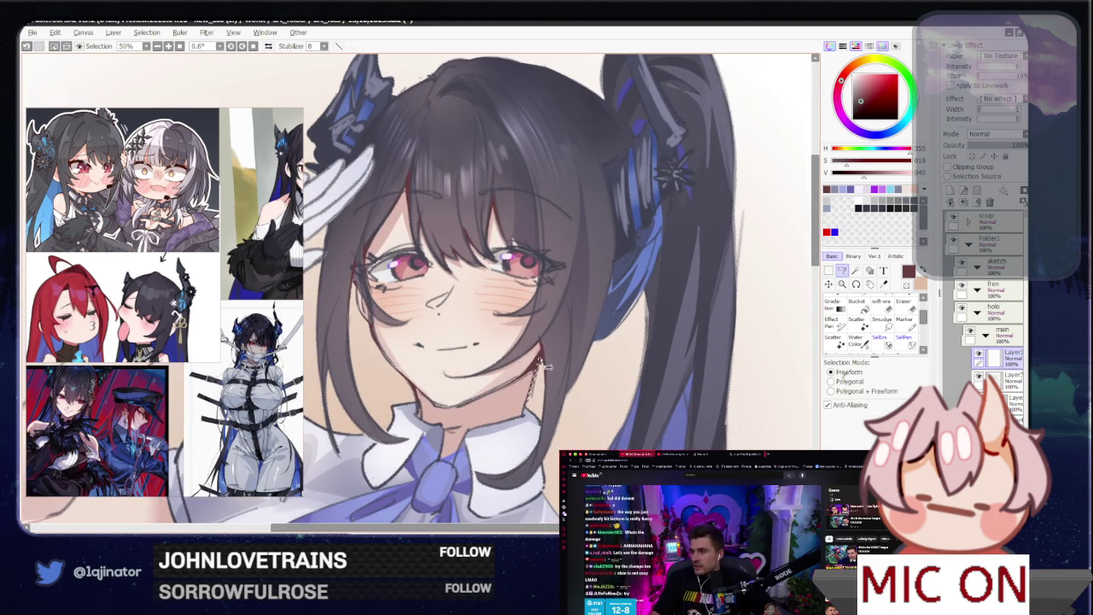
{"action": "key", "text": "minus"}
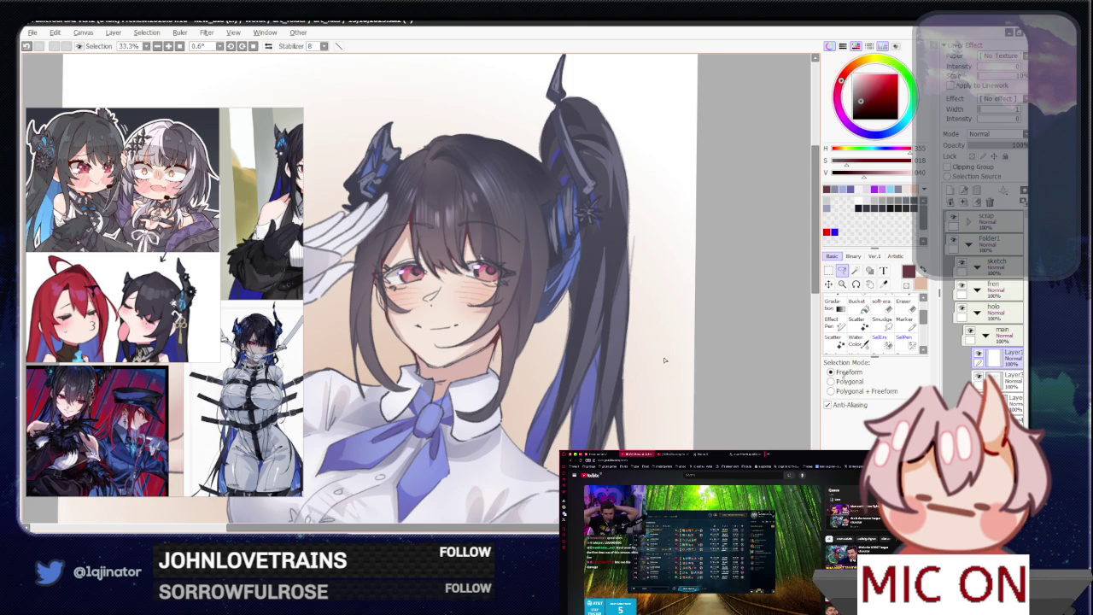
- Frame the face and preview a slight negative hue shift in Hue/Saturation
{"action": "scroll", "coordinate": [666, 359], "scroll_direction": "up", "scroll_amount": 1}
{"action": "left_click_drag", "start_coordinate": [490, 373], "coordinate": [471, 368]}
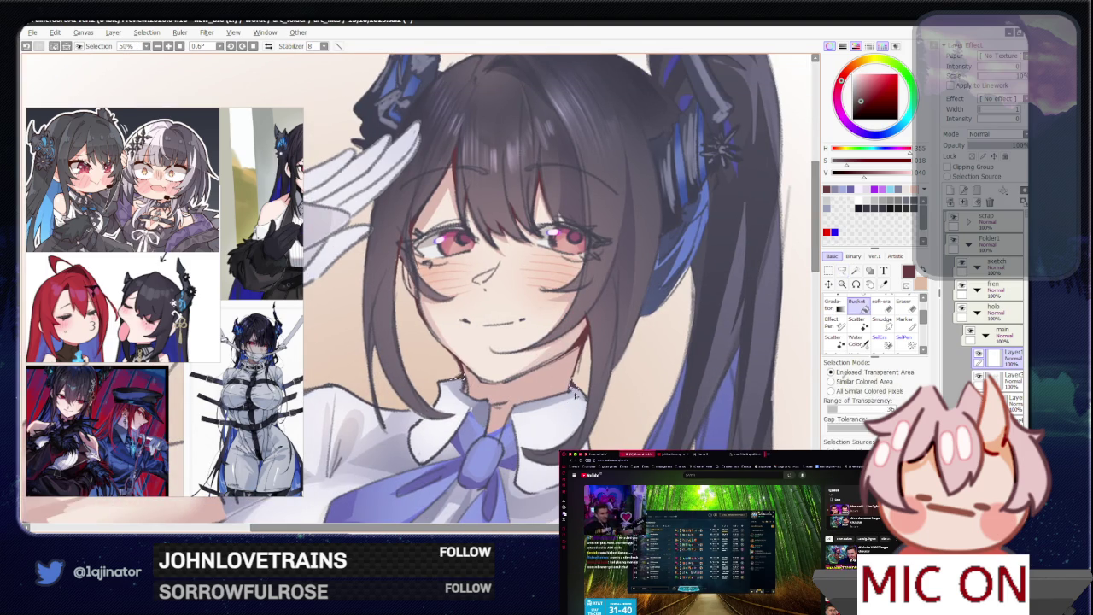
{"action": "scroll", "coordinate": [713, 355], "scroll_direction": "down", "scroll_amount": 1}
{"action": "scroll", "coordinate": [714, 354], "scroll_direction": "down", "scroll_amount": 1}
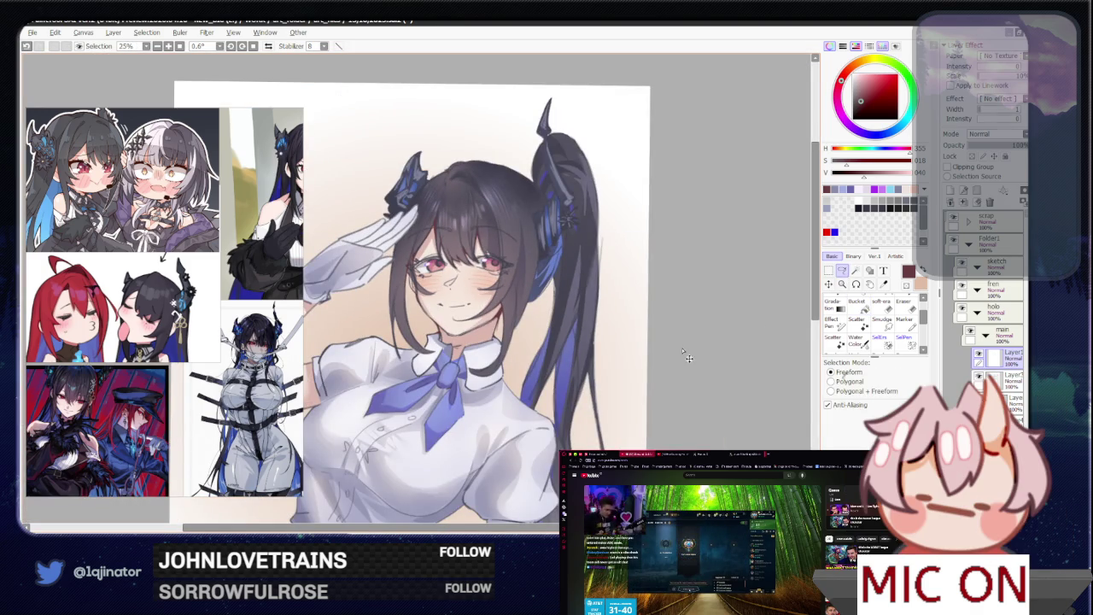
{"action": "key", "text": "ctrl+u"}
{"action": "left_click_drag", "start_coordinate": [621, 158], "coordinate": [617, 161]}
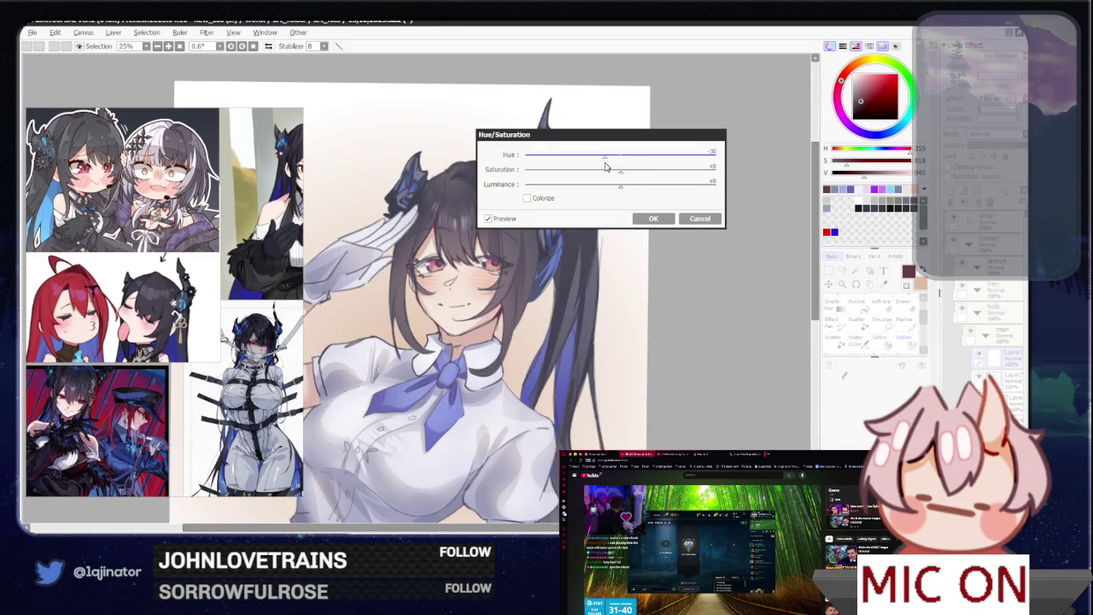
- Apply the negative hue shift and lasso a selection along the chin
{"action": "left_click", "coordinate": [647, 219]}
{"action": "scroll", "coordinate": [589, 327], "scroll_direction": "up", "scroll_amount": 2}
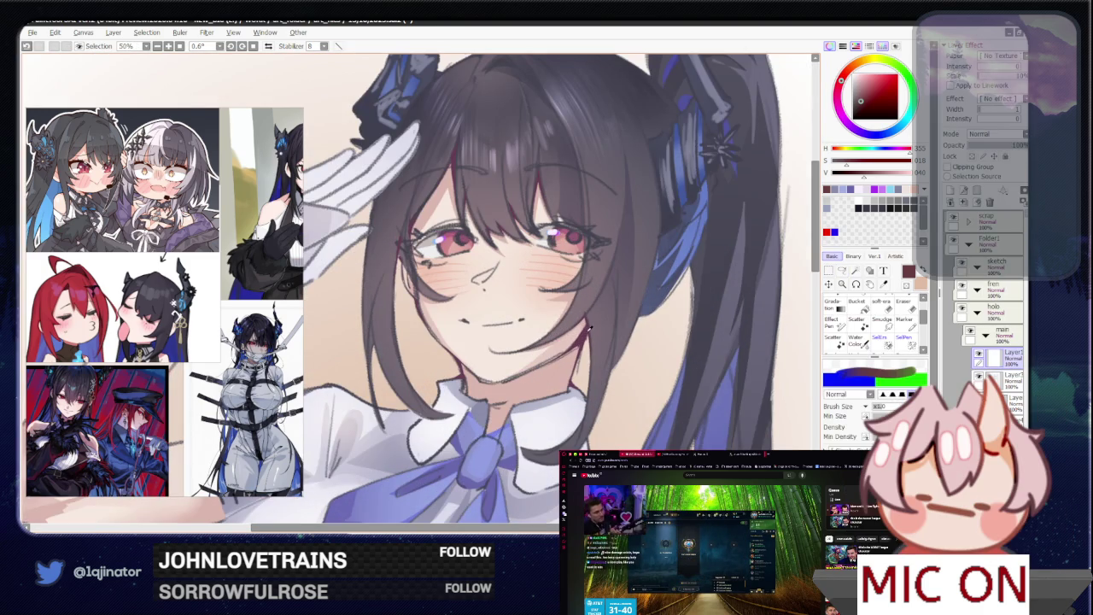
{"action": "key", "text": "l"}
{"action": "scroll", "coordinate": [589, 328], "scroll_direction": "down", "scroll_amount": 1}
{"action": "scroll", "coordinate": [552, 329], "scroll_direction": "up", "scroll_amount": 1}
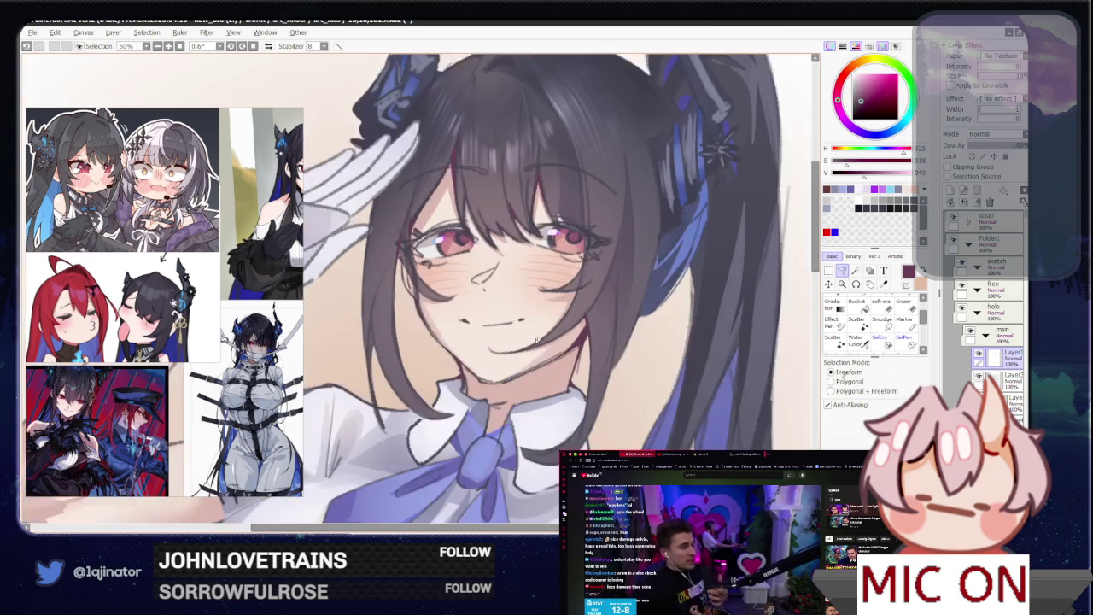
{"action": "scroll", "coordinate": [554, 329], "scroll_direction": "down", "scroll_amount": 1}
{"action": "scroll", "coordinate": [554, 329], "scroll_direction": "up", "scroll_amount": 1}
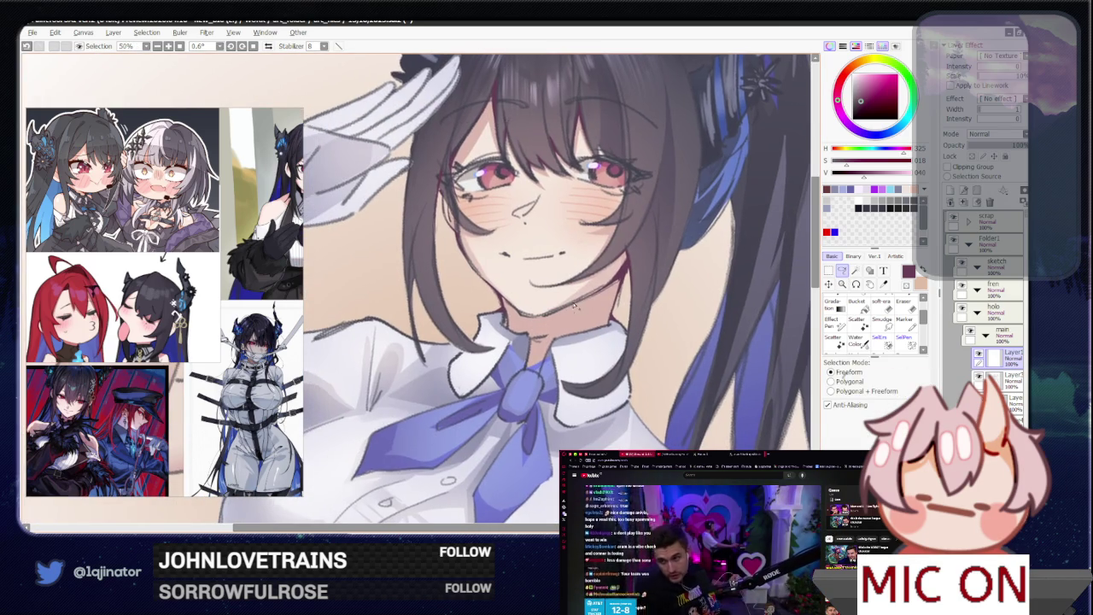
{"action": "left_click_drag", "start_coordinate": [591, 290], "coordinate": [536, 316]}
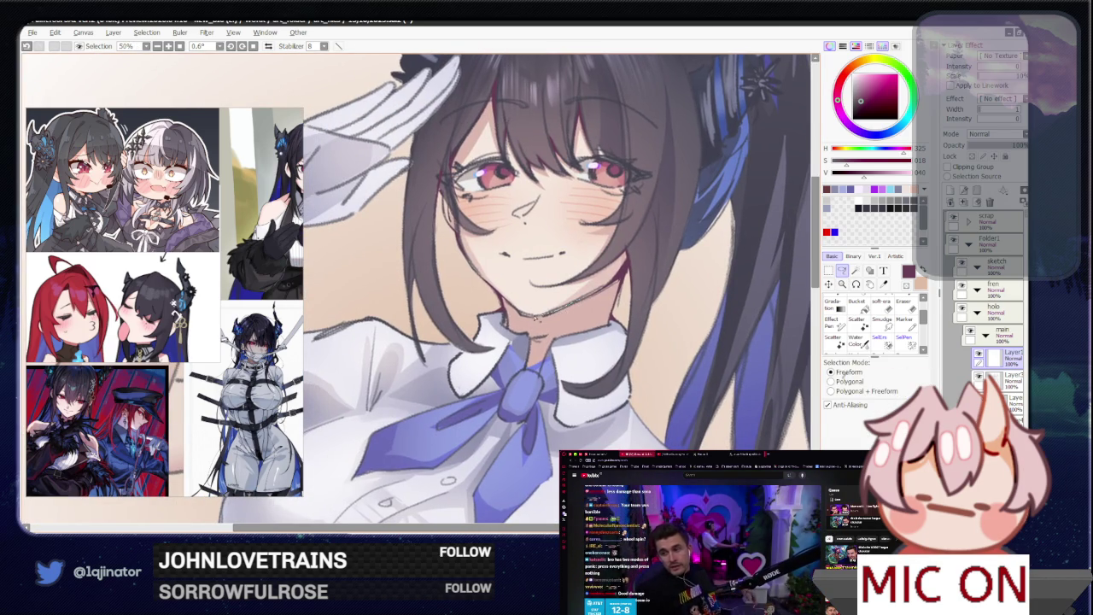
- Trace and close a freeform selection around the sleeve cuff
{"action": "key", "text": "w"}
{"action": "scroll", "coordinate": [780, 270], "scroll_direction": "down", "scroll_amount": 1}
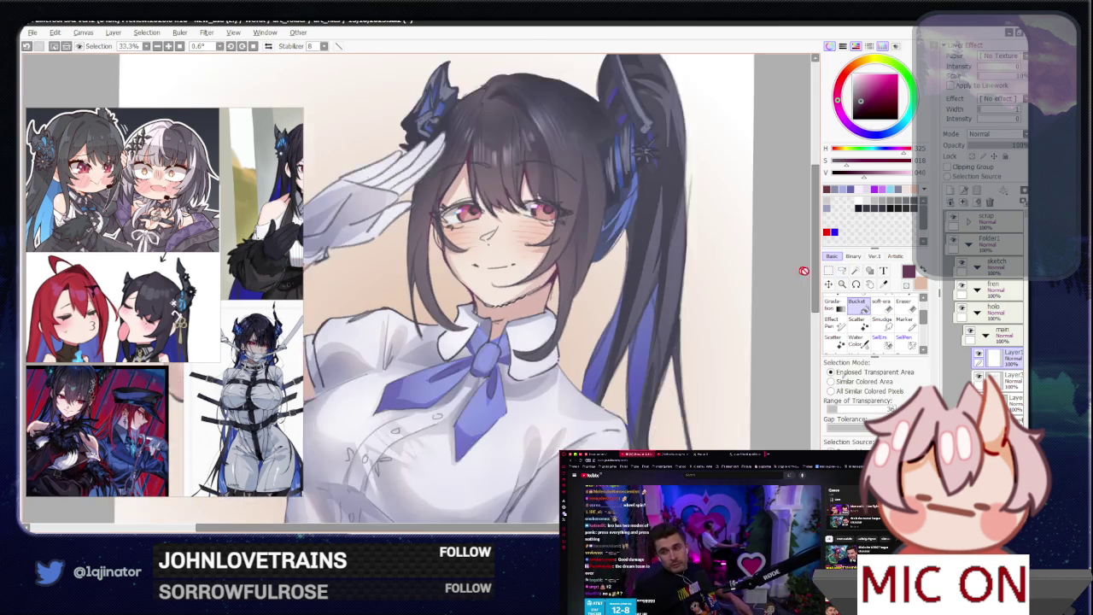
{"action": "key", "text": "l"}
{"action": "scroll", "coordinate": [779, 270], "scroll_direction": "down", "scroll_amount": 1}
{"action": "scroll", "coordinate": [597, 324], "scroll_direction": "down", "scroll_amount": 5}
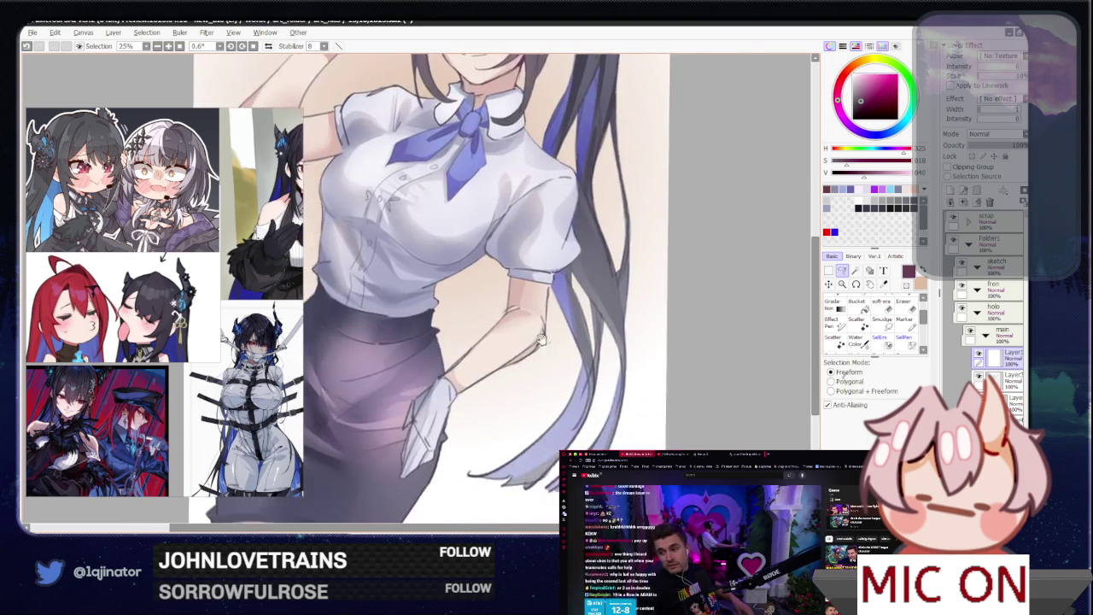
{"action": "scroll", "coordinate": [551, 343], "scroll_direction": "up", "scroll_amount": 2}
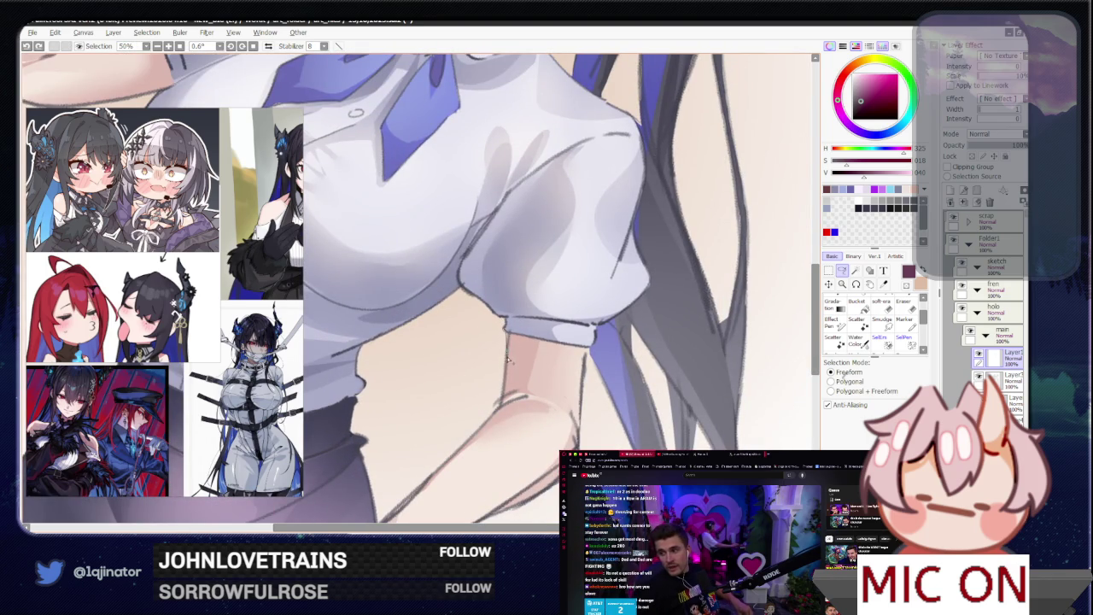
{"action": "mouse_move", "coordinate": [509, 336]}
{"action": "left_mouse_down"}
{"action": "mouse_move", "coordinate": [589, 350]}
{"action": "mouse_move", "coordinate": [594, 367]}
{"action": "left_mouse_up"}
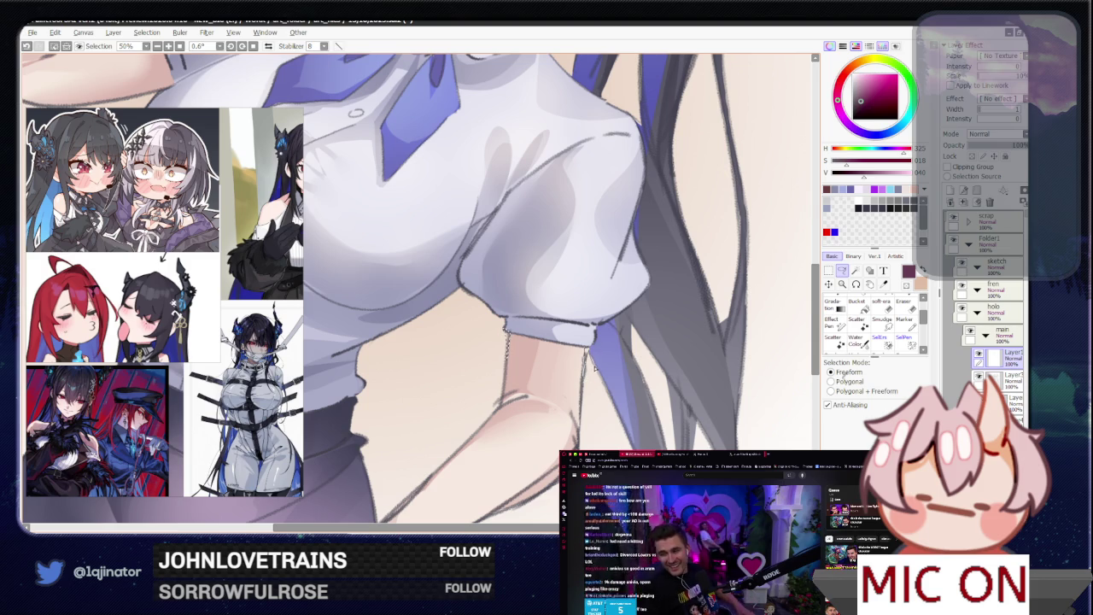
{"action": "left_click_drag", "start_coordinate": [594, 367], "coordinate": [591, 376]}
- Draw a short dark line along the shirt's edge, then zoom out
{"action": "key", "text": "g"}
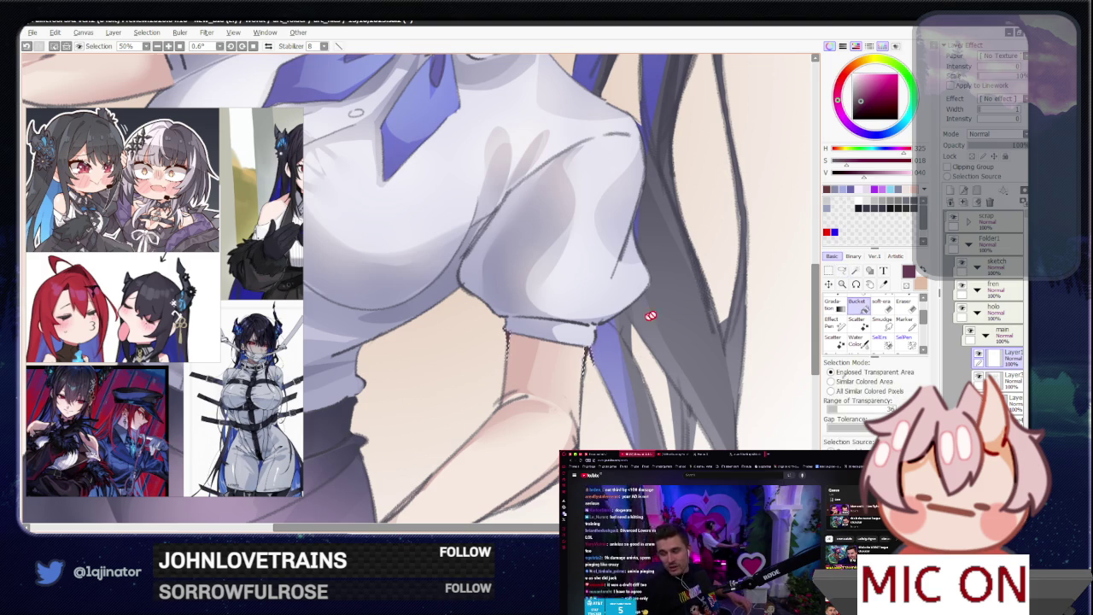
{"action": "scroll", "coordinate": [628, 333], "scroll_direction": "down", "scroll_amount": 3}
{"action": "key", "text": "l"}
{"action": "scroll", "coordinate": [581, 296], "scroll_direction": "up", "scroll_amount": 3}
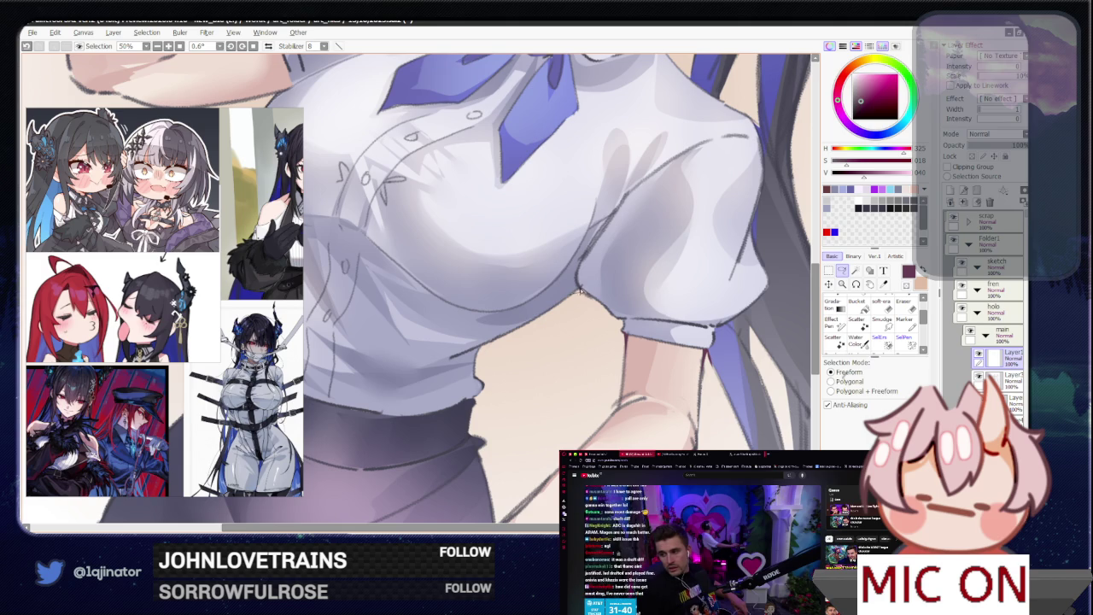
{"action": "left_click_drag", "start_coordinate": [598, 309], "coordinate": [564, 300]}
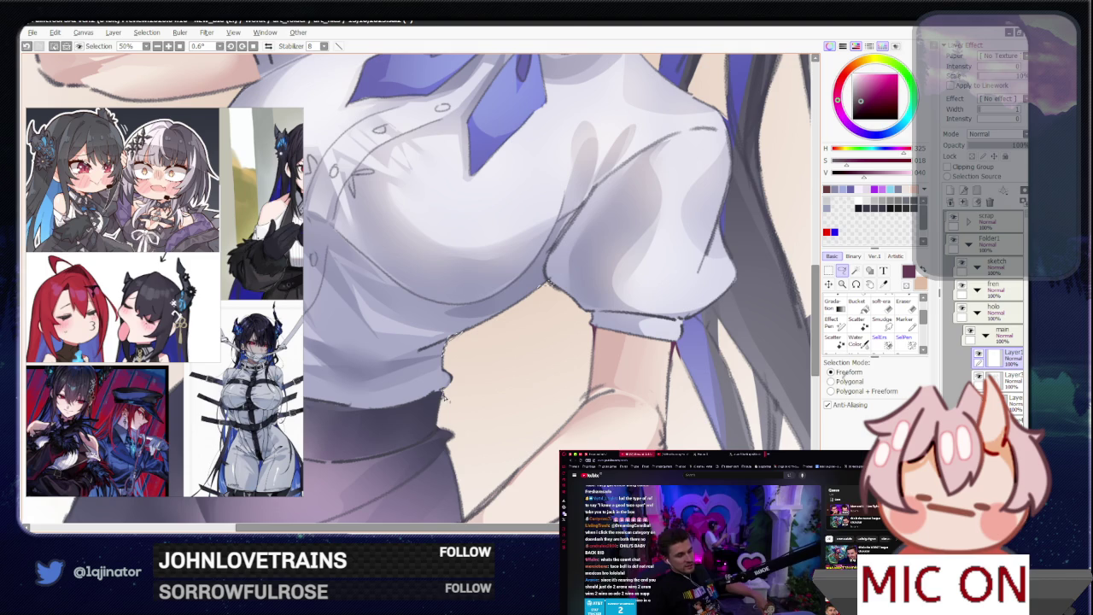
{"action": "left_click_drag", "start_coordinate": [444, 343], "coordinate": [442, 391]}
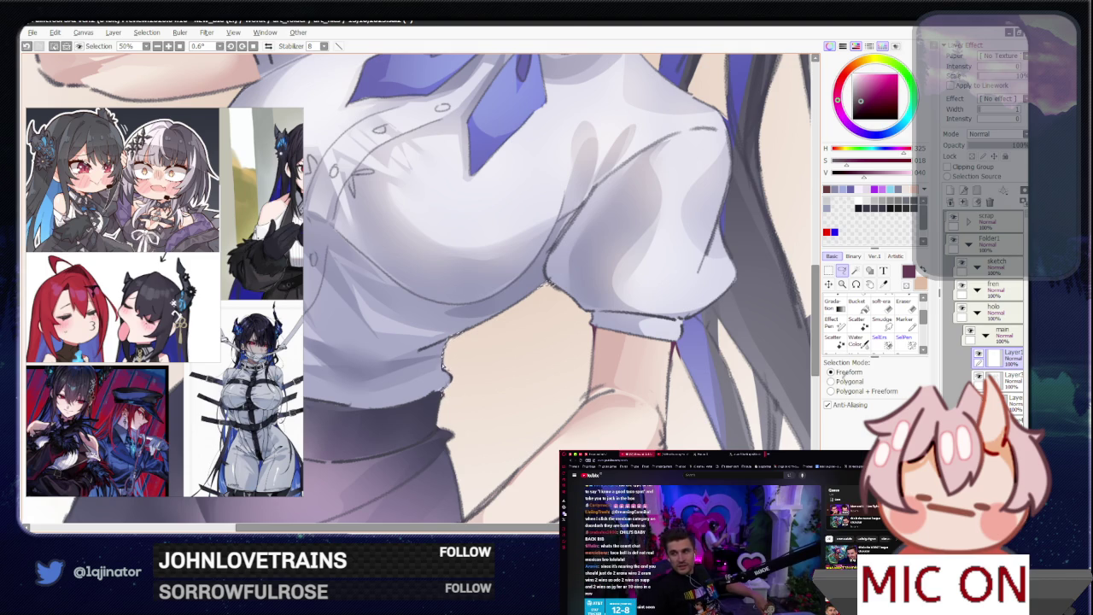
{"action": "scroll", "coordinate": [442, 392], "scroll_direction": "down", "scroll_amount": 2}
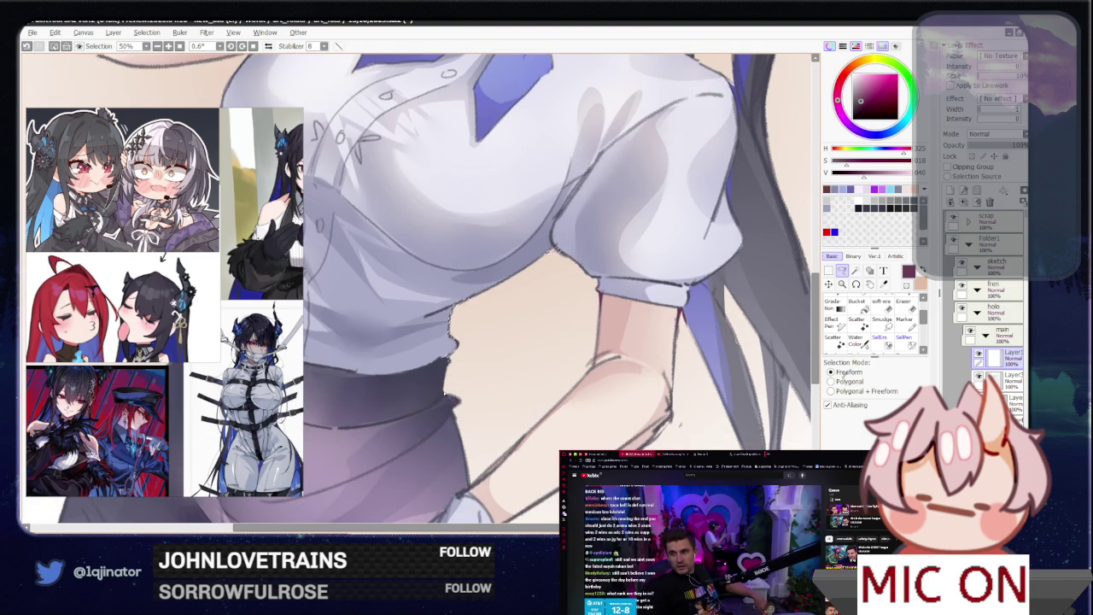
{"action": "left_click", "coordinate": [856, 304]}
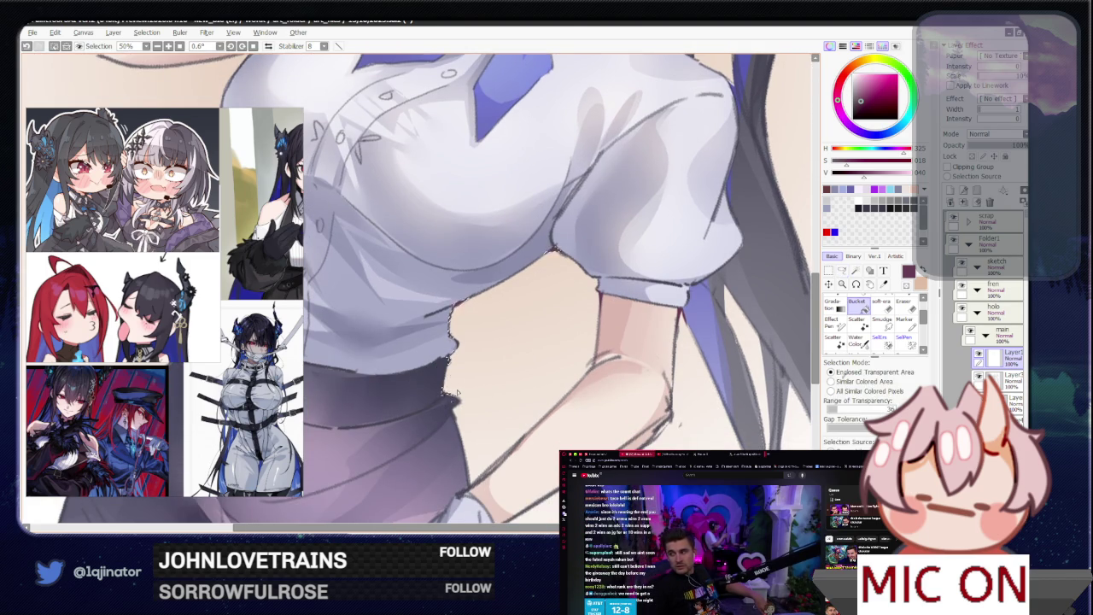
{"action": "key", "text": "ctrl+minus"}
{"action": "key", "text": "ctrl+minus"}
{"action": "key", "text": "ctrl+minus"}
{"action": "left_click", "coordinate": [842, 271]}
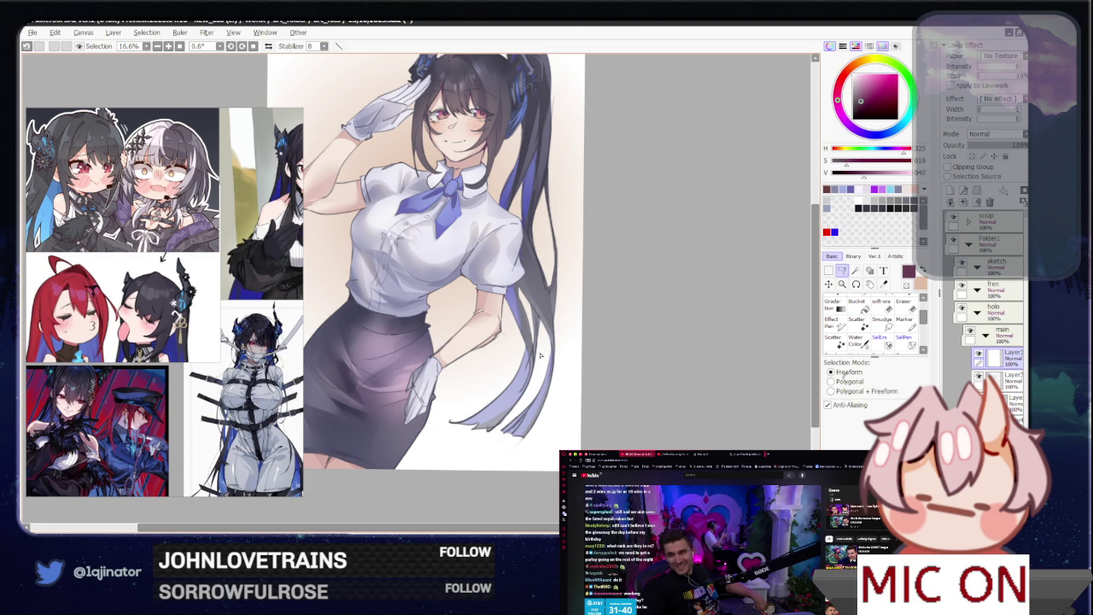
{"action": "left_click_drag", "start_coordinate": [541, 355], "coordinate": [546, 388]}
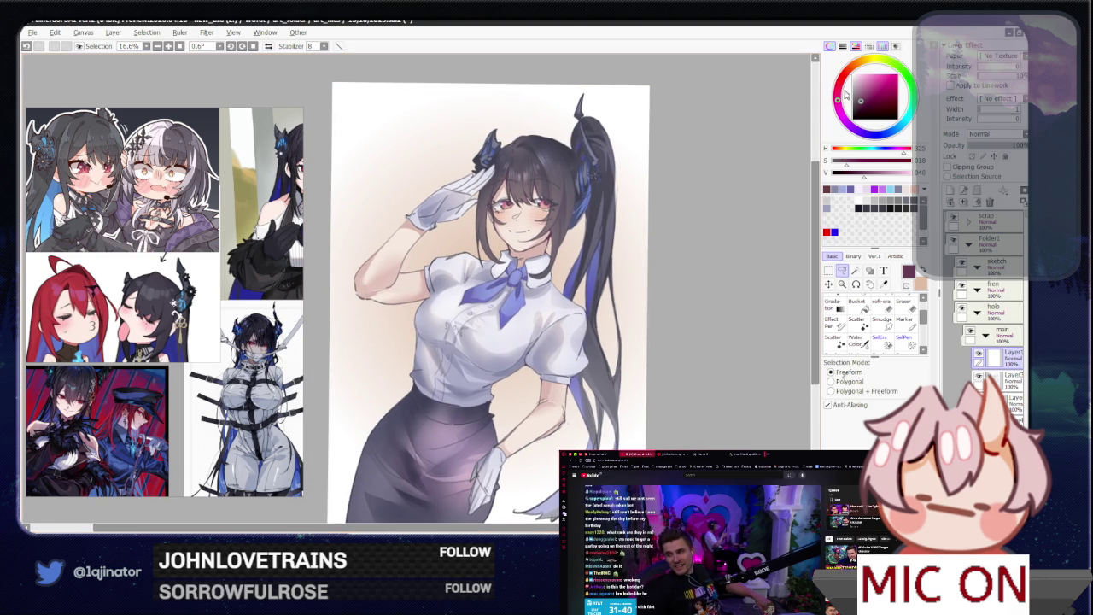
- Pick a deeper, more saturated crimson red in the colour wheel
{"action": "left_click", "coordinate": [869, 99]}
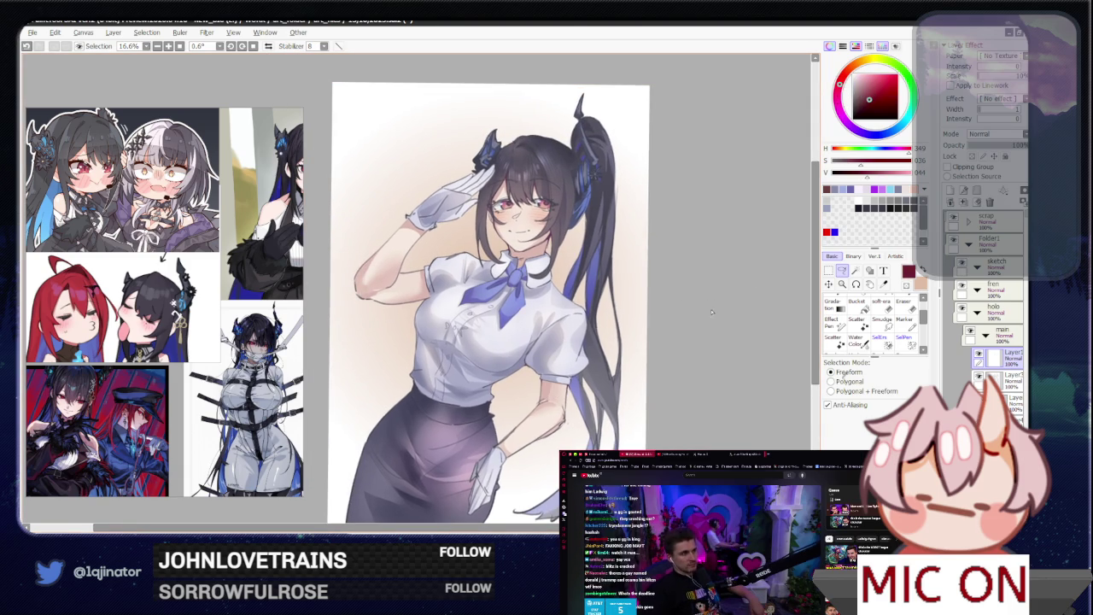
{"action": "scroll", "coordinate": [417, 365], "scroll_direction": "up", "scroll_amount": 1}
{"action": "scroll", "coordinate": [416, 365], "scroll_direction": "up", "scroll_amount": 2}
{"action": "scroll", "coordinate": [417, 365], "scroll_direction": "up", "scroll_amount": 1}
{"action": "scroll", "coordinate": [416, 366], "scroll_direction": "up", "scroll_amount": 1}
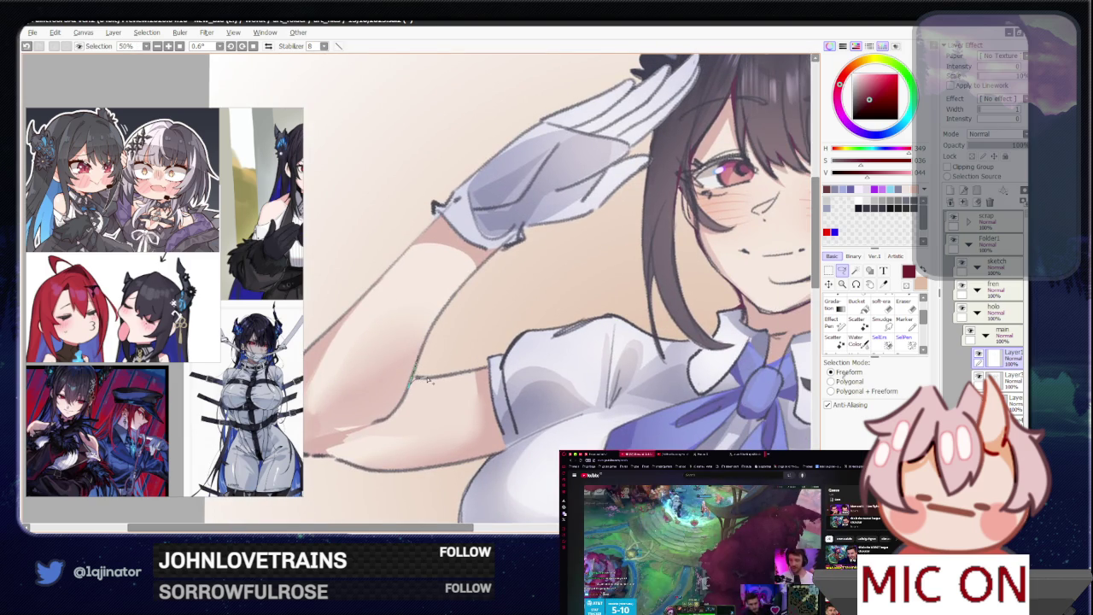
{"action": "scroll", "coordinate": [427, 378], "scroll_direction": "down", "scroll_amount": 1}
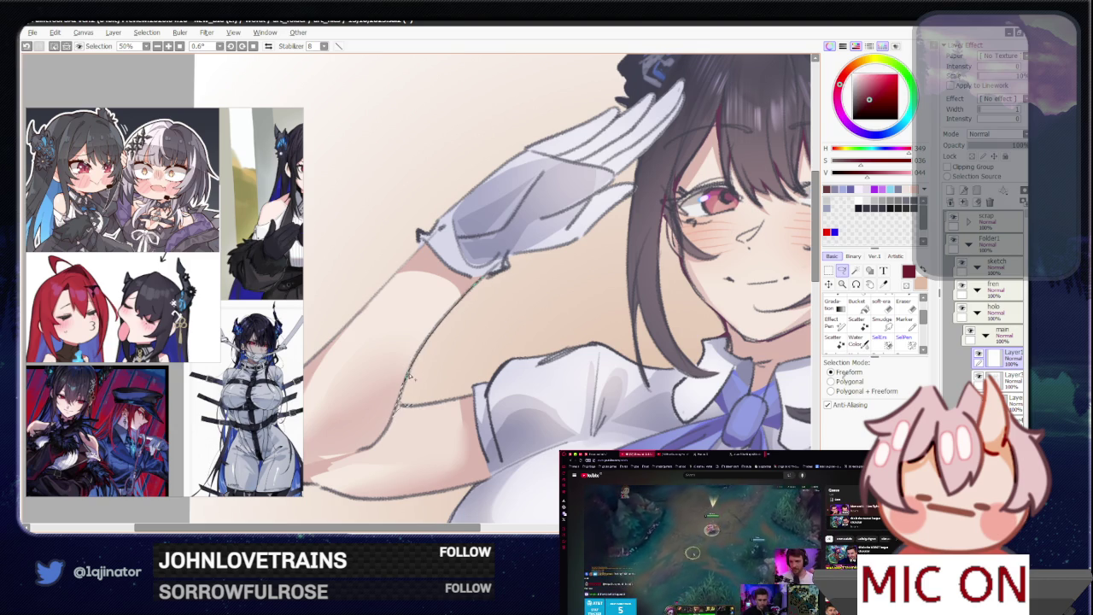
{"action": "left_click_drag", "start_coordinate": [408, 378], "coordinate": [448, 383]}
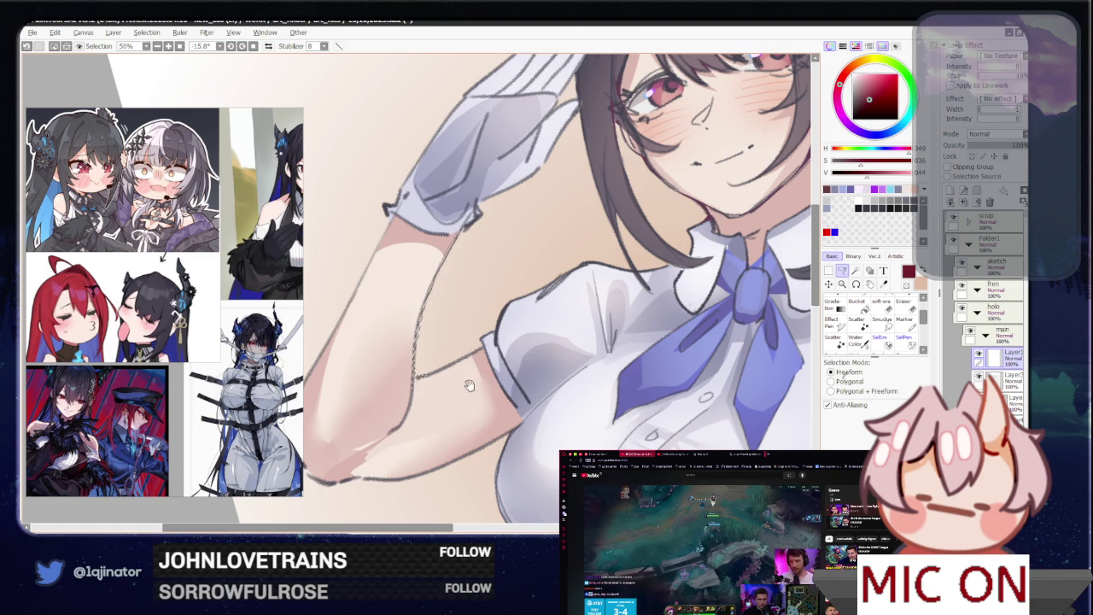
{"action": "left_click_drag", "start_coordinate": [445, 392], "coordinate": [460, 379]}
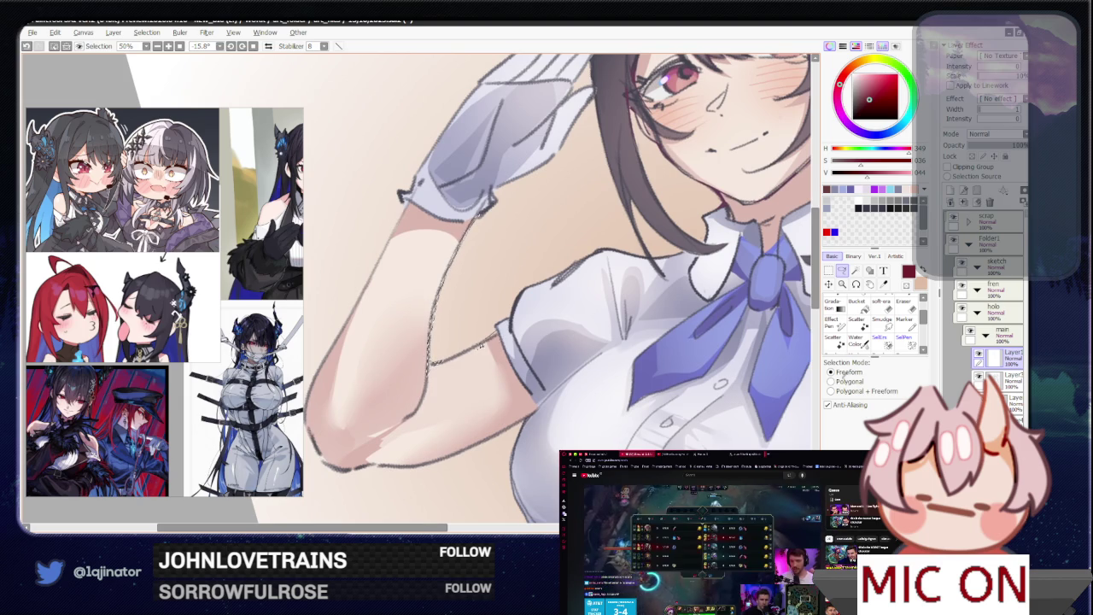
{"action": "scroll", "coordinate": [524, 386], "scroll_direction": "down", "scroll_amount": 2}
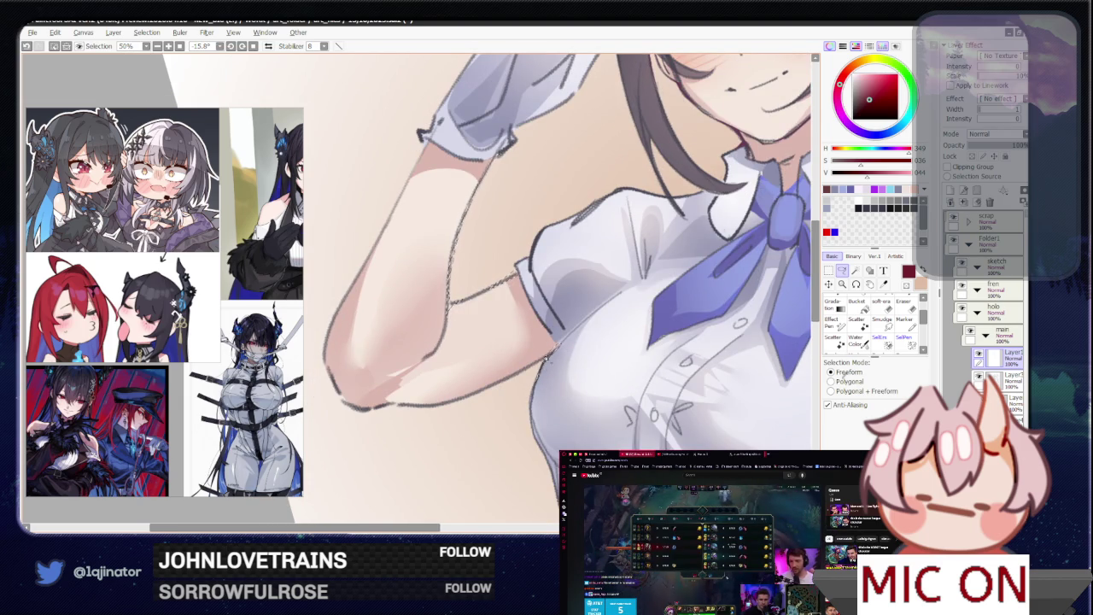
{"action": "key", "text": "minus"}
{"action": "key", "text": "minus"}
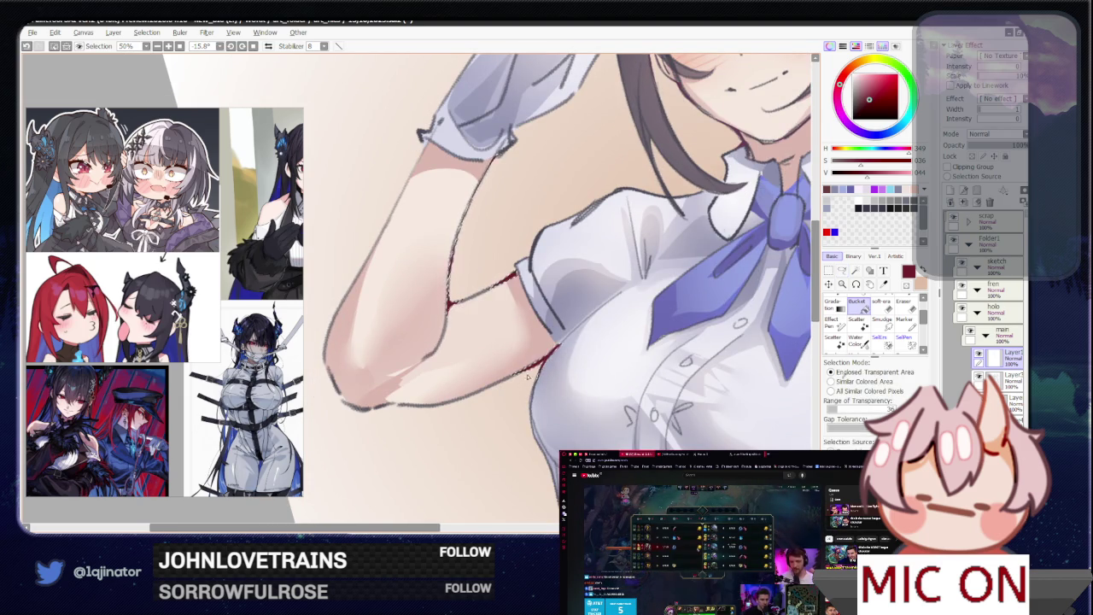
{"action": "key", "text": "minus"}
{"action": "key", "text": "minus"}
{"action": "left_click_drag", "start_coordinate": [598, 325], "coordinate": [643, 381]}
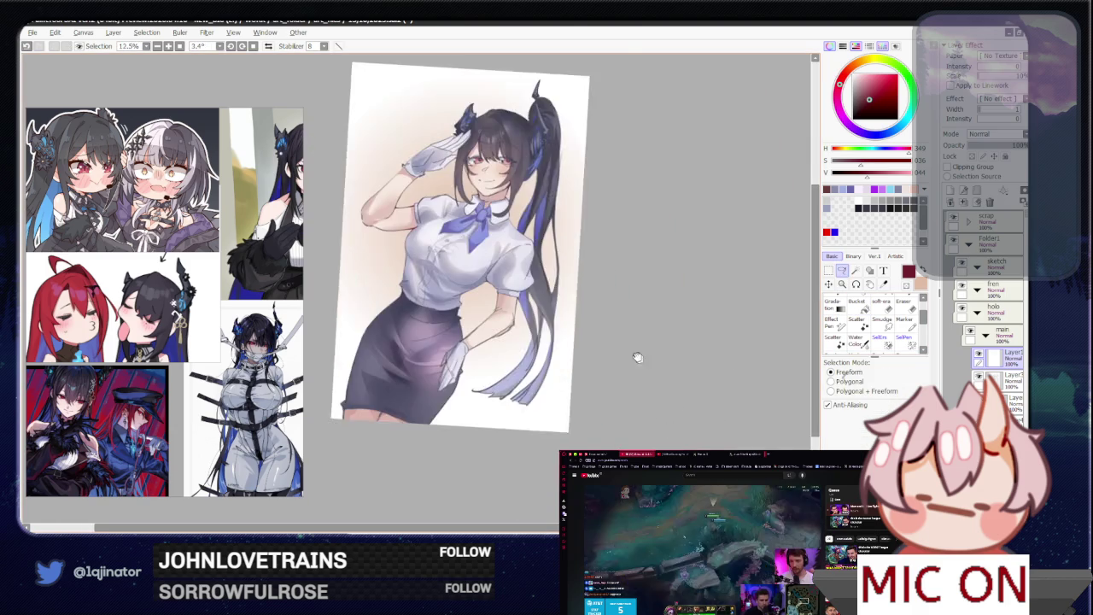
{"action": "scroll", "coordinate": [626, 336], "scroll_direction": "up", "scroll_amount": 3}
- Add a short stroke at the wrist and fill the forearm's selected edge
{"action": "scroll", "coordinate": [581, 357], "scroll_direction": "up", "scroll_amount": 1}
{"action": "scroll", "coordinate": [516, 378], "scroll_direction": "up", "scroll_amount": 1}
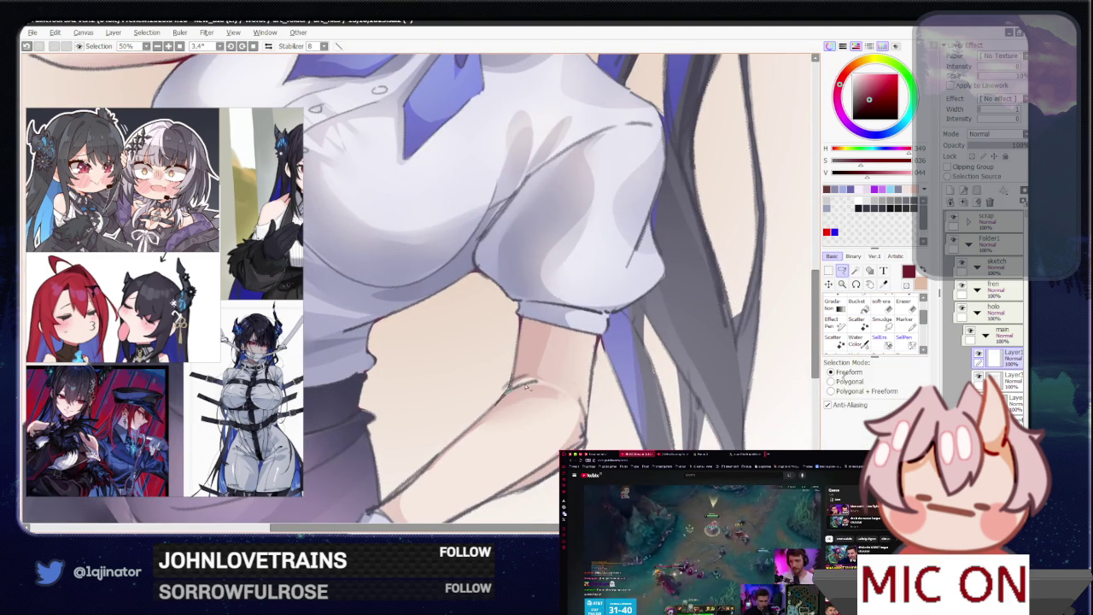
{"action": "left_click_drag", "start_coordinate": [504, 395], "coordinate": [550, 321]}
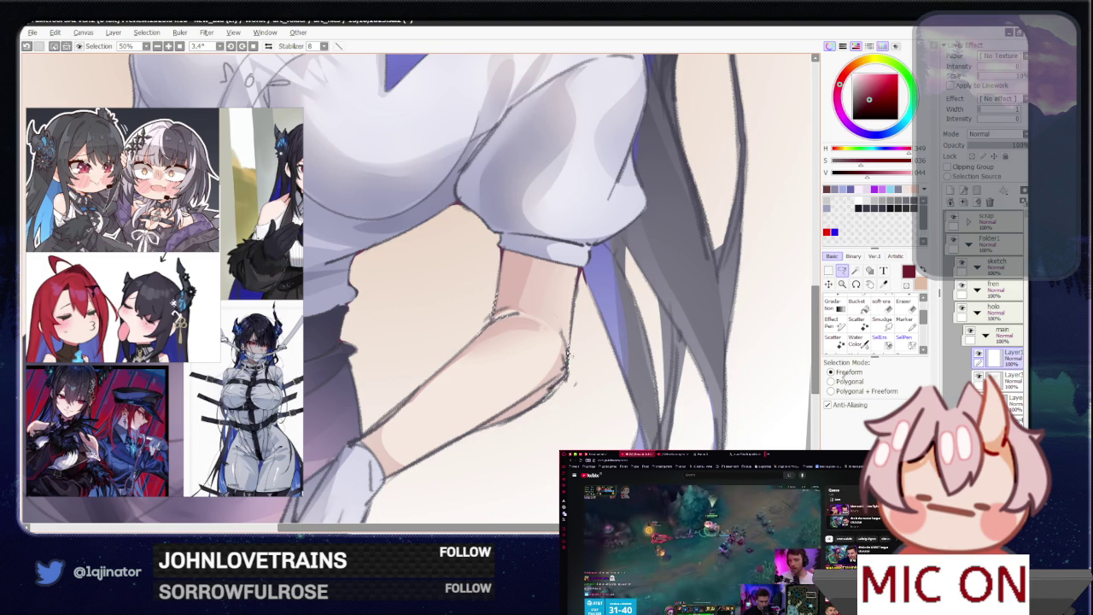
{"action": "left_click_drag", "start_coordinate": [410, 453], "coordinate": [487, 382]}
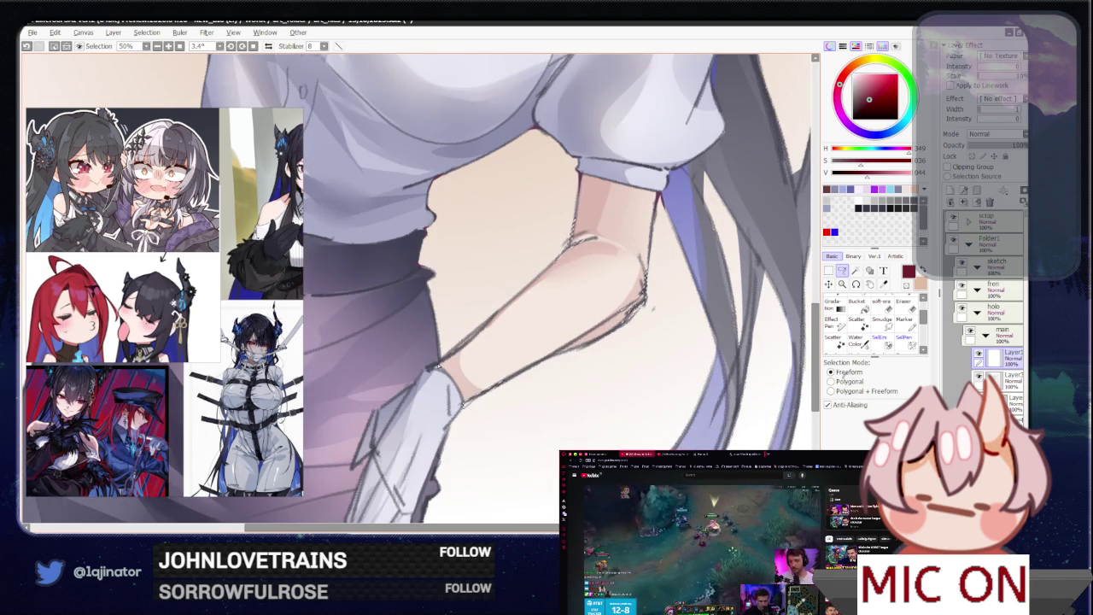
{"action": "left_click", "coordinate": [828, 271]}
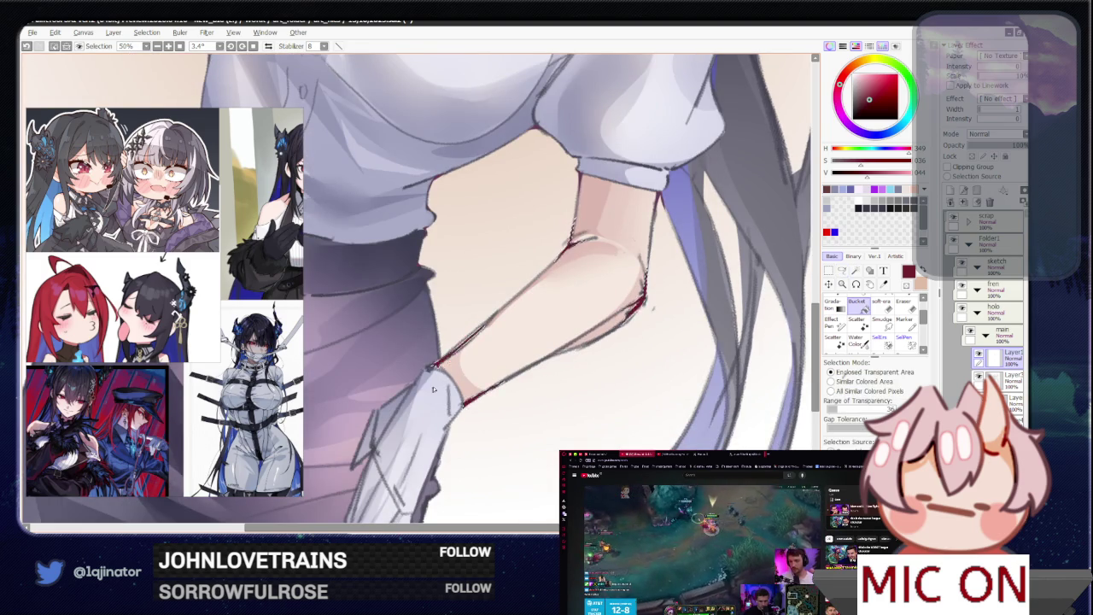
{"action": "key", "text": "ctrl+minus"}
{"action": "key", "text": "ctrl+minus"}
{"action": "key", "text": "ctrl+minus"}
{"action": "left_click", "coordinate": [842, 271]}
{"action": "mouse_move", "coordinate": [667, 319]}
{"action": "left_mouse_down"}
{"action": "mouse_move", "coordinate": [665, 363]}
{"action": "mouse_move", "coordinate": [649, 388]}
{"action": "left_mouse_up"}
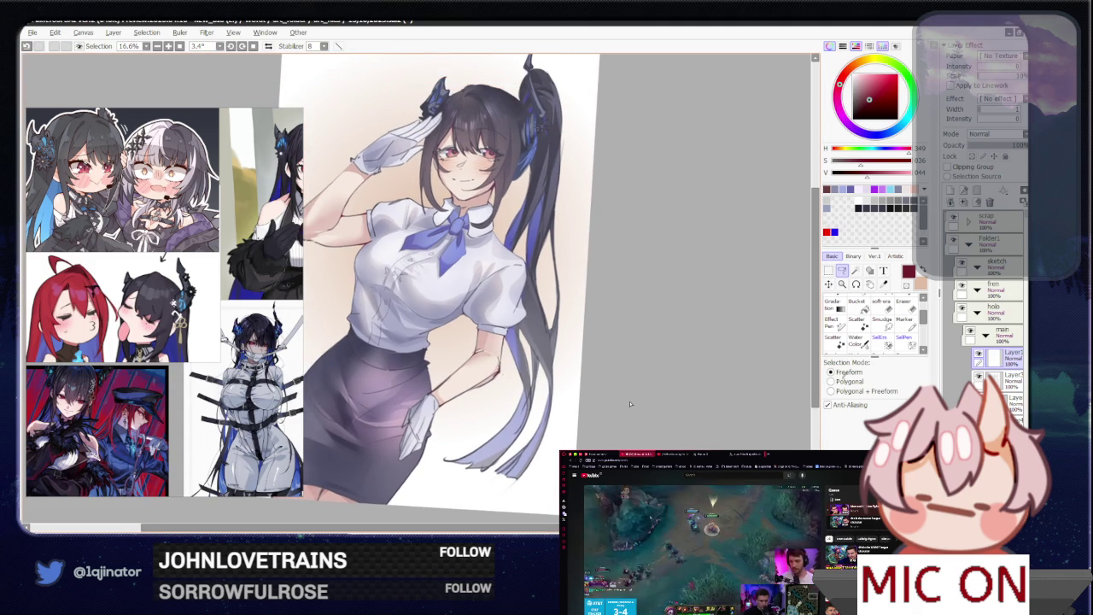
- Zoom in on the chest and bucket-fill a selection down the blouse's left edge
{"action": "key", "text": "ctrl+plus"}
{"action": "key", "text": "ctrl+plus"}
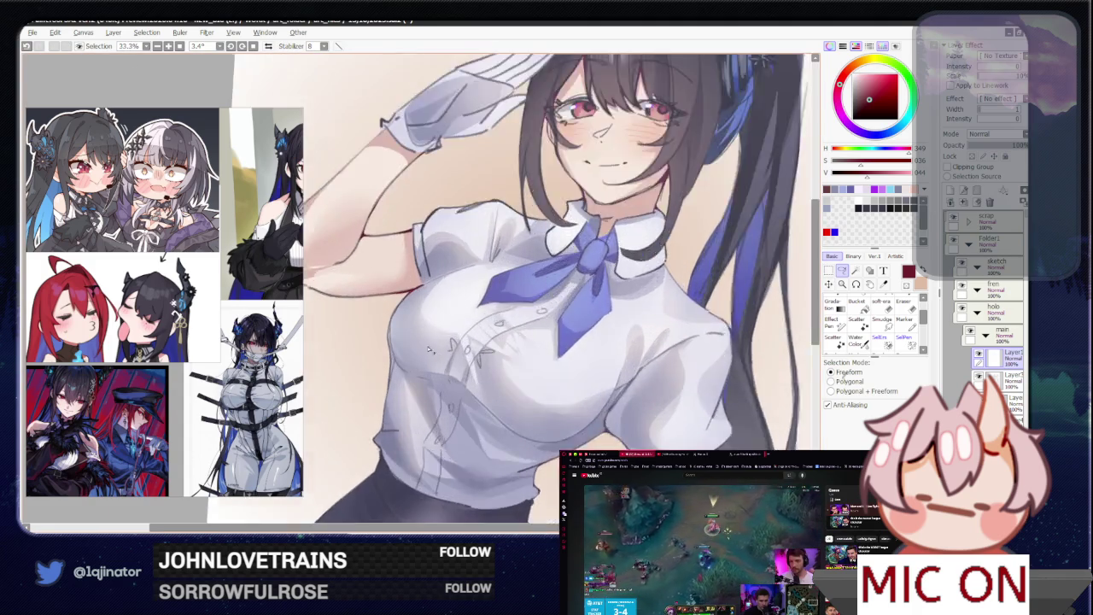
{"action": "key", "text": "ctrl+plus"}
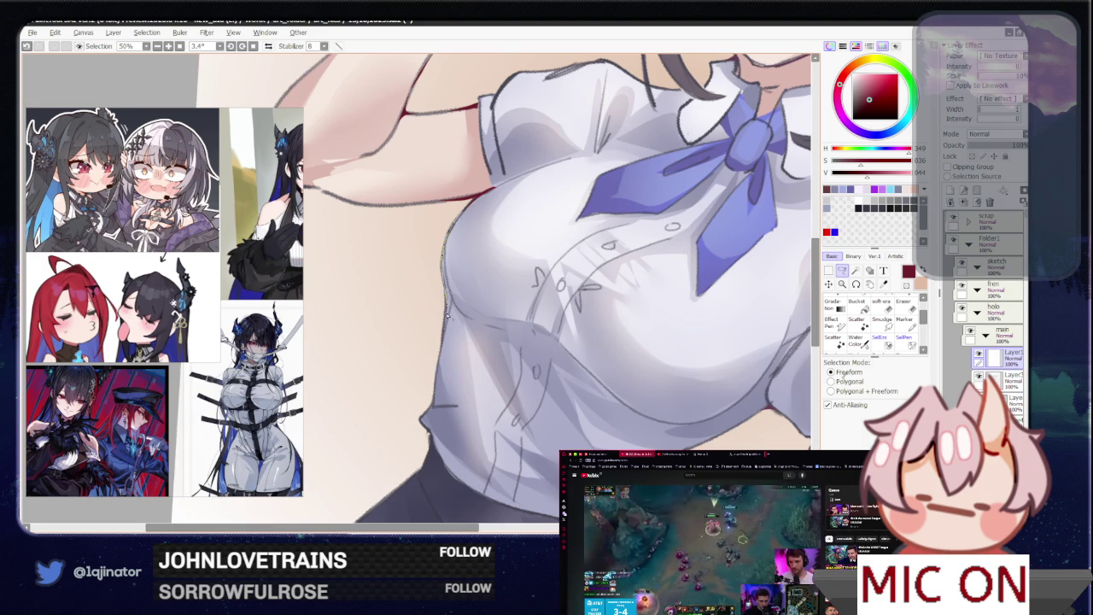
{"action": "mouse_move", "coordinate": [445, 252]}
{"action": "left_mouse_down"}
{"action": "mouse_move", "coordinate": [463, 258]}
{"action": "mouse_move", "coordinate": [460, 285]}
{"action": "left_mouse_up"}
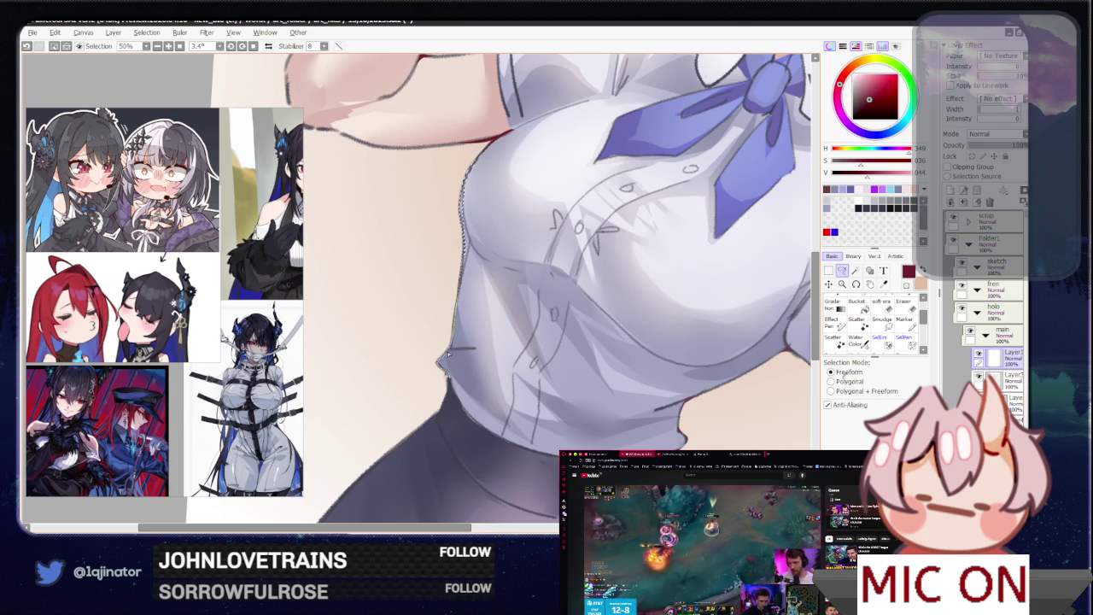
{"action": "key", "text": "g"}
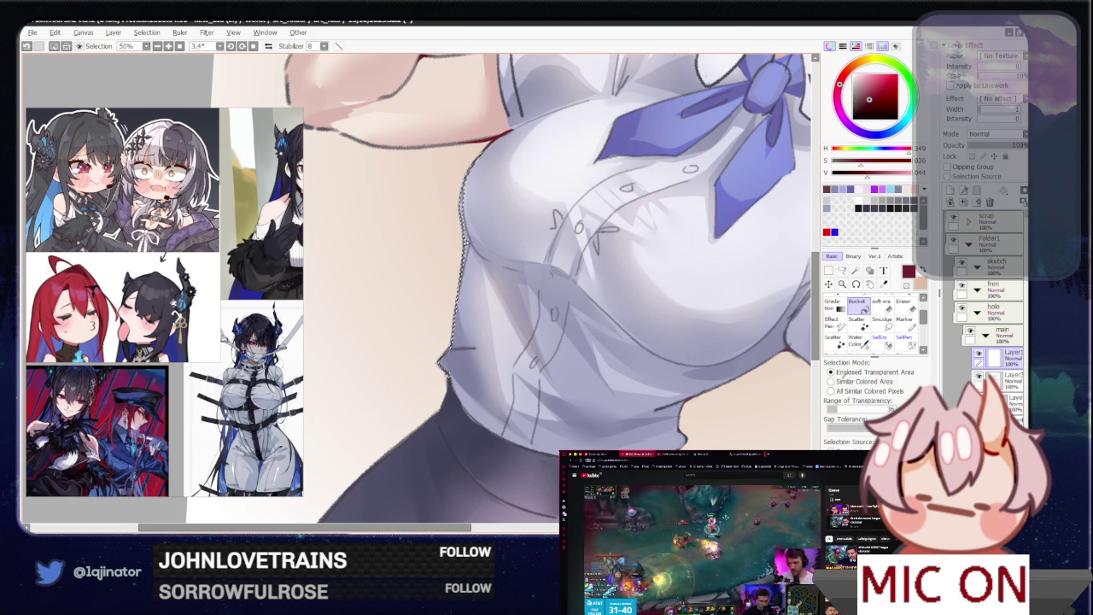
{"action": "scroll", "coordinate": [454, 310], "scroll_direction": "down", "scroll_amount": 3}
- Lasso a selection along the blouse's lower hem
{"action": "key", "text": "l"}
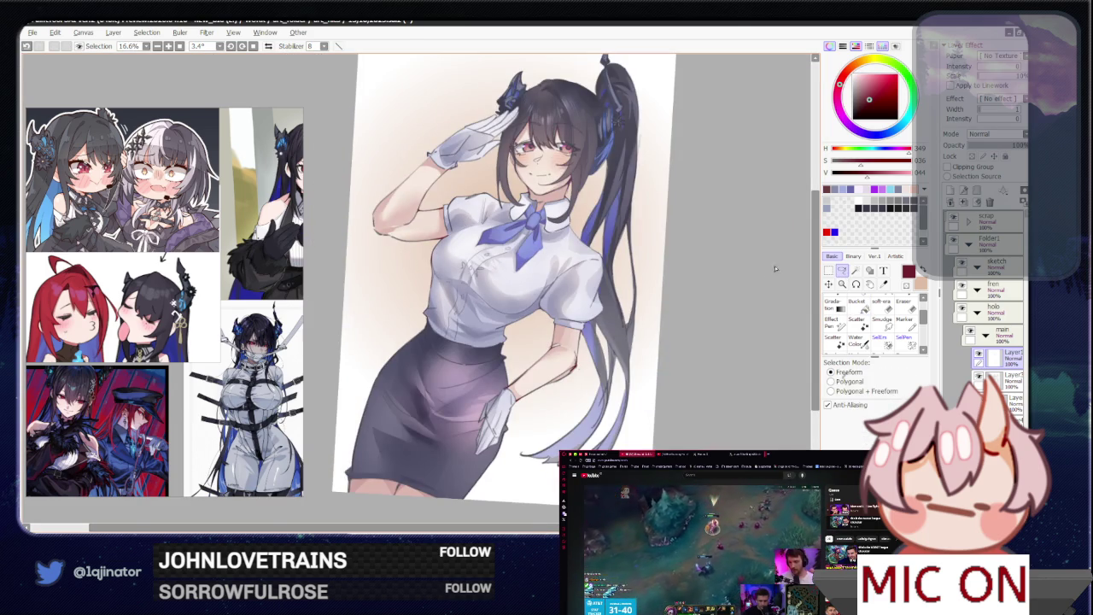
{"action": "scroll", "coordinate": [600, 326], "scroll_direction": "up", "scroll_amount": 2}
{"action": "scroll", "coordinate": [458, 347], "scroll_direction": "up", "scroll_amount": 1}
{"action": "scroll", "coordinate": [463, 351], "scroll_direction": "down", "scroll_amount": 1}
{"action": "scroll", "coordinate": [463, 351], "scroll_direction": "down", "scroll_amount": 1}
{"action": "left_click_drag", "start_coordinate": [765, 330], "coordinate": [740, 333]}
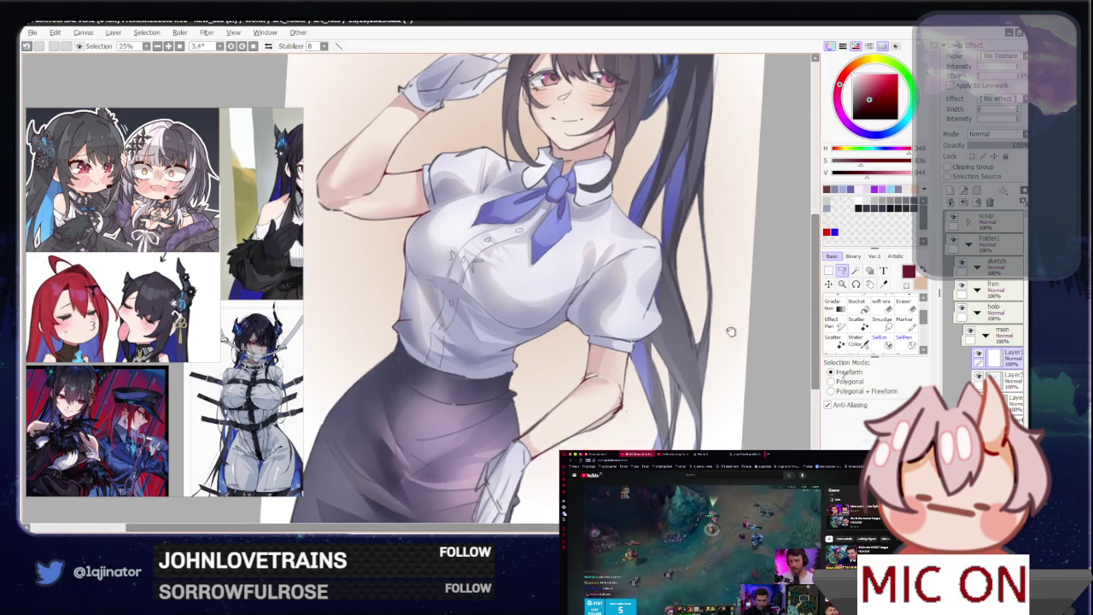
{"action": "scroll", "coordinate": [607, 360], "scroll_direction": "up", "scroll_amount": 1}
{"action": "scroll", "coordinate": [533, 308], "scroll_direction": "up", "scroll_amount": 2}
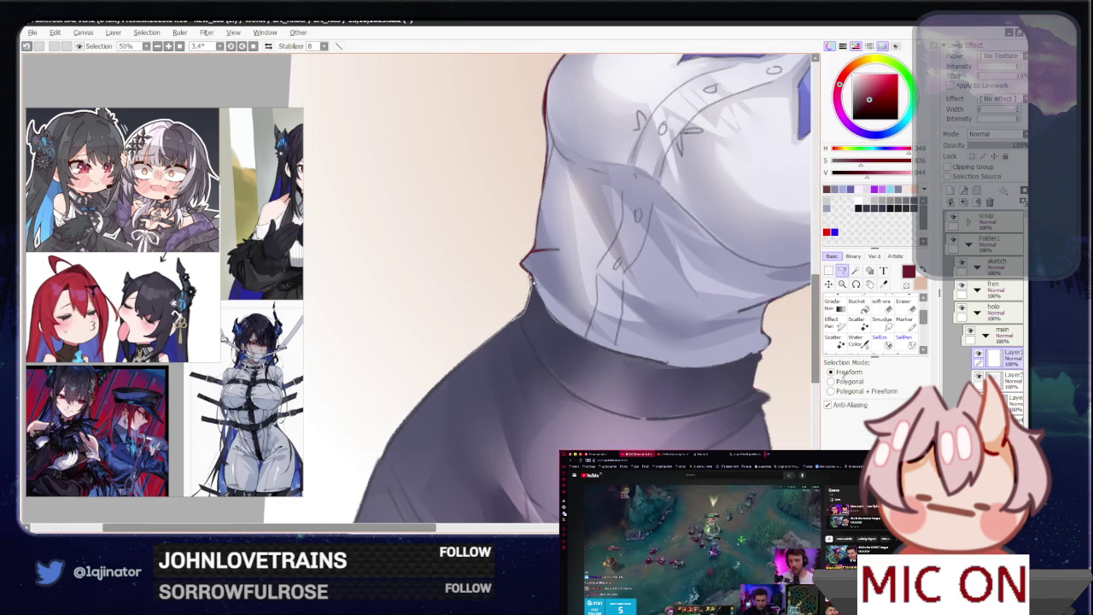
{"action": "scroll", "coordinate": [531, 284], "scroll_direction": "down", "scroll_amount": 1}
{"action": "scroll", "coordinate": [609, 298], "scroll_direction": "down", "scroll_amount": 2}
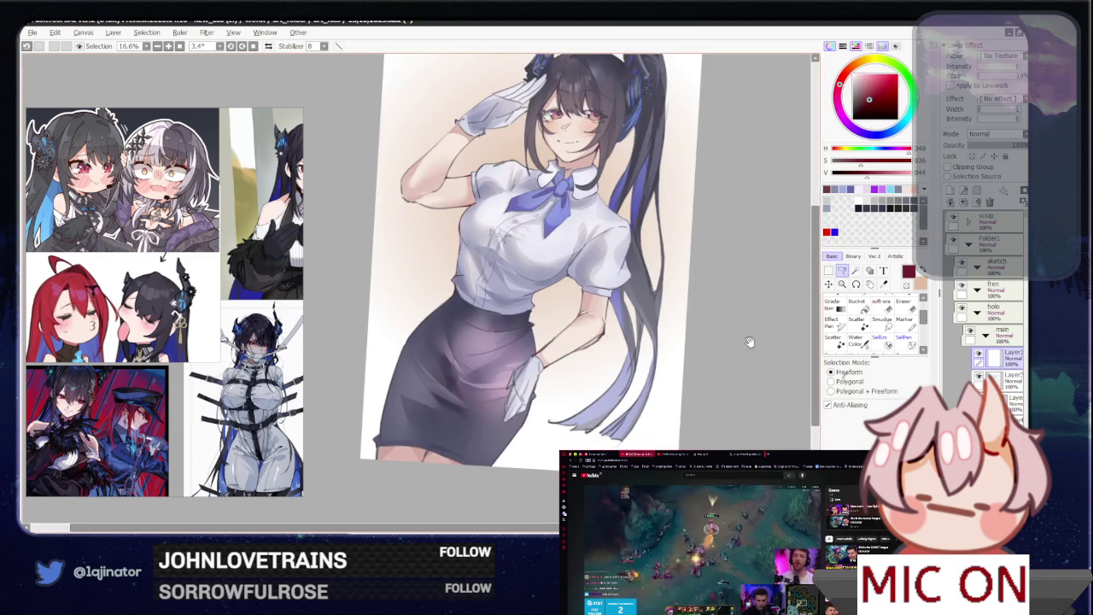
{"action": "scroll", "coordinate": [681, 329], "scroll_direction": "up", "scroll_amount": 1}
{"action": "scroll", "coordinate": [529, 337], "scroll_direction": "up", "scroll_amount": 2}
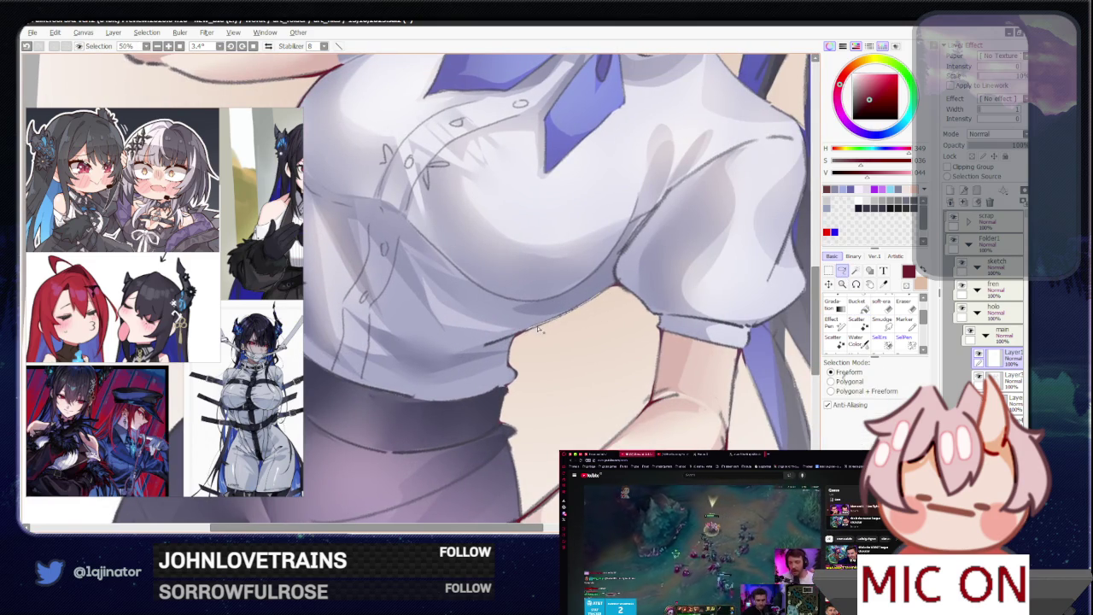
{"action": "mouse_move", "coordinate": [579, 310]}
{"action": "left_mouse_down"}
{"action": "mouse_move", "coordinate": [513, 344]}
{"action": "mouse_move", "coordinate": [518, 376]}
{"action": "left_mouse_up"}
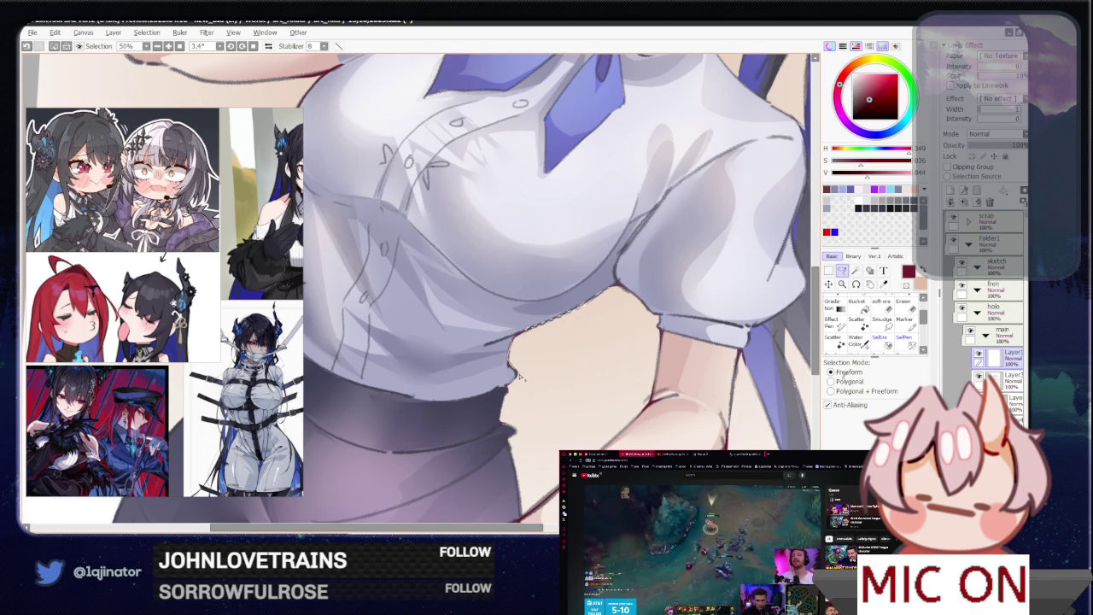
- Extend the selection down the arm's edge and reposition the view
{"action": "scroll", "coordinate": [509, 366], "scroll_direction": "down", "scroll_amount": 3}
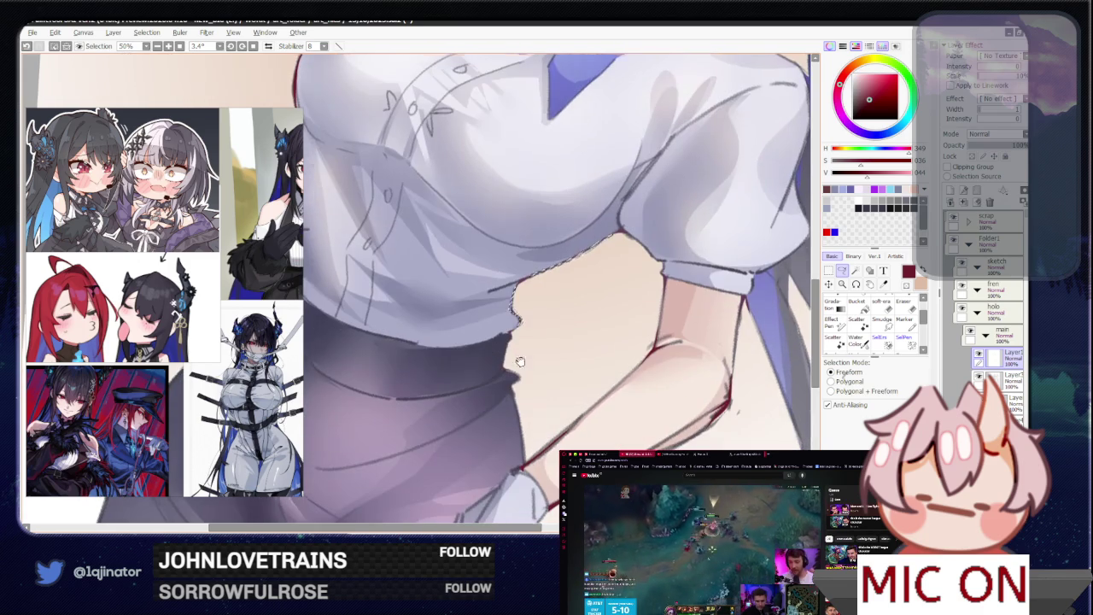
{"action": "mouse_move", "coordinate": [510, 365]}
{"action": "left_mouse_down"}
{"action": "mouse_move", "coordinate": [511, 350]}
{"action": "mouse_move", "coordinate": [505, 369]}
{"action": "left_mouse_up"}
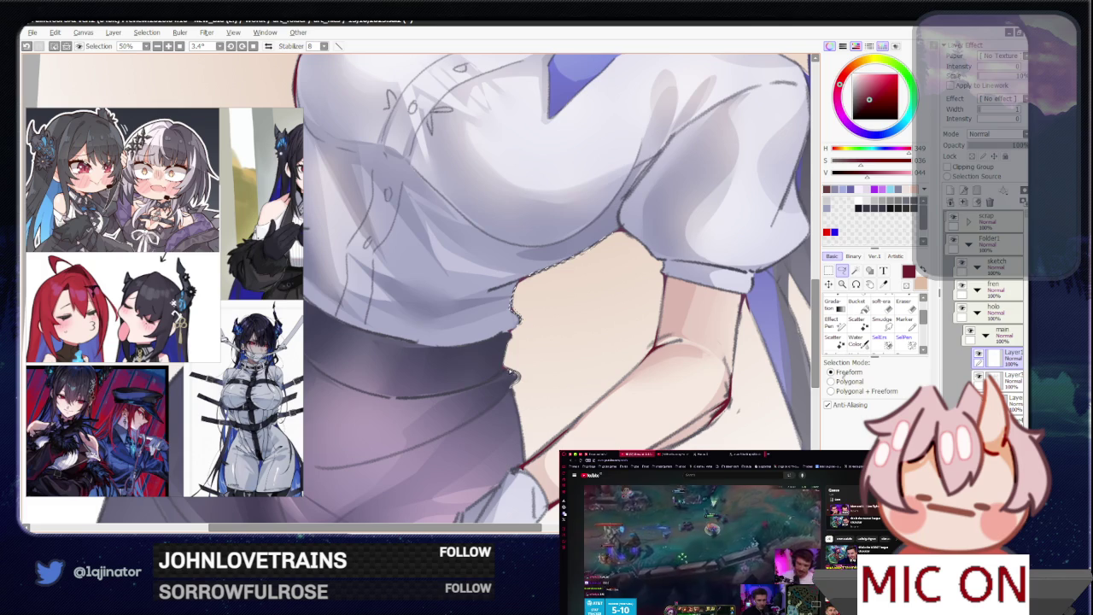
{"action": "left_click_drag", "start_coordinate": [516, 384], "coordinate": [517, 398]}
{"action": "scroll", "coordinate": [518, 398], "scroll_direction": "down", "scroll_amount": 2}
{"action": "left_click_drag", "start_coordinate": [505, 355], "coordinate": [503, 346]}
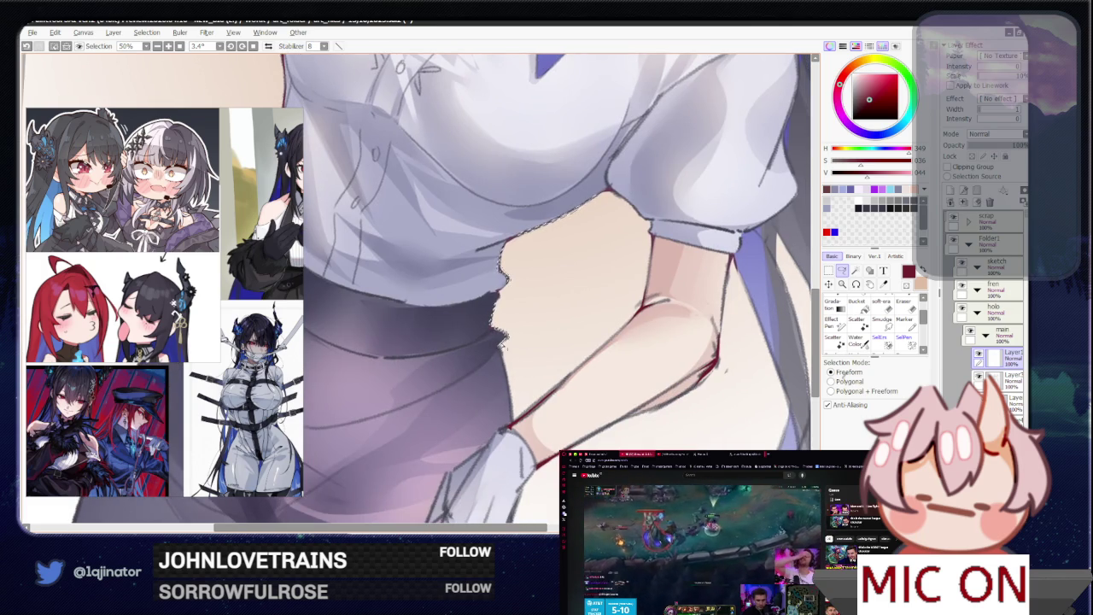
{"action": "left_click_drag", "start_coordinate": [514, 416], "coordinate": [510, 425]}
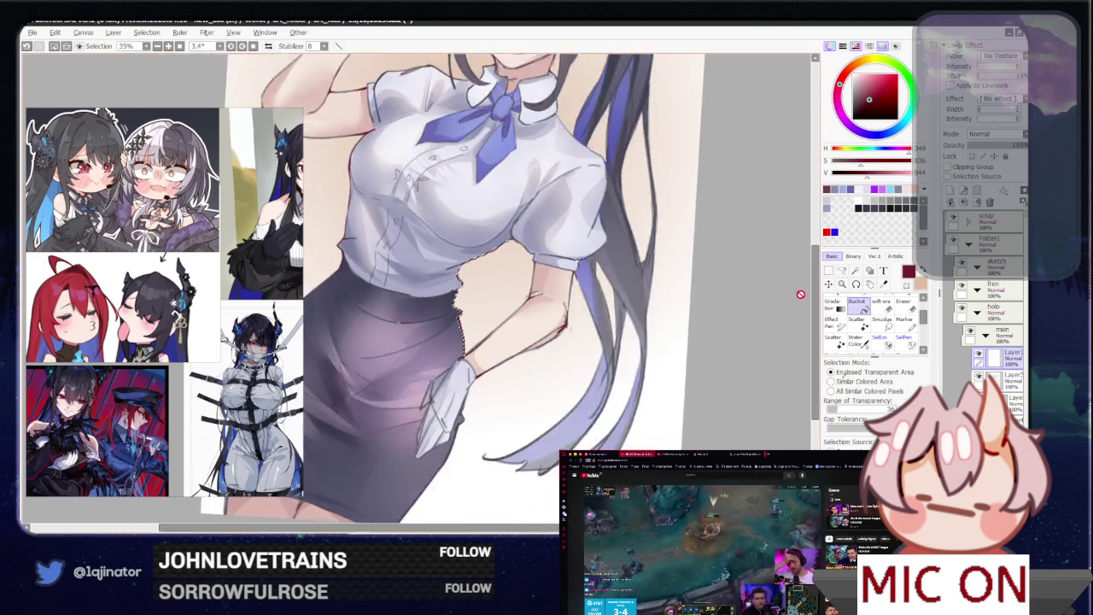
{"action": "scroll", "coordinate": [707, 282], "scroll_direction": "down", "scroll_amount": 3}
{"action": "scroll", "coordinate": [708, 282], "scroll_direction": "down", "scroll_amount": 2}
{"action": "left_click_drag", "start_coordinate": [638, 383], "coordinate": [515, 436]}
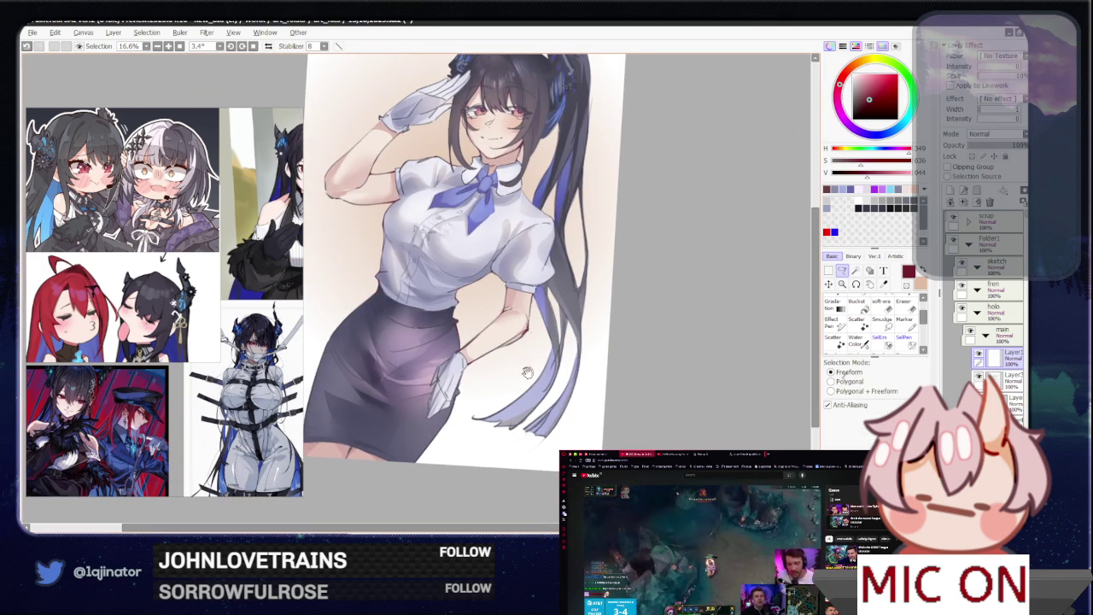
{"action": "scroll", "coordinate": [516, 436], "scroll_direction": "up", "scroll_amount": 1}
{"action": "scroll", "coordinate": [516, 409], "scroll_direction": "up", "scroll_amount": 1}
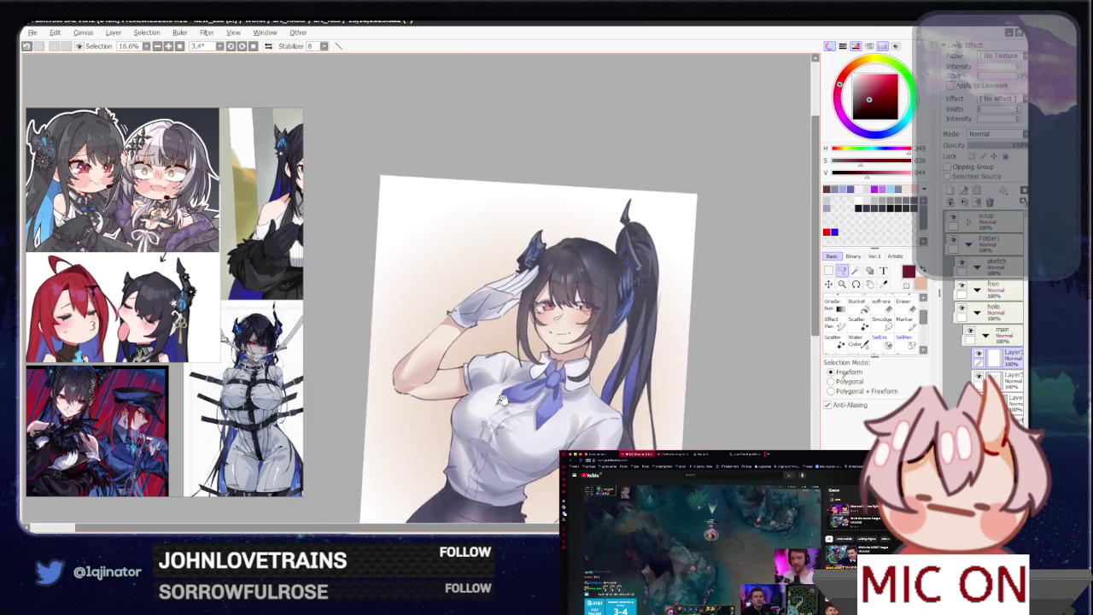
- Start a freeform selection beside the face
{"action": "scroll", "coordinate": [516, 376], "scroll_direction": "up", "scroll_amount": 1}
{"action": "scroll", "coordinate": [516, 349], "scroll_direction": "up", "scroll_amount": 1}
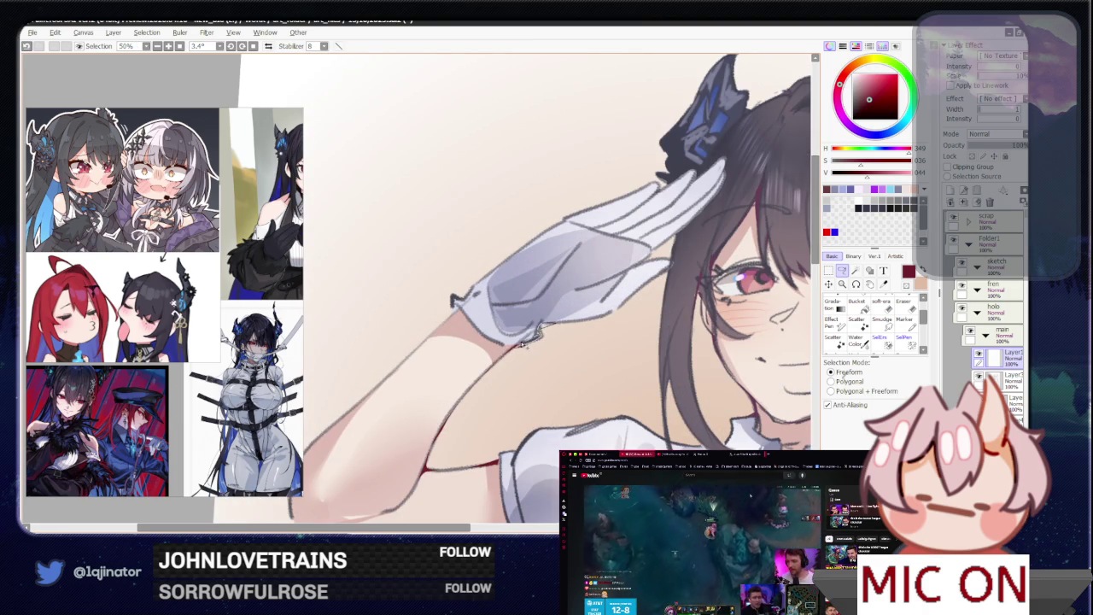
{"action": "scroll", "coordinate": [555, 346], "scroll_direction": "down", "scroll_amount": 1}
{"action": "scroll", "coordinate": [624, 337], "scroll_direction": "down", "scroll_amount": 1}
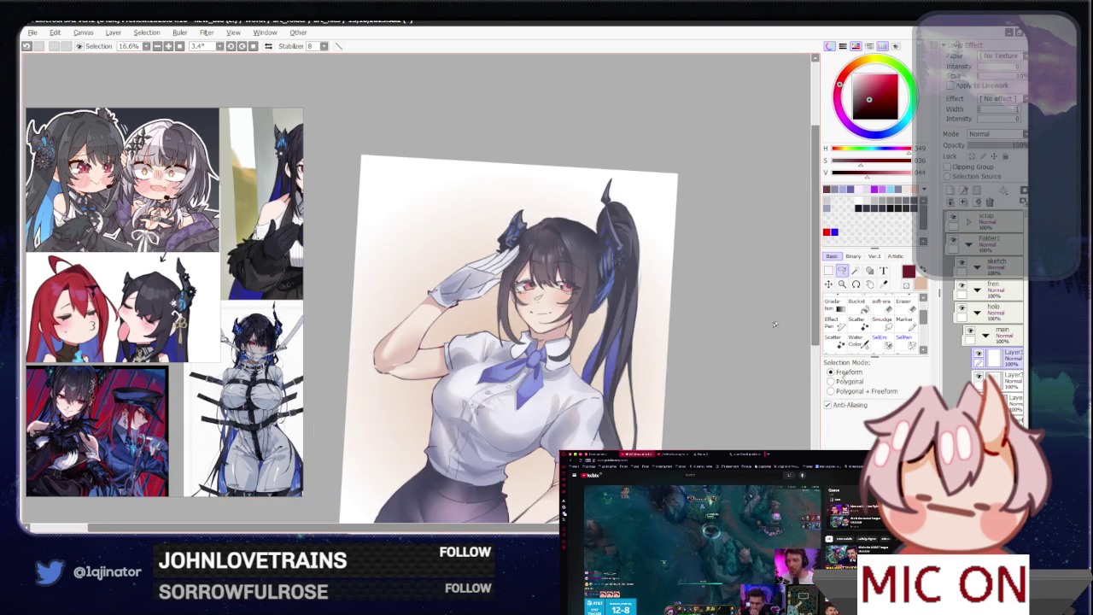
{"action": "scroll", "coordinate": [699, 330], "scroll_direction": "down", "scroll_amount": 1}
{"action": "scroll", "coordinate": [698, 329], "scroll_direction": "up", "scroll_amount": 3}
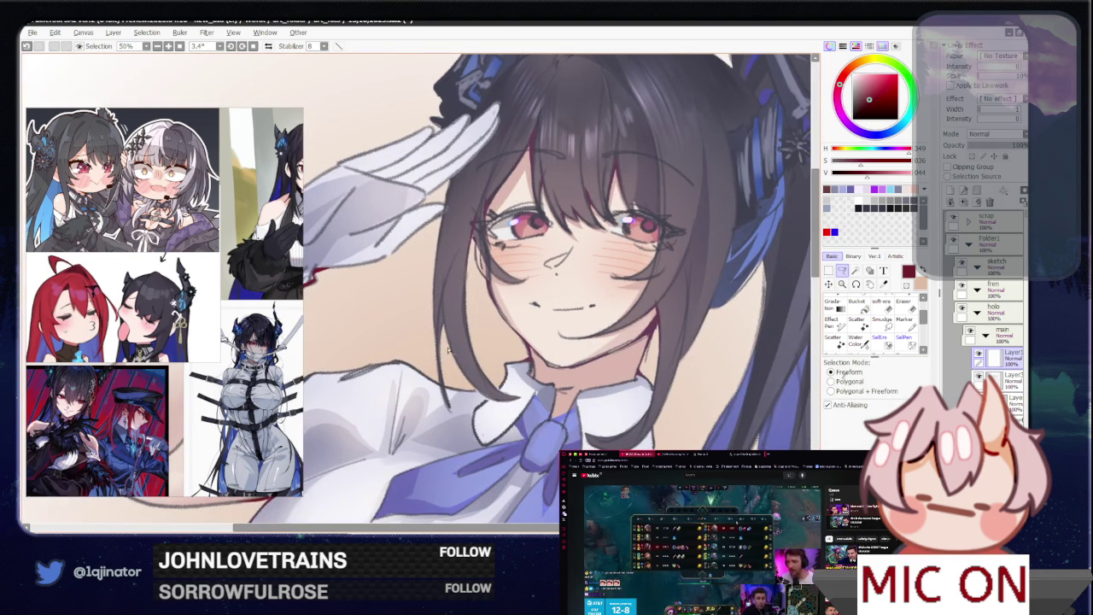
{"action": "left_click_drag", "start_coordinate": [442, 324], "coordinate": [437, 393]}
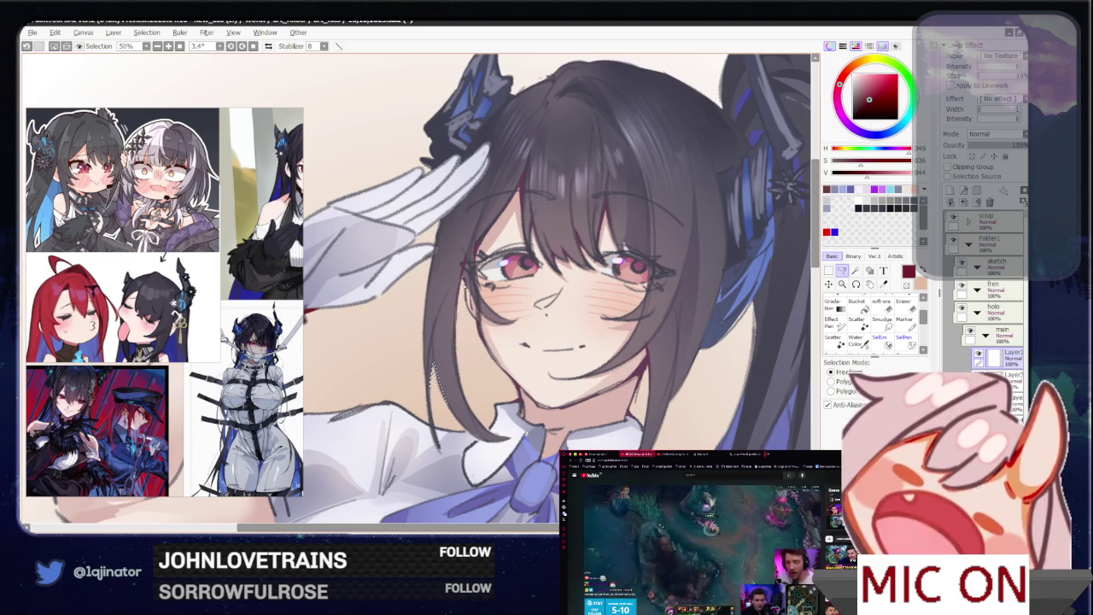
- Try a bucket fill near the face, tilt the view, then undo it
{"action": "key", "text": "g"}
{"action": "scroll", "coordinate": [461, 283], "scroll_direction": "down", "scroll_amount": 3}
{"action": "key", "text": "l"}
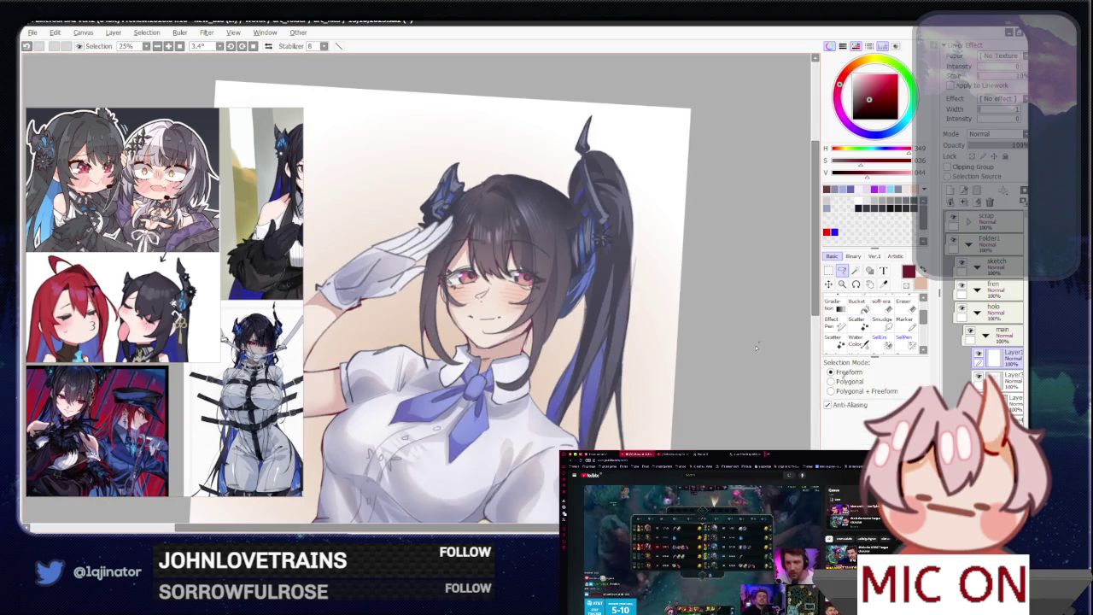
{"action": "scroll", "coordinate": [542, 350], "scroll_direction": "up", "scroll_amount": 3}
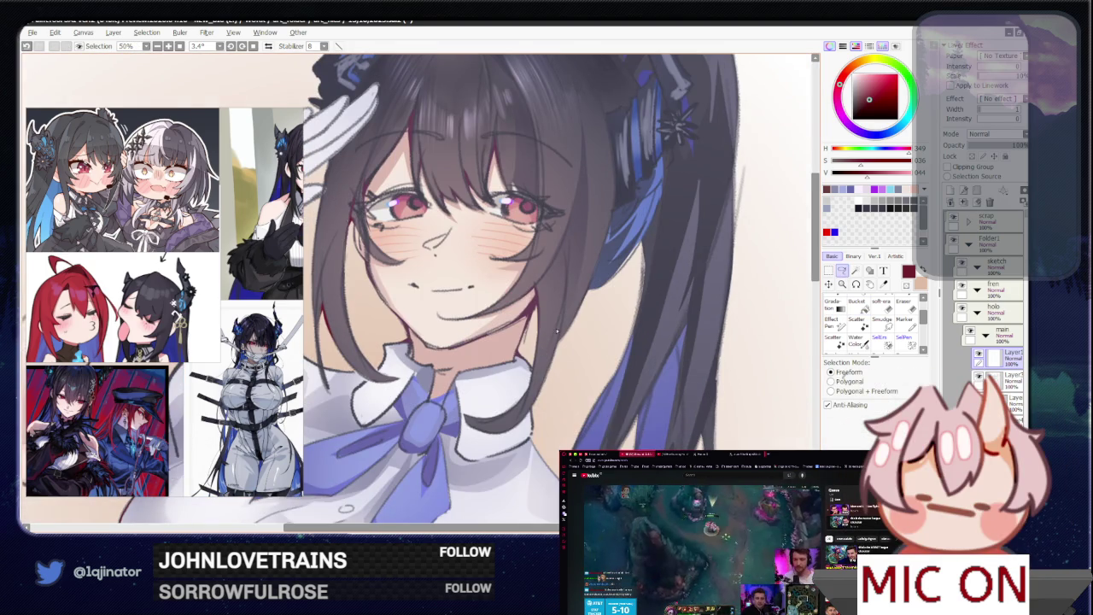
{"action": "left_click_drag", "start_coordinate": [547, 345], "coordinate": [555, 324]}
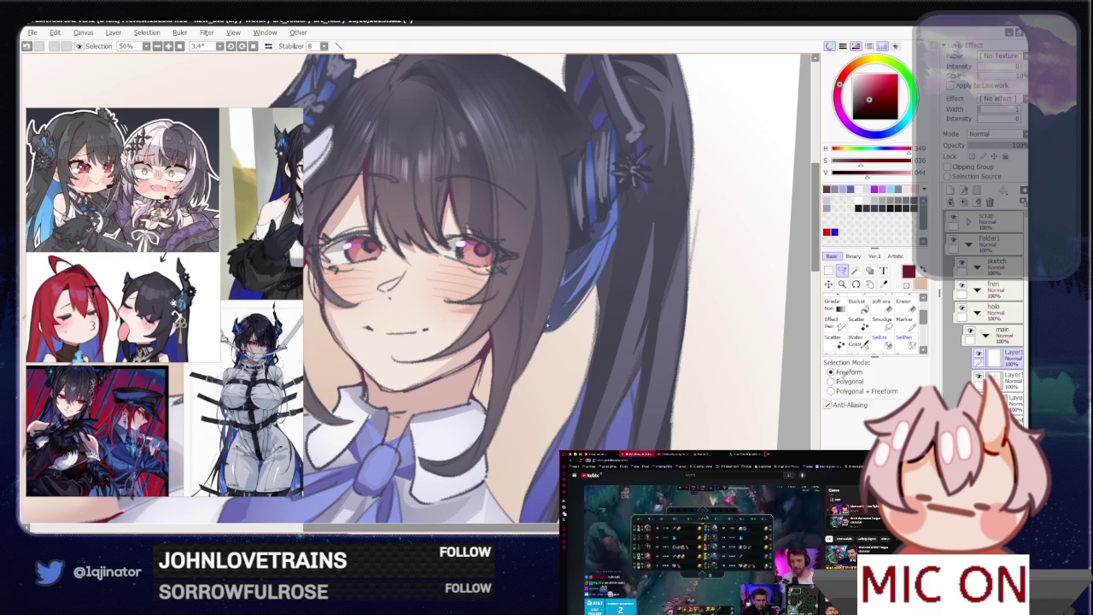
{"action": "key", "text": "ctrl+z"}
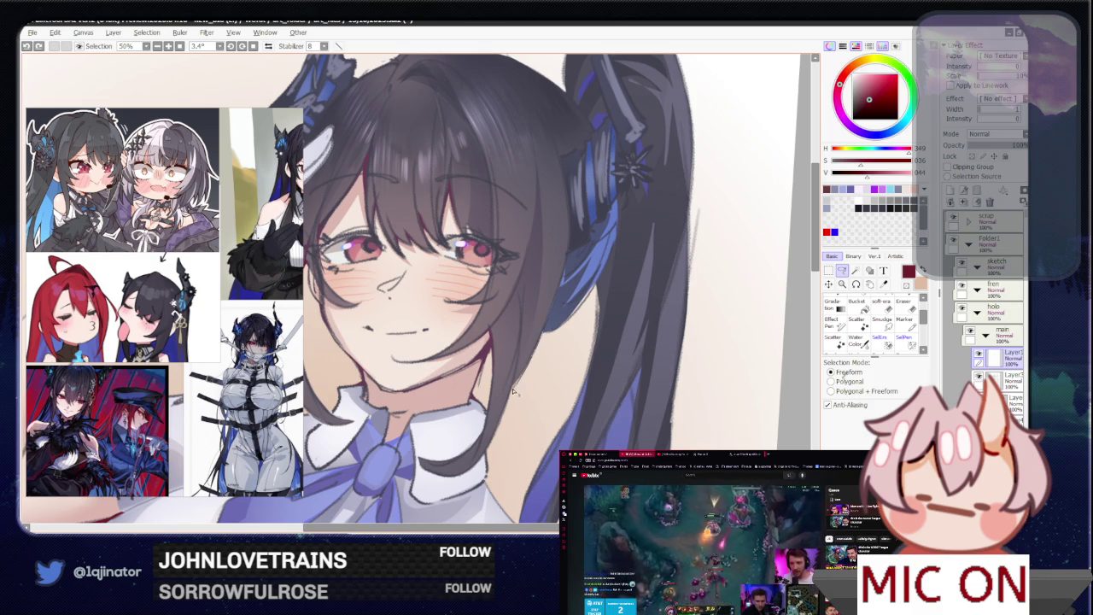
- Zoom around the face and collar, finishing on the freeform Lasso tool
{"action": "key", "text": "g"}
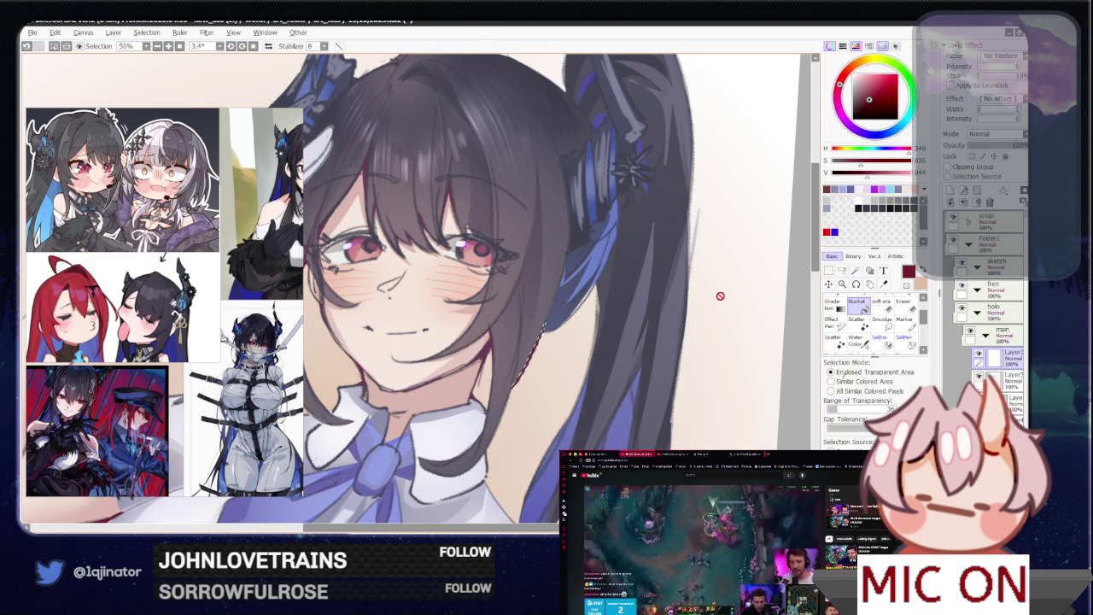
{"action": "key", "text": "minus"}
{"action": "key", "text": "l"}
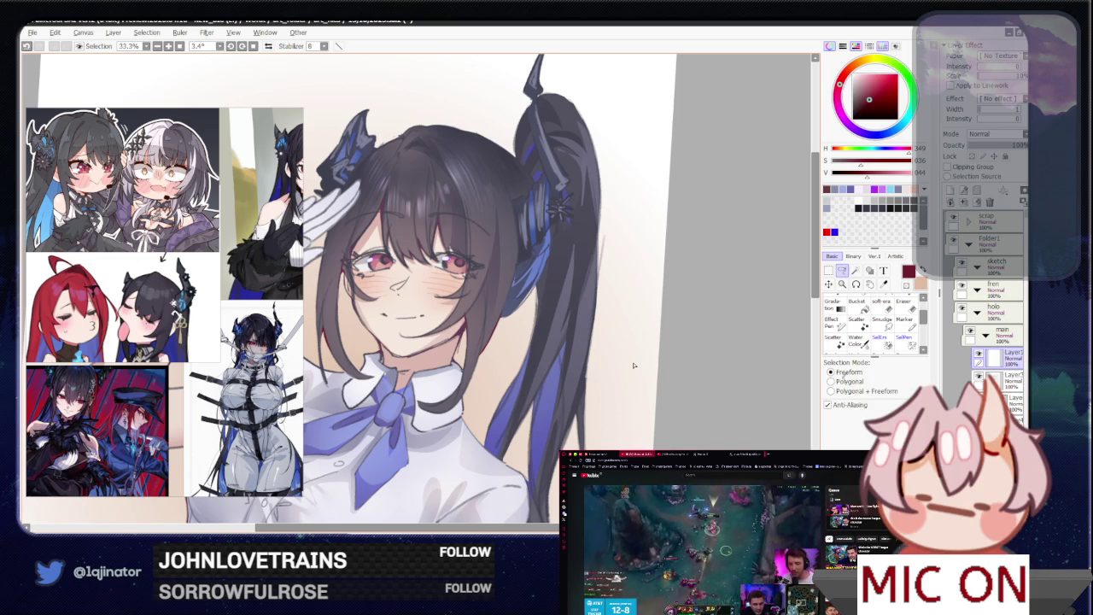
{"action": "key", "text": "plus"}
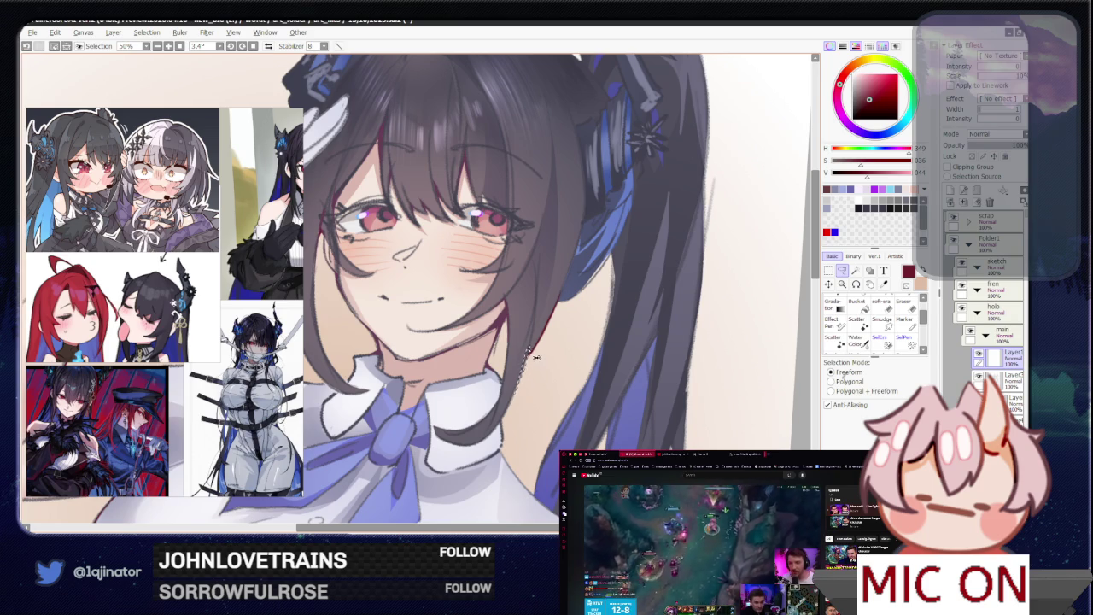
{"action": "key", "text": "n"}
{"action": "key", "text": "minus"}
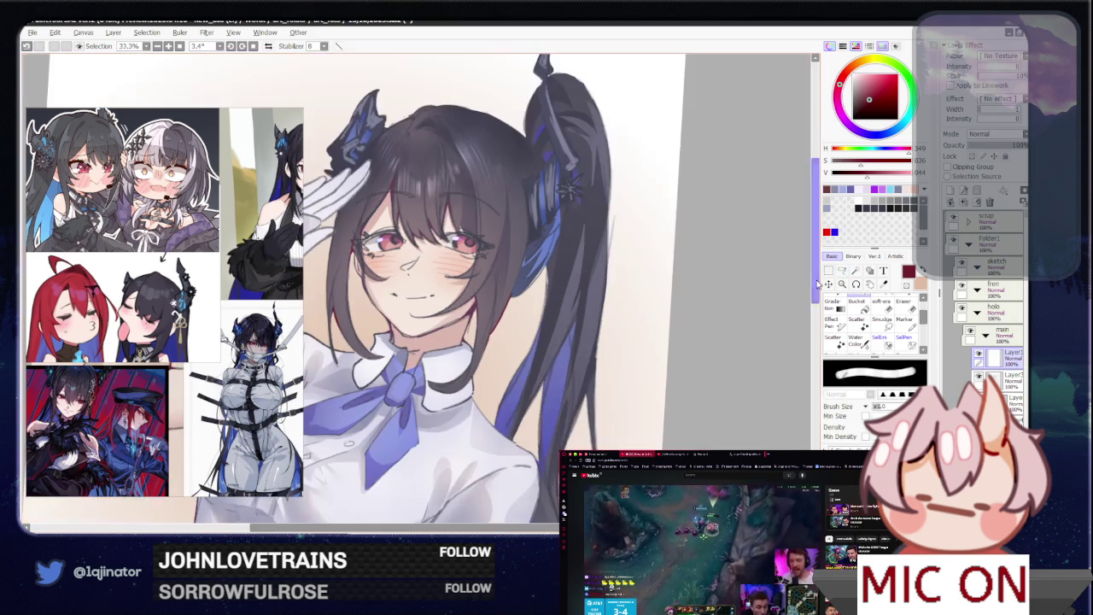
{"action": "key", "text": "l"}
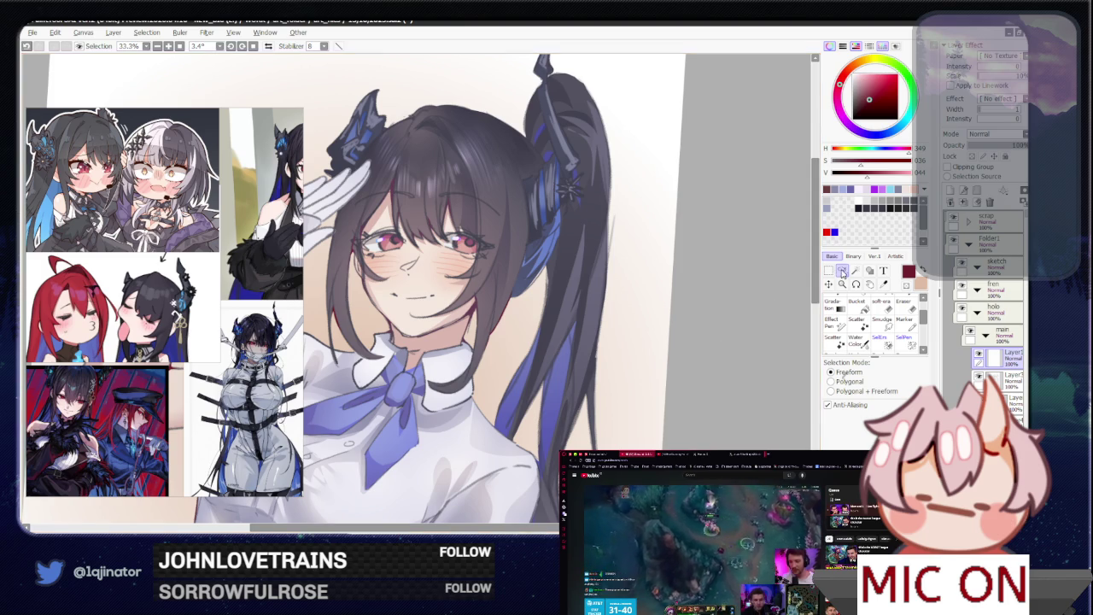
- Zoom in on the face and mirror the canvas horizontally to check proportions
{"action": "key", "text": "ctrl+plus"}
{"action": "key", "text": "ctrl+plus"}
{"action": "scroll", "coordinate": [575, 322], "scroll_direction": "right", "scroll_amount": 1}
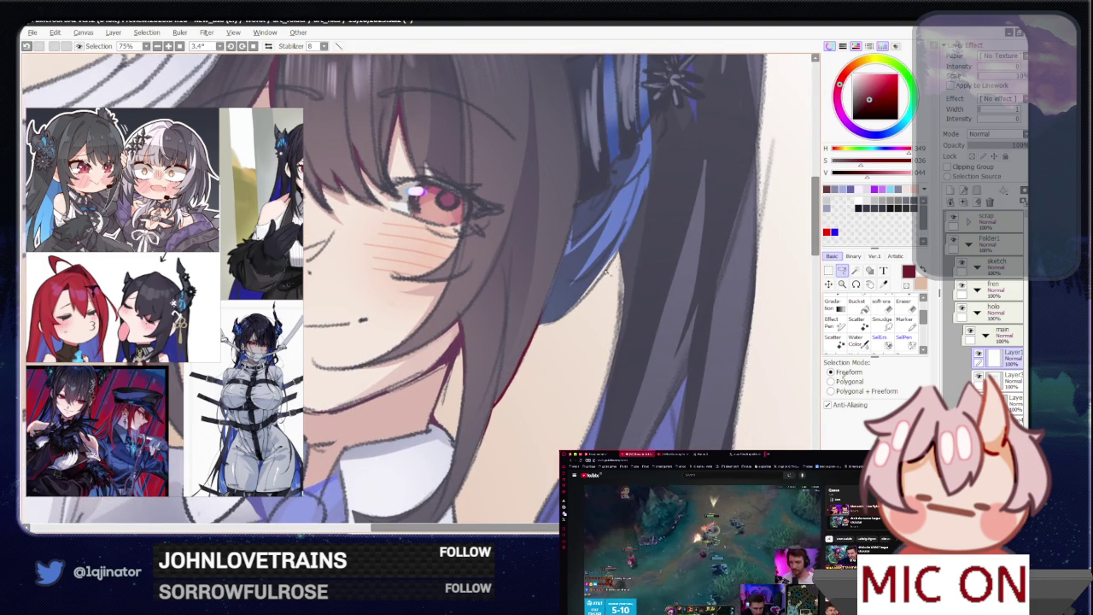
{"action": "key", "text": "ctrl+minus"}
{"action": "key", "text": "ctrl+minus"}
{"action": "key", "text": "ctrl+minus"}
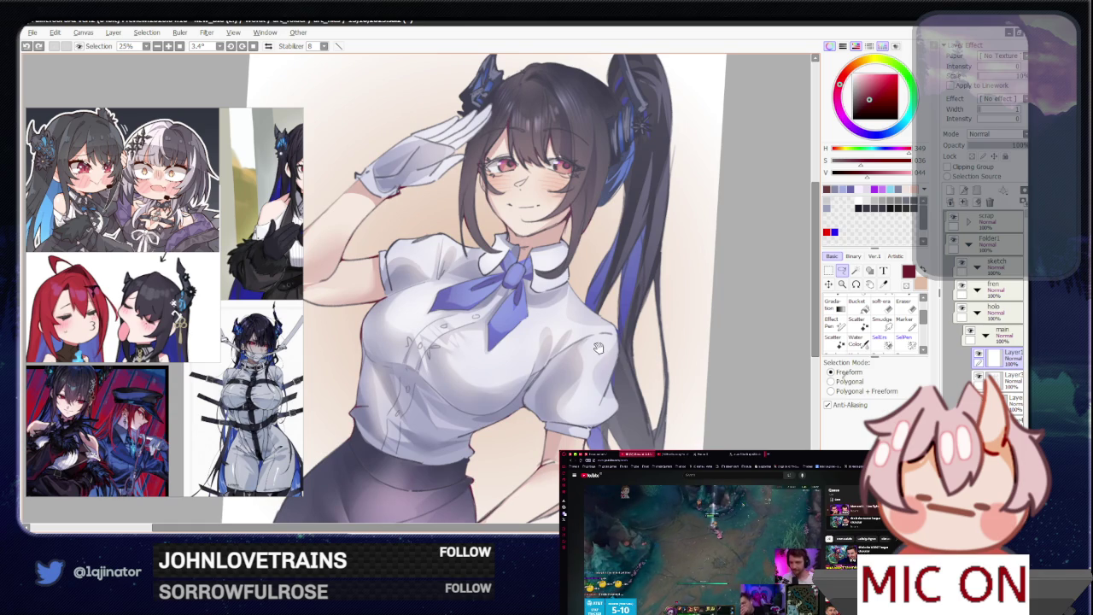
{"action": "key", "text": "ctrl+z"}
{"action": "key", "text": "ctrl+plus"}
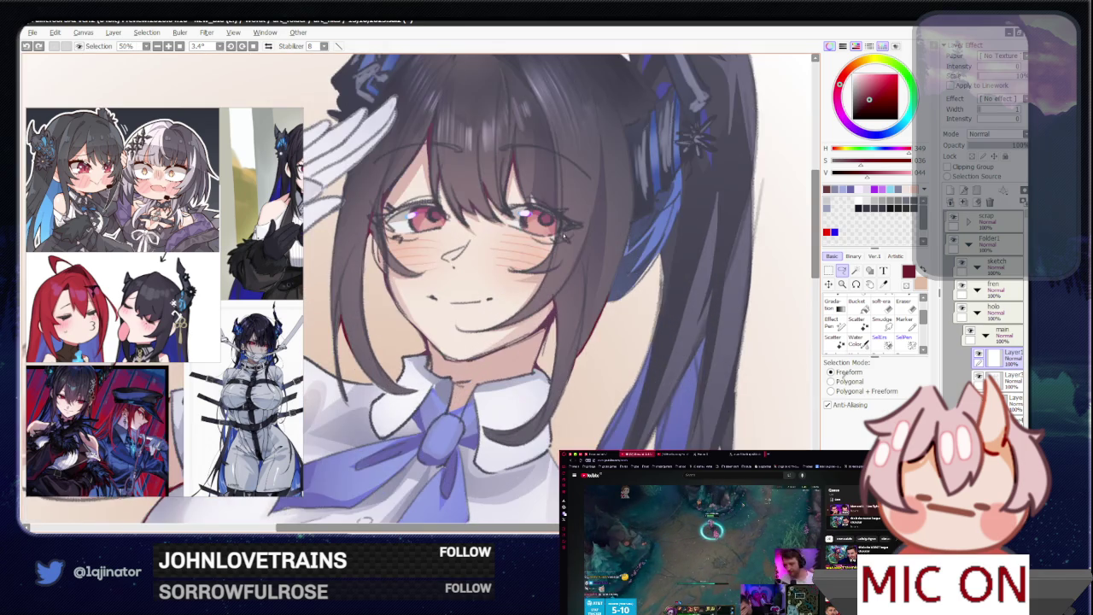
{"action": "key", "text": "ctrl+plus"}
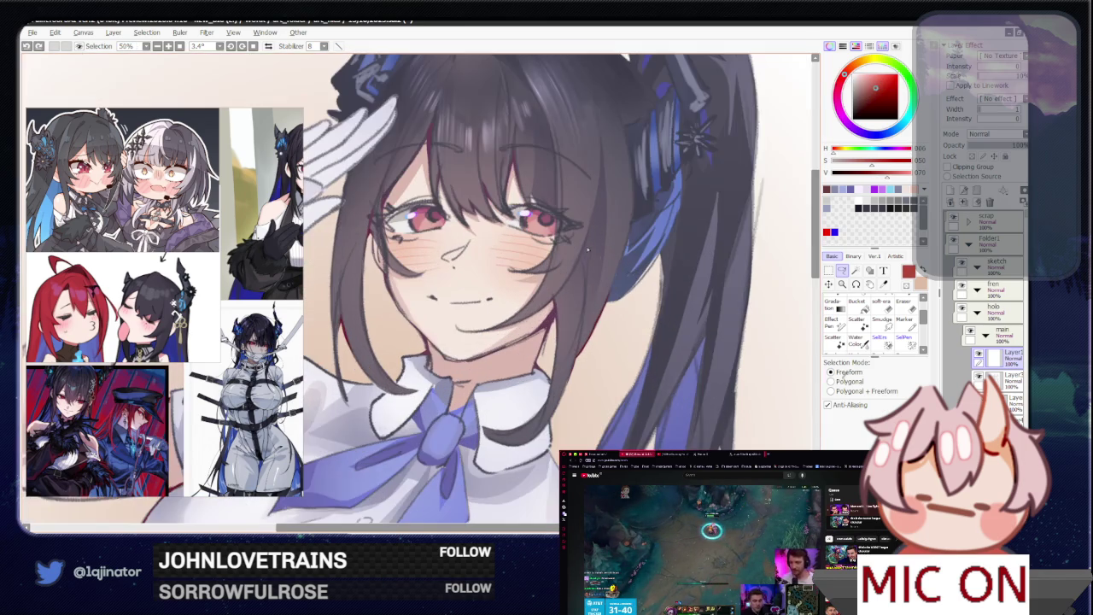
{"action": "key", "text": "h"}
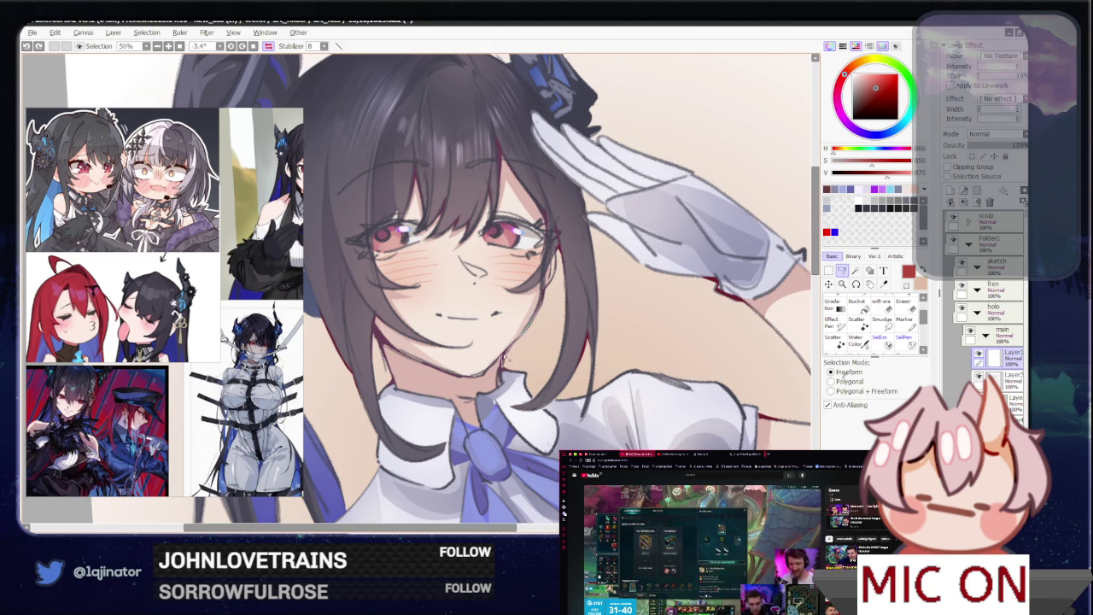
- Flip the view back to normal and pick a warm orange-brown colour
{"action": "key", "text": "b"}
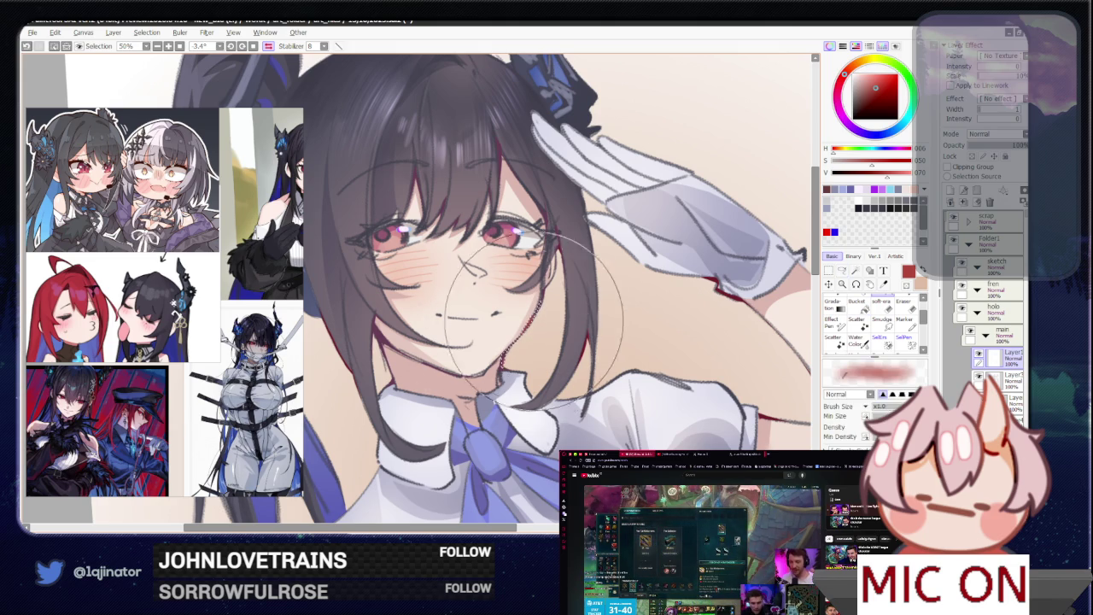
{"action": "left_click_drag", "start_coordinate": [522, 326], "coordinate": [721, 382]}
{"action": "key", "text": "l"}
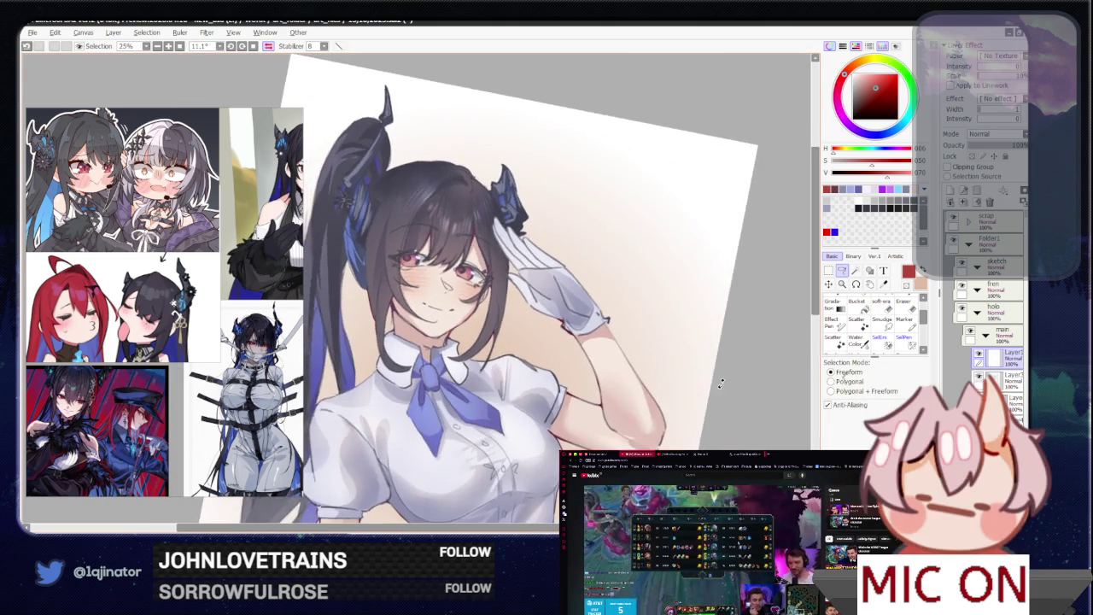
{"action": "key", "text": "Insert"}
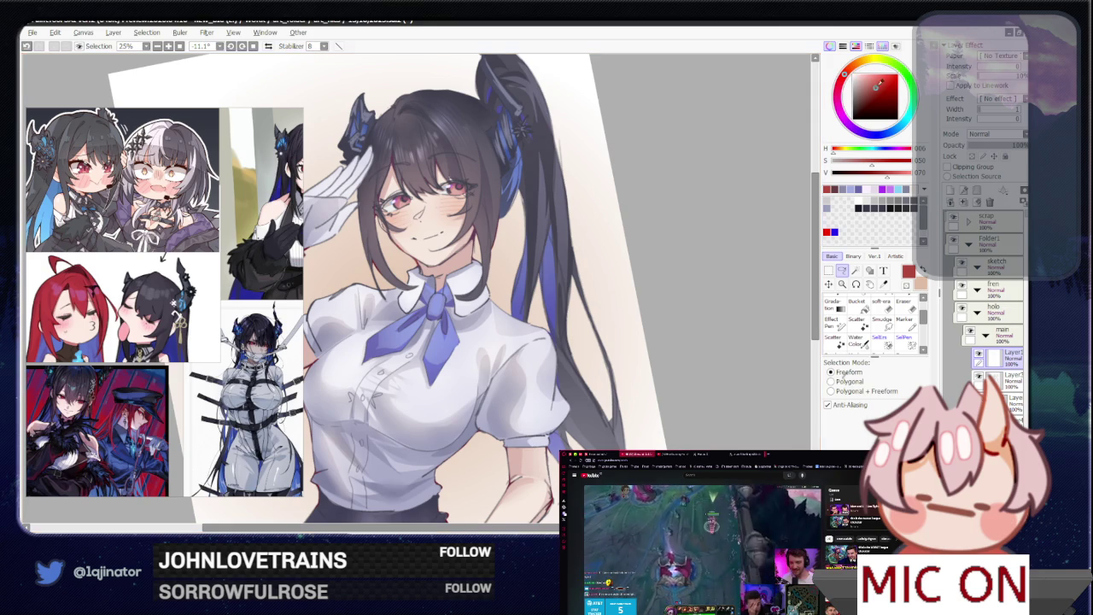
{"action": "left_click", "coordinate": [883, 79]}
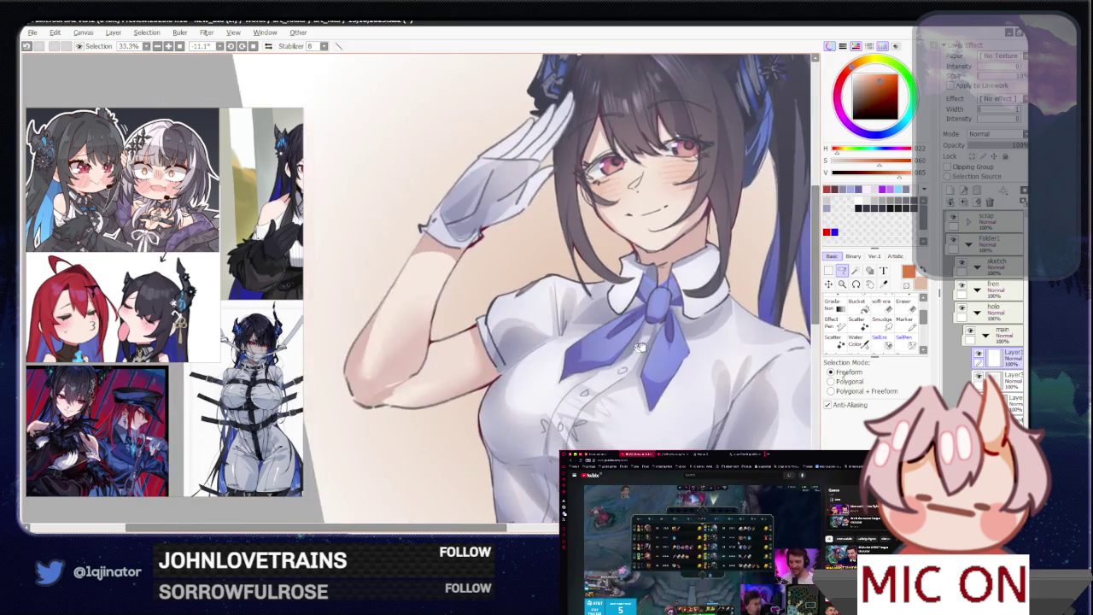
{"action": "left_click_drag", "start_coordinate": [478, 282], "coordinate": [422, 363]}
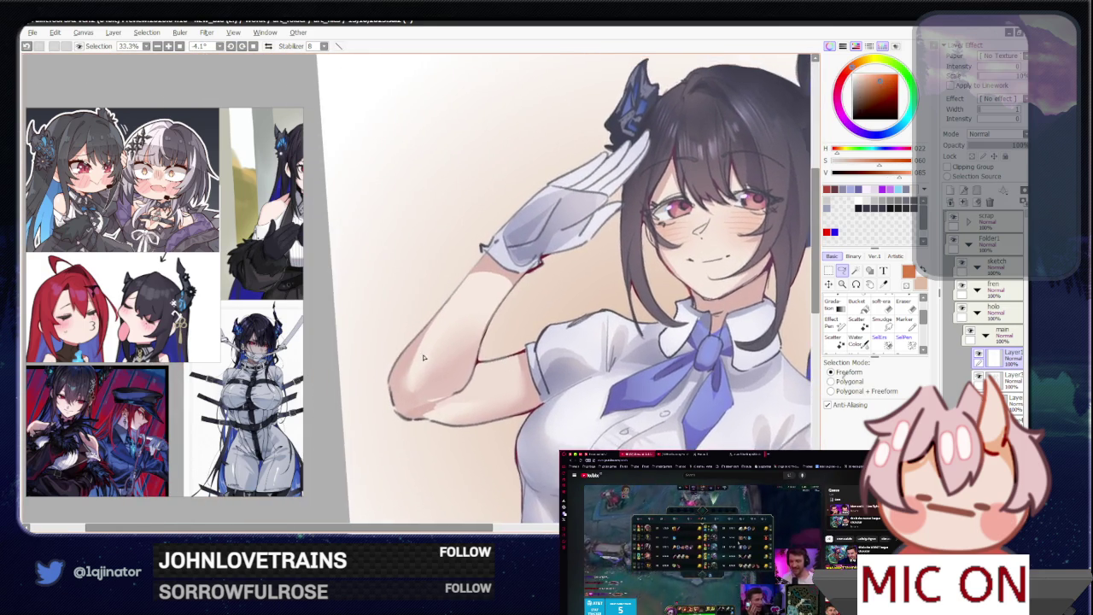
- Pick a dark red colour with the Bucket tool, then switch to Lasso
{"action": "scroll", "coordinate": [422, 363], "scroll_direction": "up", "scroll_amount": 1}
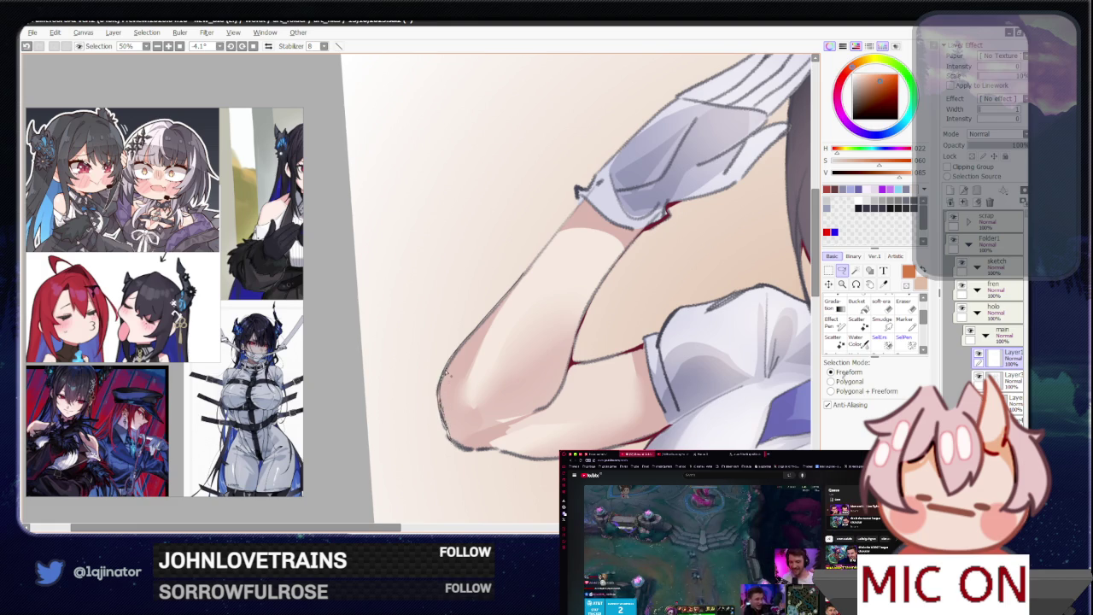
{"action": "key", "text": "b"}
{"action": "scroll", "coordinate": [526, 278], "scroll_direction": "down", "scroll_amount": 2}
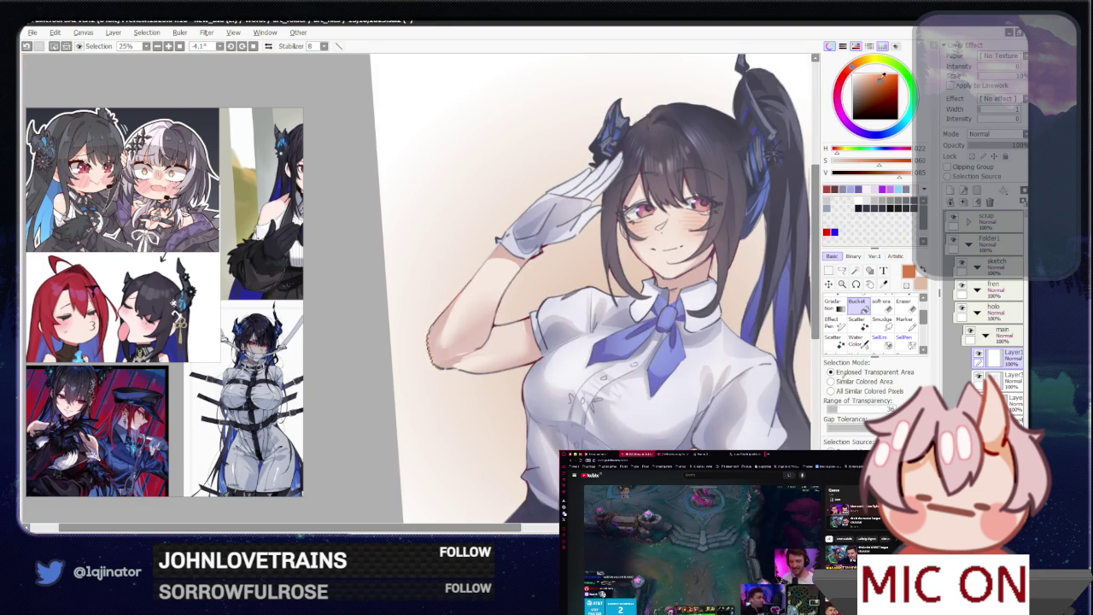
{"action": "left_click", "coordinate": [444, 307], "text": "alt"}
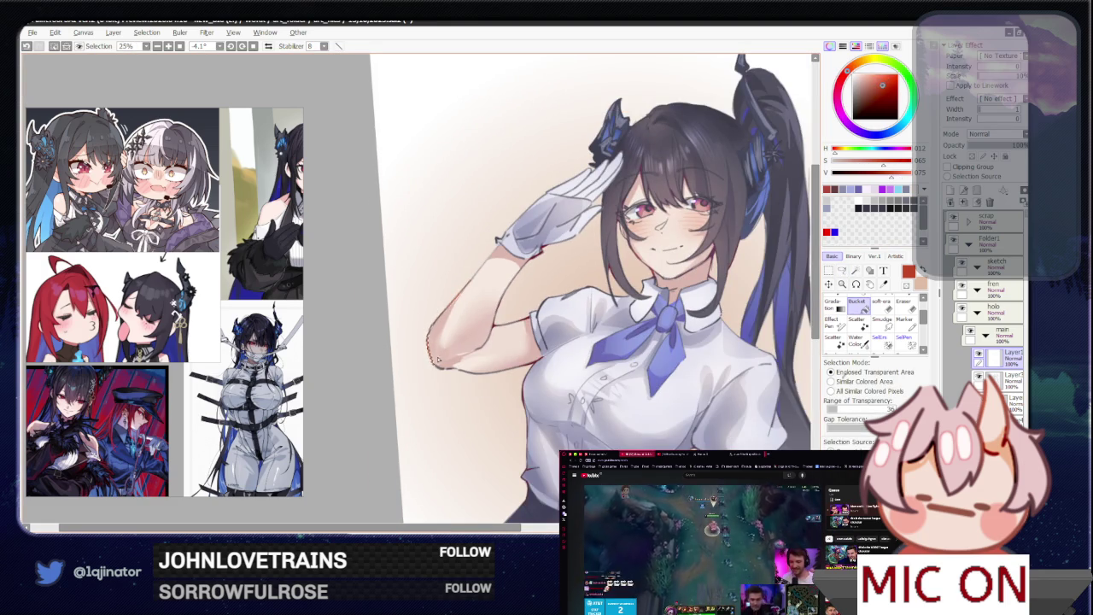
{"action": "key", "text": "minus"}
{"action": "left_click", "coordinate": [842, 270]}
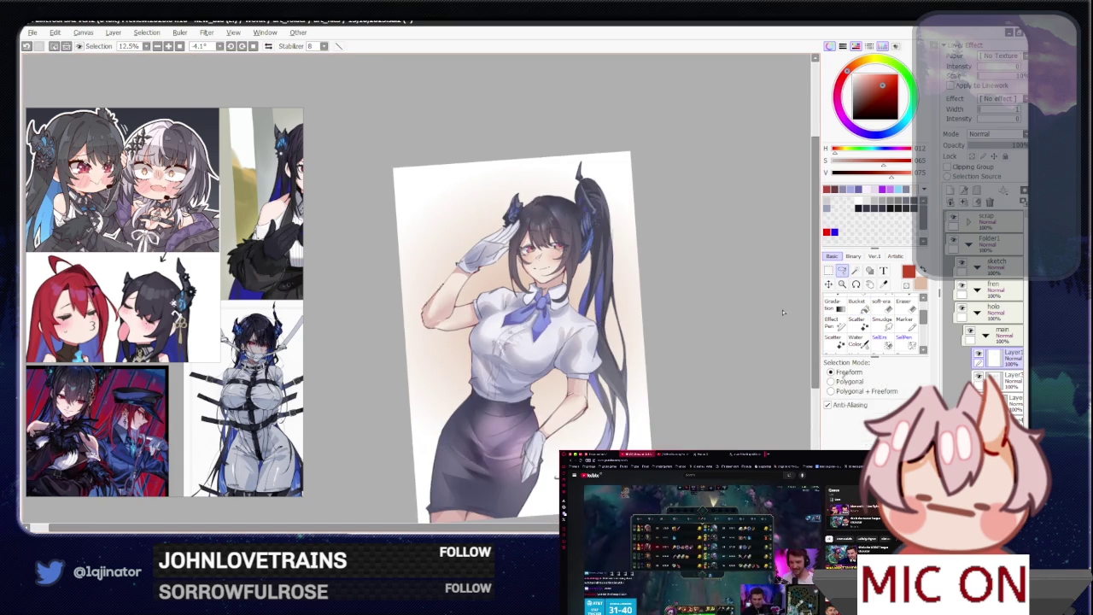
- Inspect the torso and hip hand close up, then zoom out to the whole figure
{"action": "left_click_drag", "start_coordinate": [623, 424], "coordinate": [538, 322]}
{"action": "key", "text": "plus"}
{"action": "key", "text": "plus"}
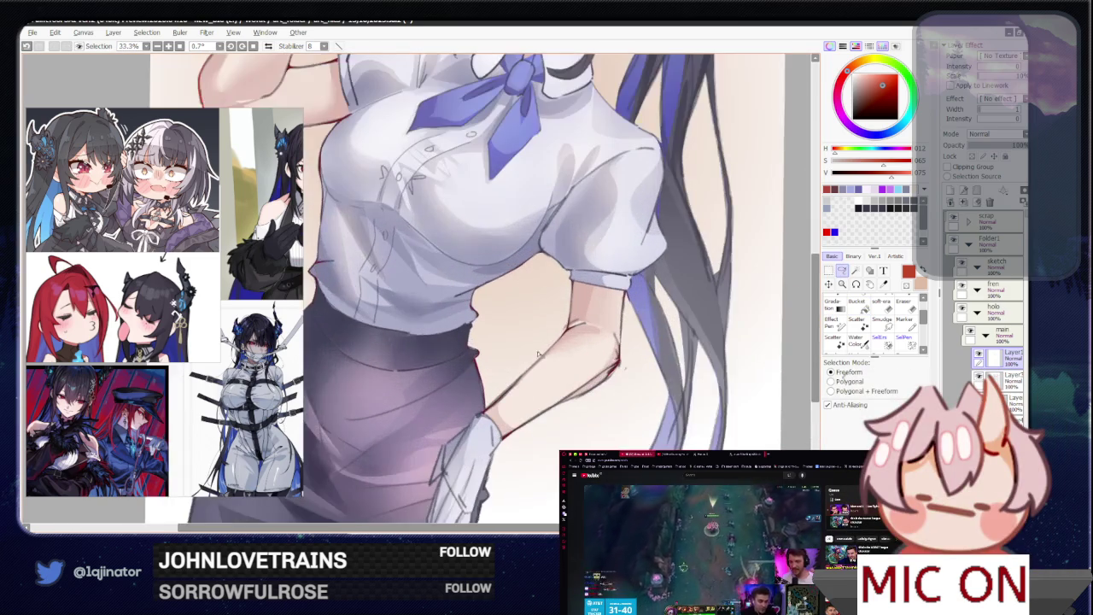
{"action": "key", "text": "plus"}
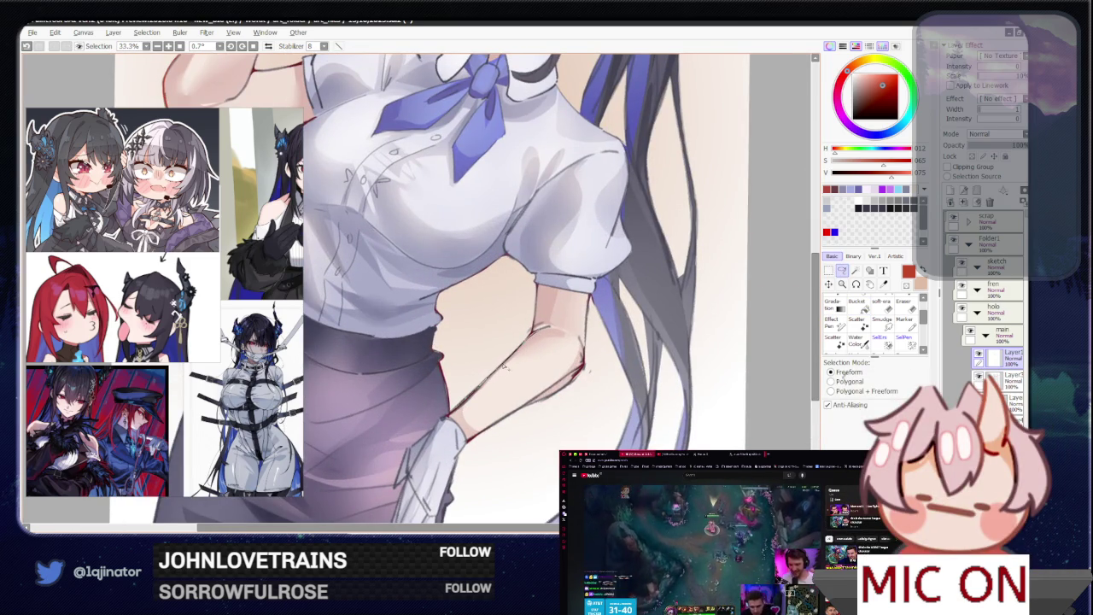
{"action": "left_click_drag", "start_coordinate": [503, 375], "coordinate": [529, 359]}
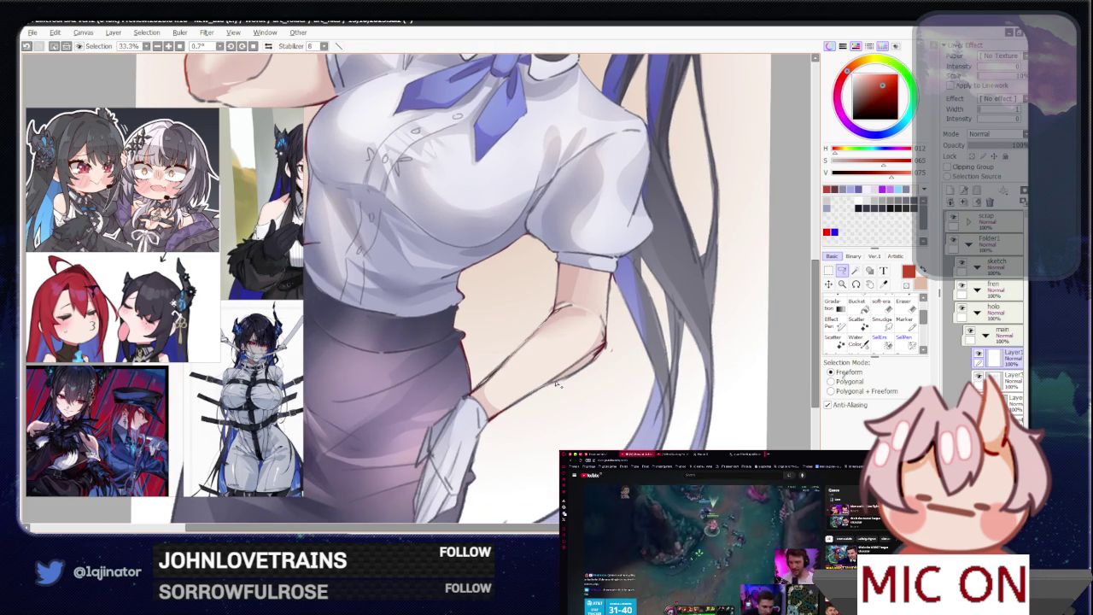
{"action": "scroll", "coordinate": [536, 394], "scroll_direction": "down", "scroll_amount": 2}
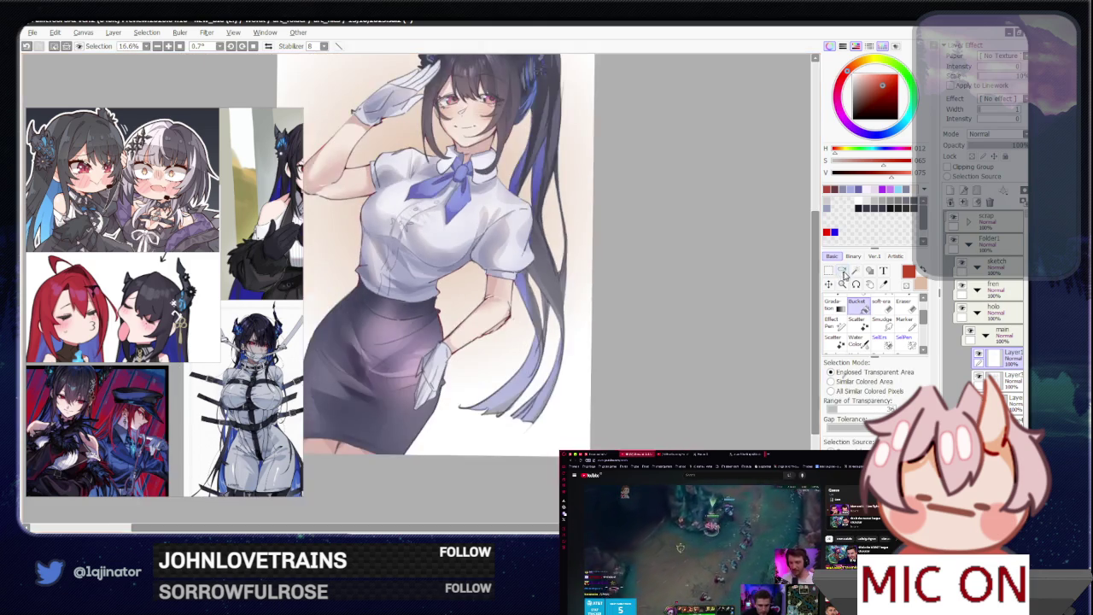
{"action": "mouse_move", "coordinate": [576, 248]}
{"action": "left_mouse_down"}
{"action": "mouse_move", "coordinate": [626, 392]}
{"action": "mouse_move", "coordinate": [444, 407]}
{"action": "mouse_move", "coordinate": [469, 405]}
{"action": "mouse_move", "coordinate": [496, 384]}
{"action": "left_mouse_up"}
{"action": "scroll", "coordinate": [626, 392], "scroll_direction": "up", "scroll_amount": 3}
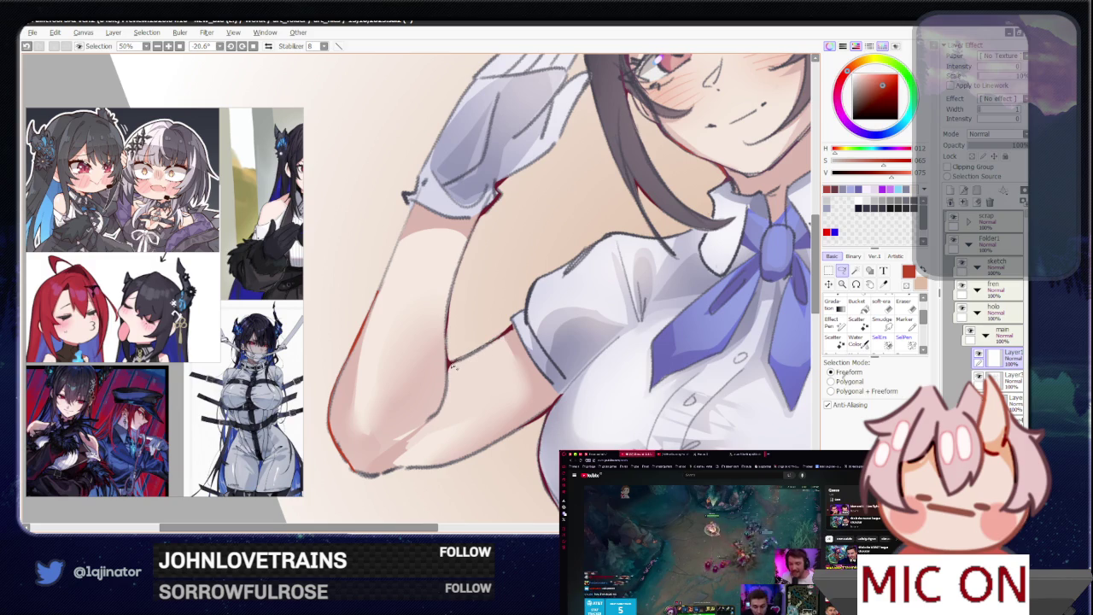
{"action": "scroll", "coordinate": [485, 349], "scroll_direction": "down", "scroll_amount": 3}
{"action": "mouse_move", "coordinate": [485, 349]}
{"action": "left_mouse_down"}
{"action": "mouse_move", "coordinate": [686, 369]}
{"action": "mouse_move", "coordinate": [663, 350]}
{"action": "mouse_move", "coordinate": [638, 361]}
{"action": "left_mouse_up"}
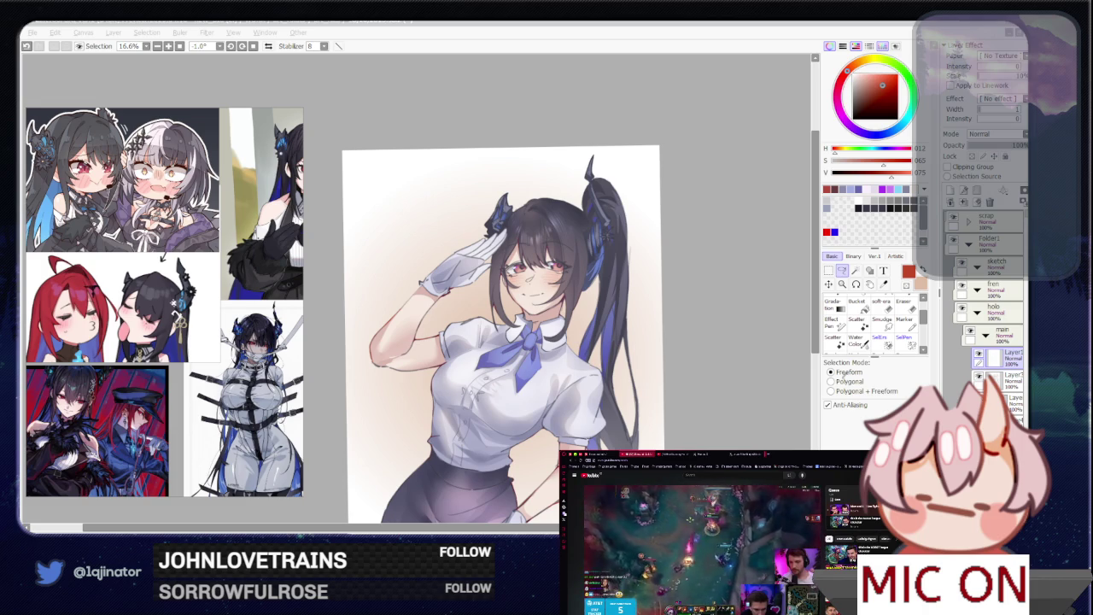
- Tilt the canvas and zoom in on the chest and collar
{"action": "left_click", "coordinate": [842, 275]}
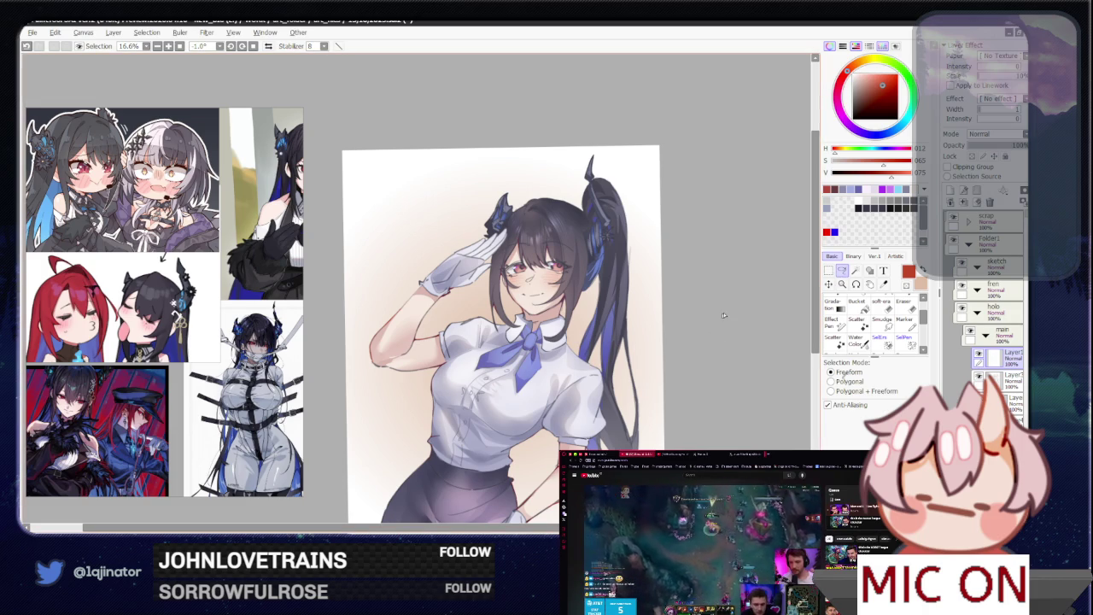
{"action": "mouse_move", "coordinate": [655, 303]}
{"action": "left_mouse_down"}
{"action": "mouse_move", "coordinate": [523, 440]}
{"action": "mouse_move", "coordinate": [510, 371]}
{"action": "left_mouse_up"}
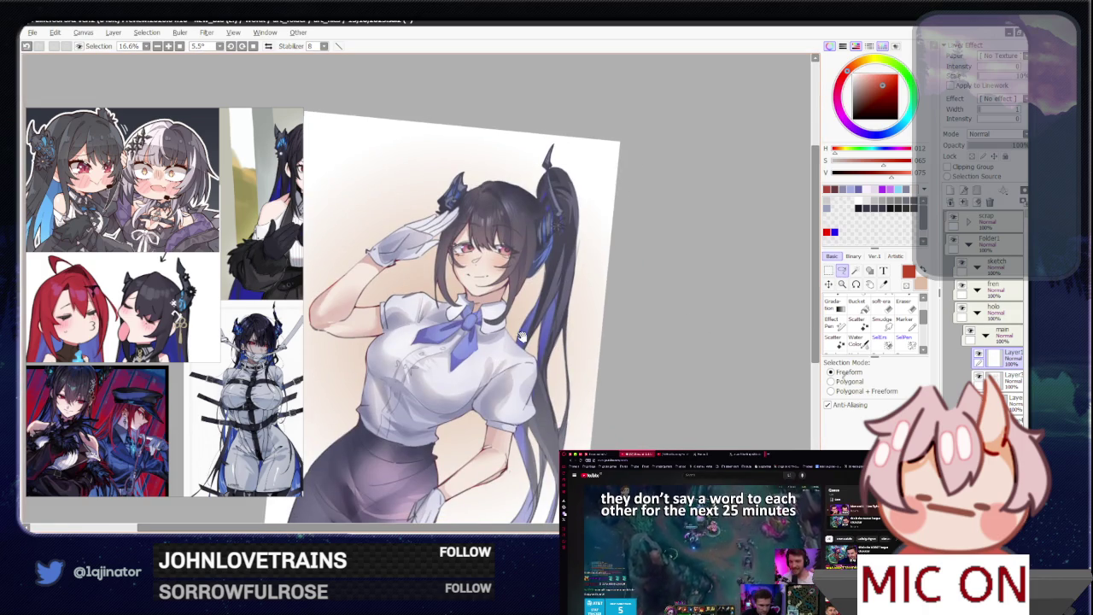
{"action": "left_click_drag", "start_coordinate": [481, 435], "coordinate": [503, 373]}
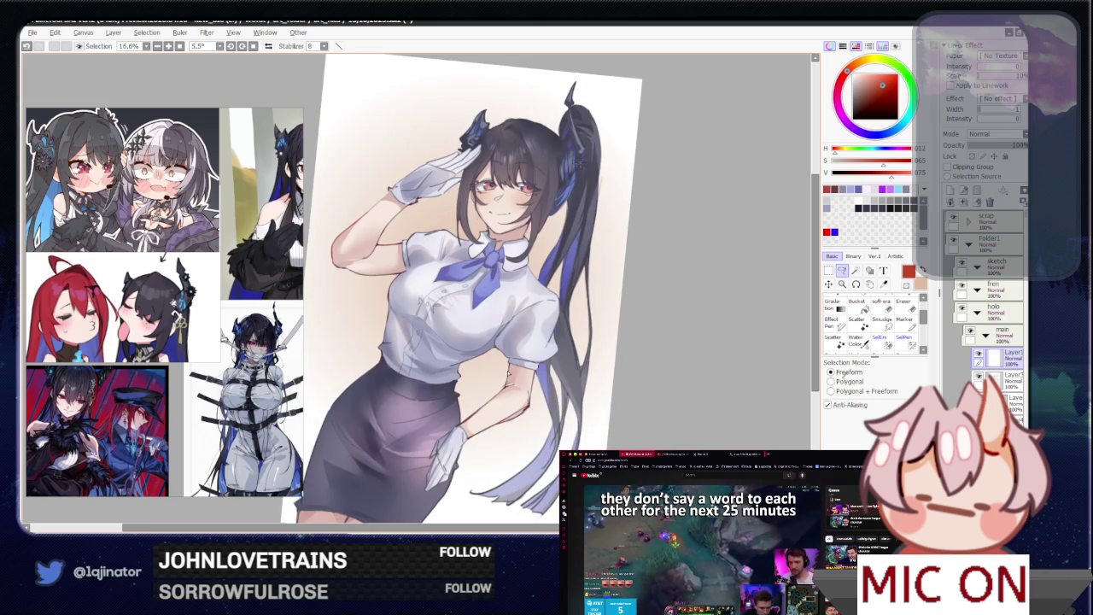
{"action": "scroll", "coordinate": [461, 436], "scroll_direction": "up", "scroll_amount": 1}
{"action": "scroll", "coordinate": [461, 435], "scroll_direction": "up", "scroll_amount": 2}
{"action": "left_click_drag", "start_coordinate": [371, 256], "coordinate": [466, 379]}
{"action": "scroll", "coordinate": [459, 376], "scroll_direction": "up", "scroll_amount": 1}
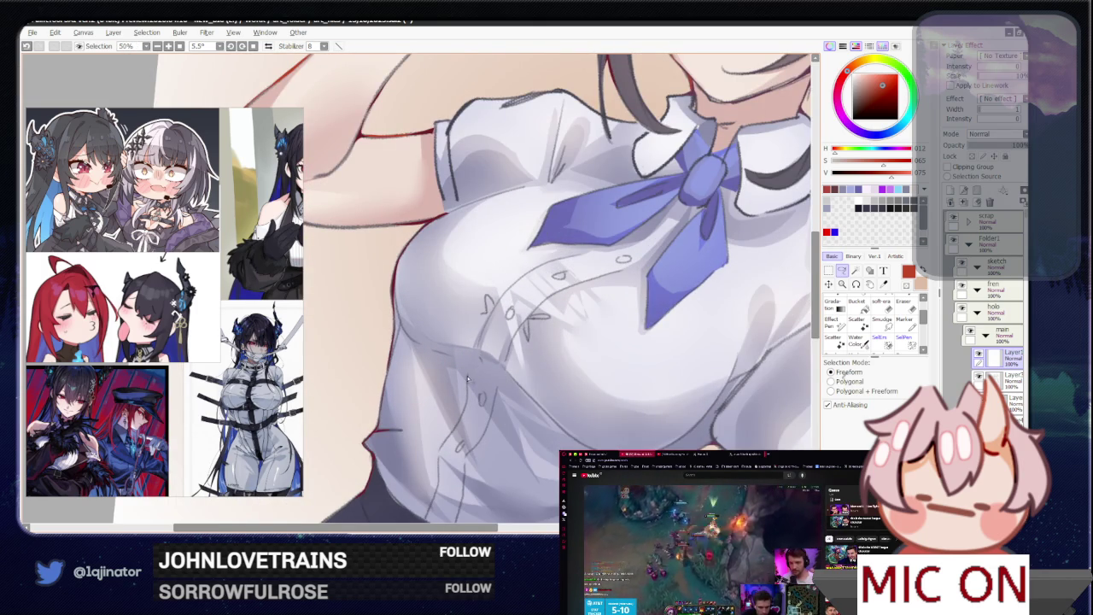
- Lasso an area along the lower side of the white blouse
{"action": "left_click_drag", "start_coordinate": [470, 434], "coordinate": [492, 346]}
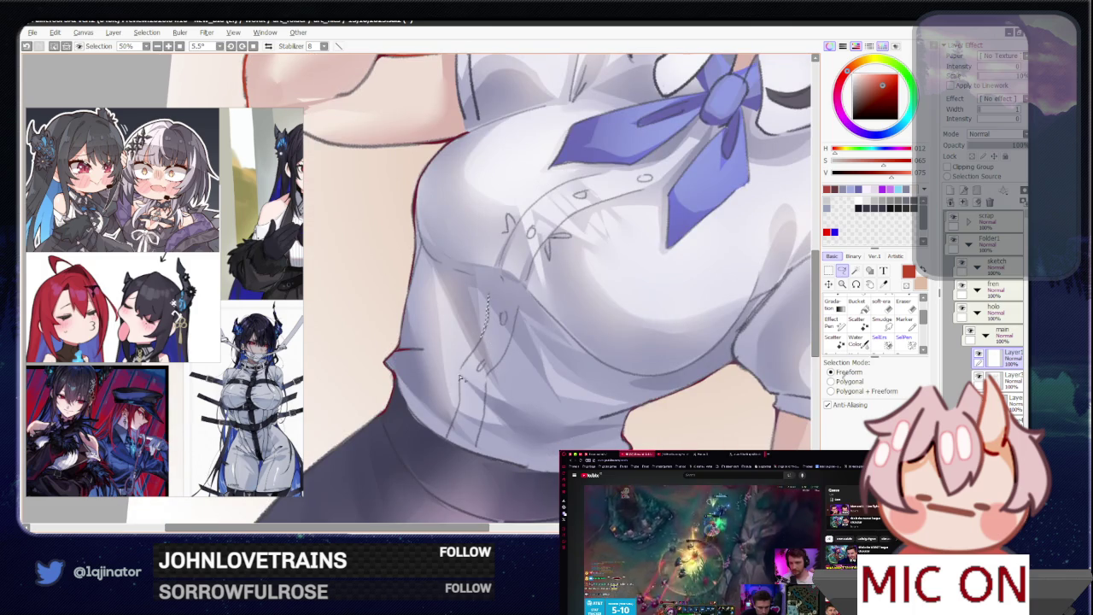
{"action": "left_click_drag", "start_coordinate": [458, 381], "coordinate": [452, 431]}
{"action": "key", "text": "g"}
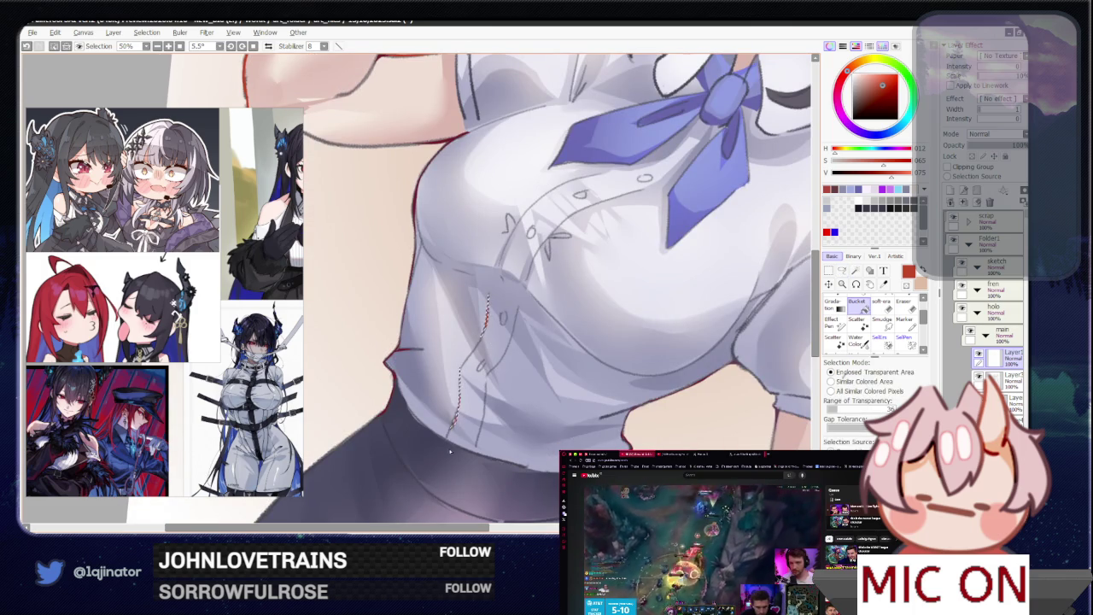
{"action": "scroll", "coordinate": [450, 449], "scroll_direction": "down", "scroll_amount": 2}
{"action": "scroll", "coordinate": [450, 448], "scroll_direction": "down", "scroll_amount": 1}
- Pick a light cyan-blue and draw a thin stroke along the hair top, then undo it
{"action": "key", "text": "l"}
{"action": "left_click", "coordinate": [880, 76]}
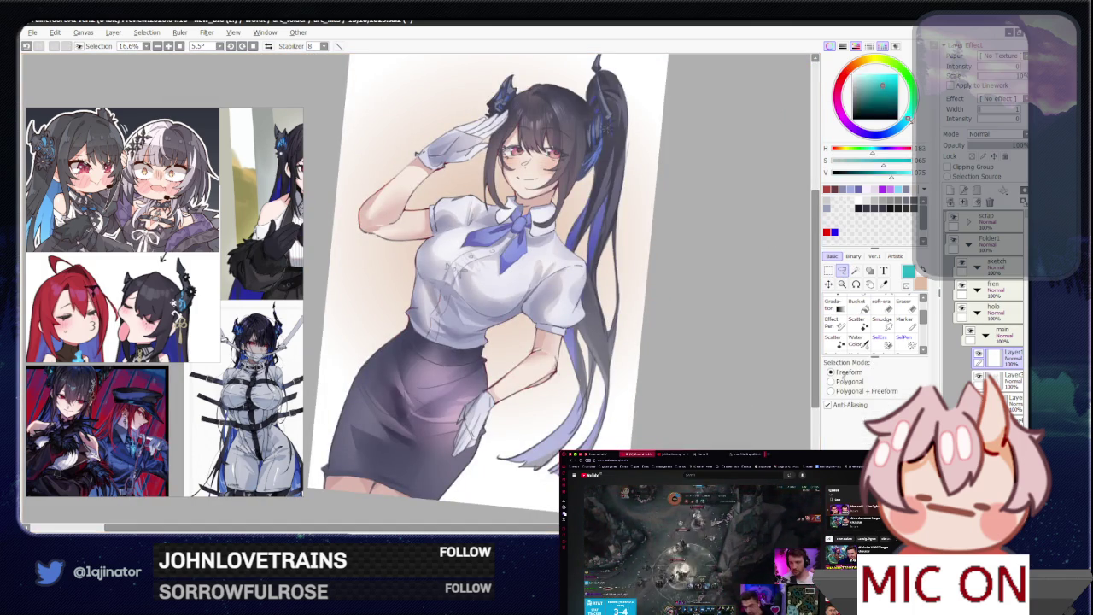
{"action": "left_click", "coordinate": [898, 129]}
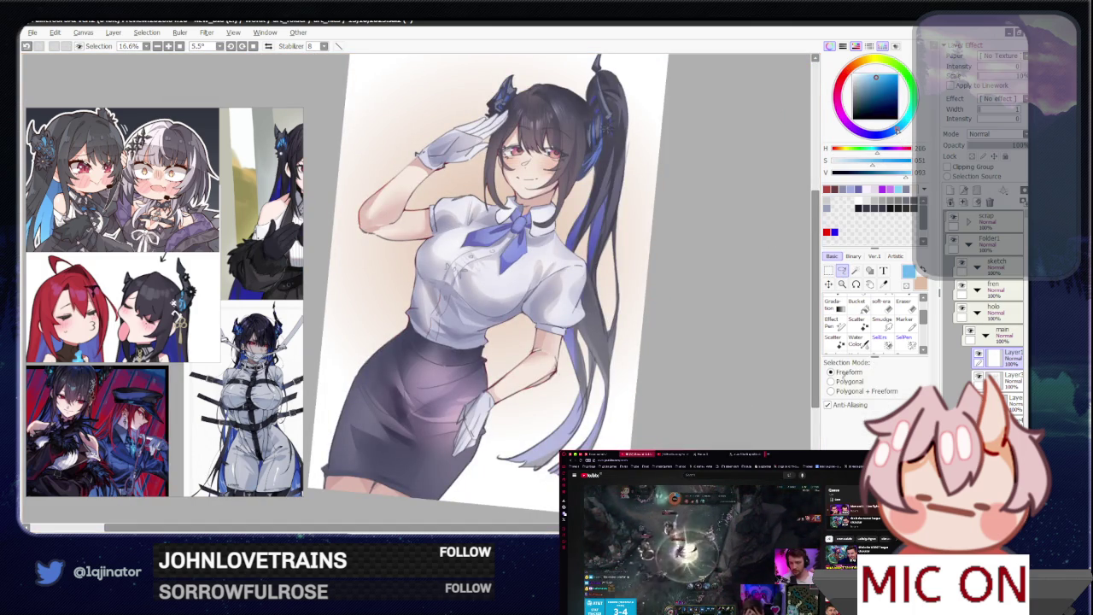
{"action": "left_click_drag", "start_coordinate": [703, 219], "coordinate": [674, 296]}
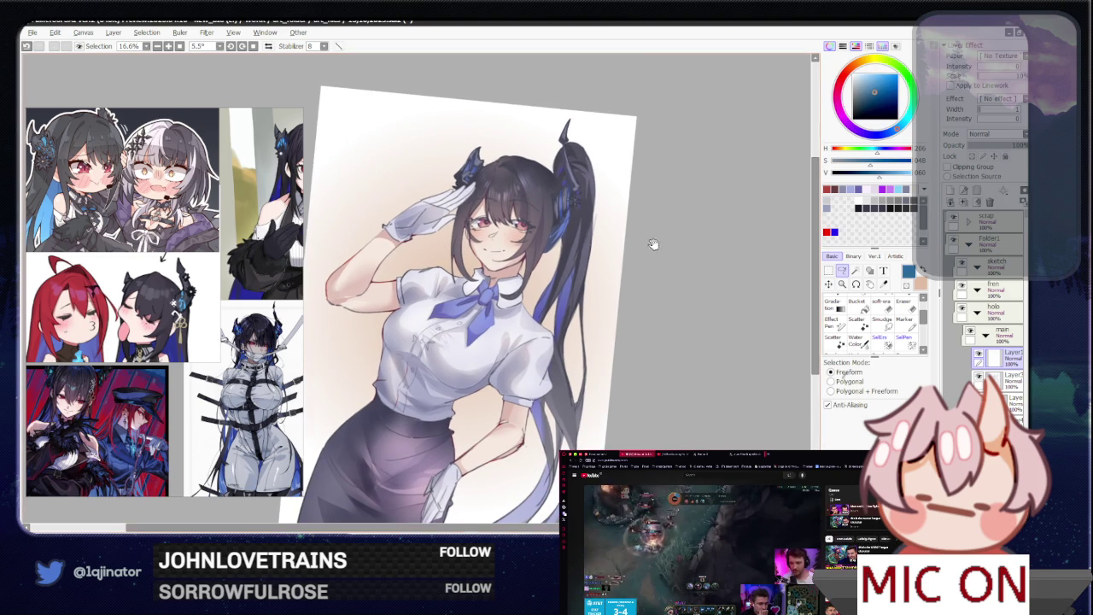
{"action": "left_click_drag", "start_coordinate": [586, 251], "coordinate": [561, 303]}
{"action": "scroll", "coordinate": [555, 299], "scroll_direction": "up", "scroll_amount": 2}
{"action": "scroll", "coordinate": [530, 282], "scroll_direction": "up", "scroll_amount": 2}
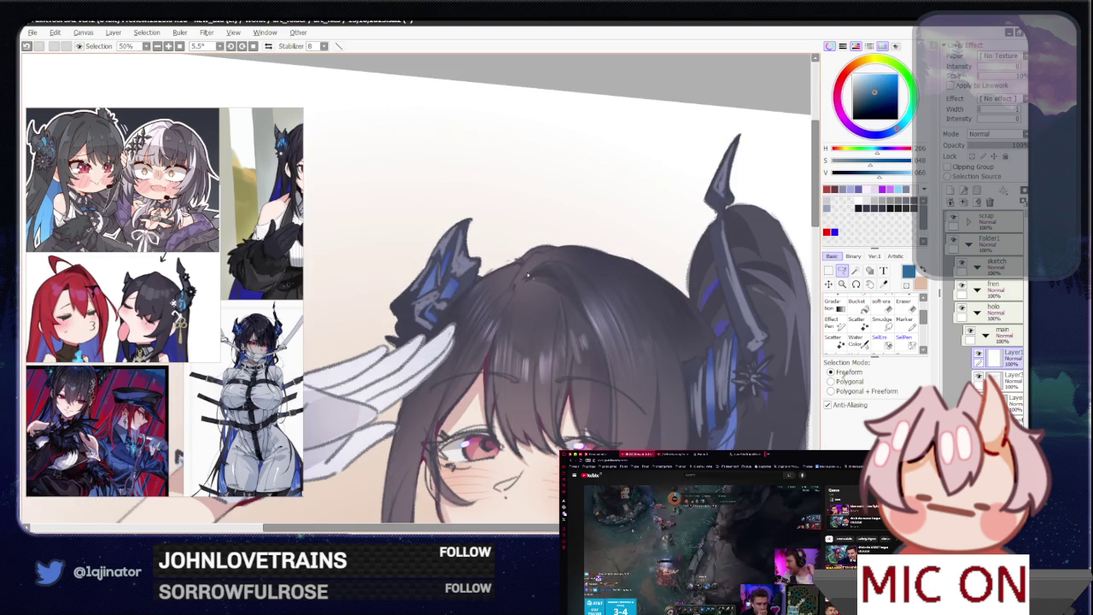
{"action": "left_click_drag", "start_coordinate": [515, 276], "coordinate": [569, 244]}
{"action": "key", "text": "ctrl+z"}
{"action": "key", "text": "ctrl+z"}
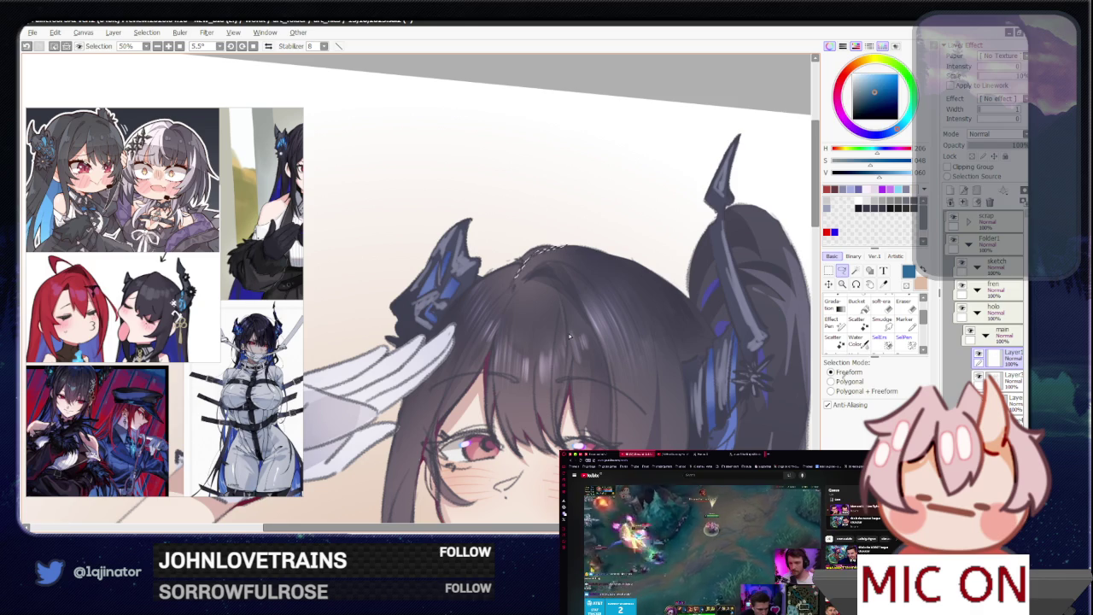
- Mirror the canvas horizontally and lasso along the left and top hair edge
{"action": "left_click_drag", "start_coordinate": [567, 334], "coordinate": [472, 339]}
{"action": "key", "text": "h"}
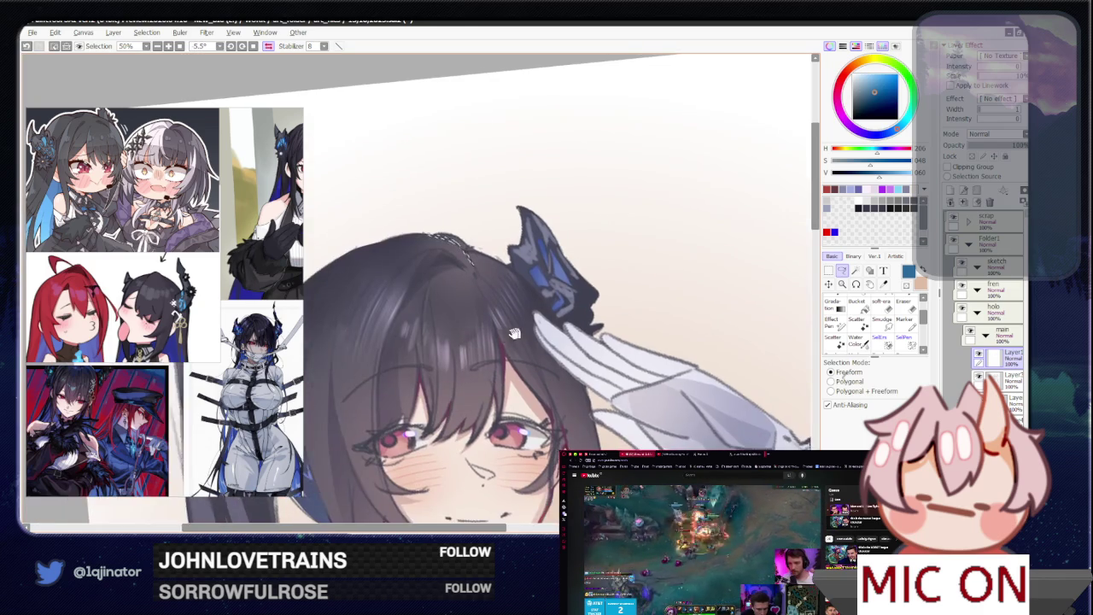
{"action": "left_click_drag", "start_coordinate": [537, 332], "coordinate": [503, 369]}
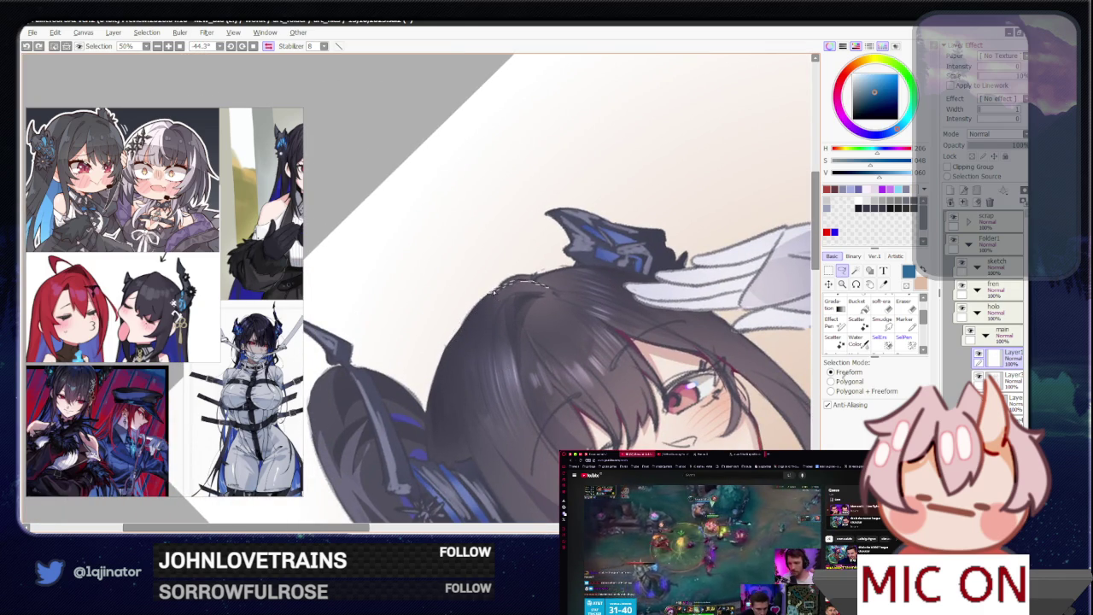
{"action": "left_click_drag", "start_coordinate": [497, 291], "coordinate": [518, 279]}
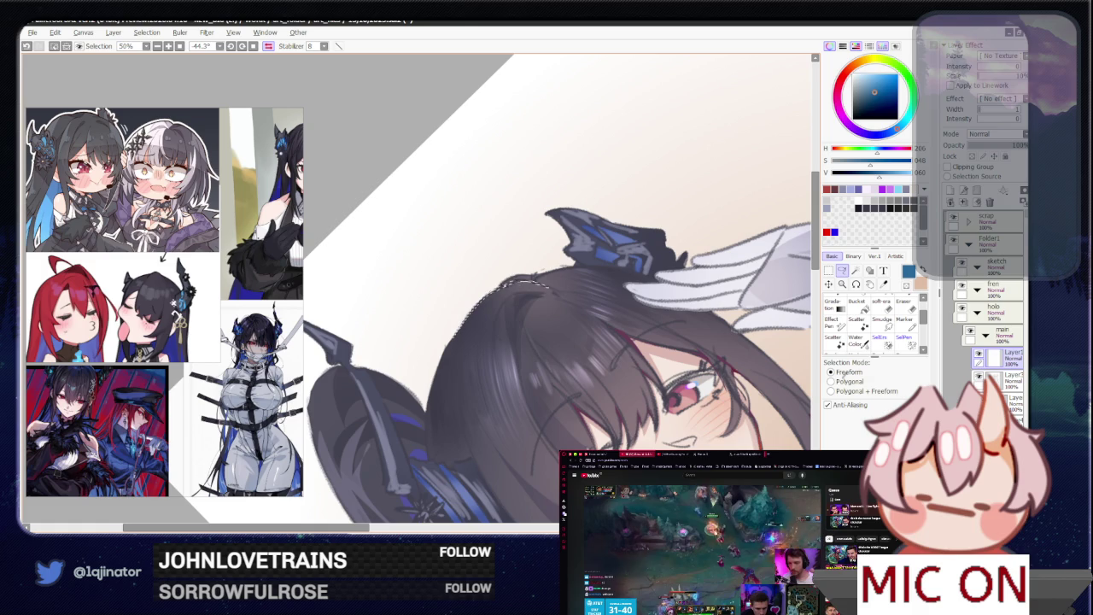
{"action": "mouse_move", "coordinate": [536, 278]}
{"action": "left_mouse_down"}
{"action": "mouse_move", "coordinate": [569, 276]}
{"action": "mouse_move", "coordinate": [547, 282]}
{"action": "left_mouse_up"}
{"action": "scroll", "coordinate": [512, 290], "scroll_direction": "down", "scroll_amount": 3}
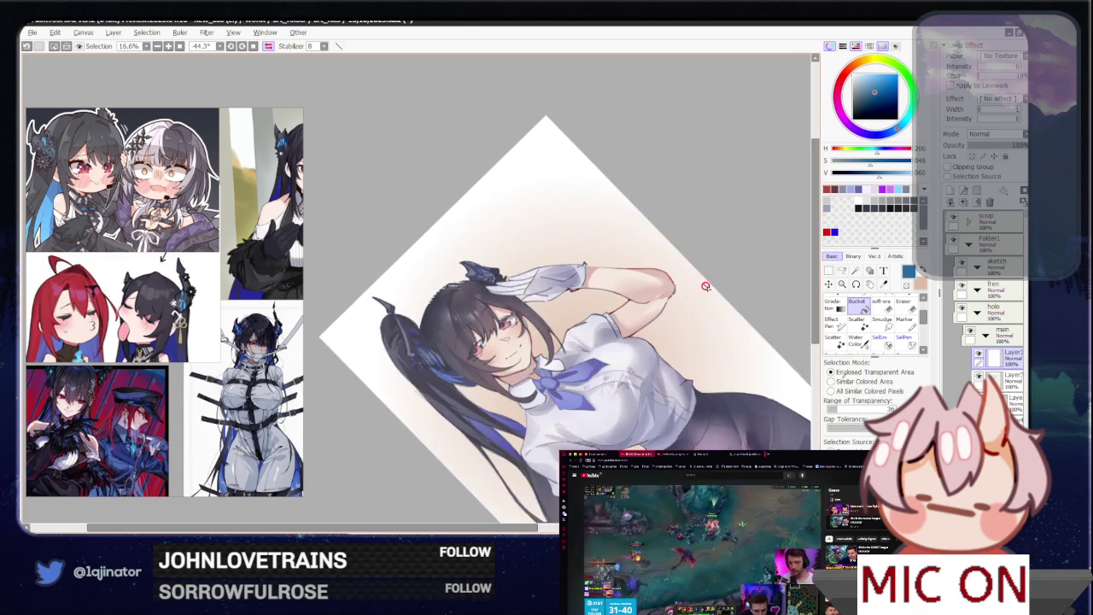
{"action": "left_click", "coordinate": [856, 301]}
{"action": "left_click", "coordinate": [842, 270]}
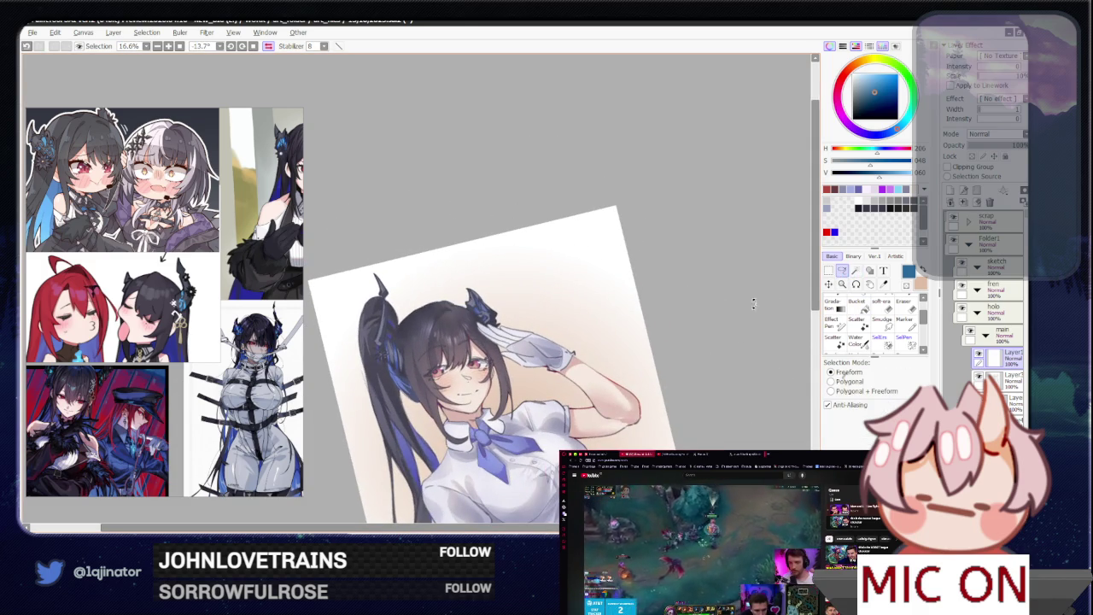
- Rotate and zoom in on the face, then darken the current colour
{"action": "left_click_drag", "start_coordinate": [746, 310], "coordinate": [766, 277]}
{"action": "scroll", "coordinate": [766, 276], "scroll_direction": "up", "scroll_amount": 2}
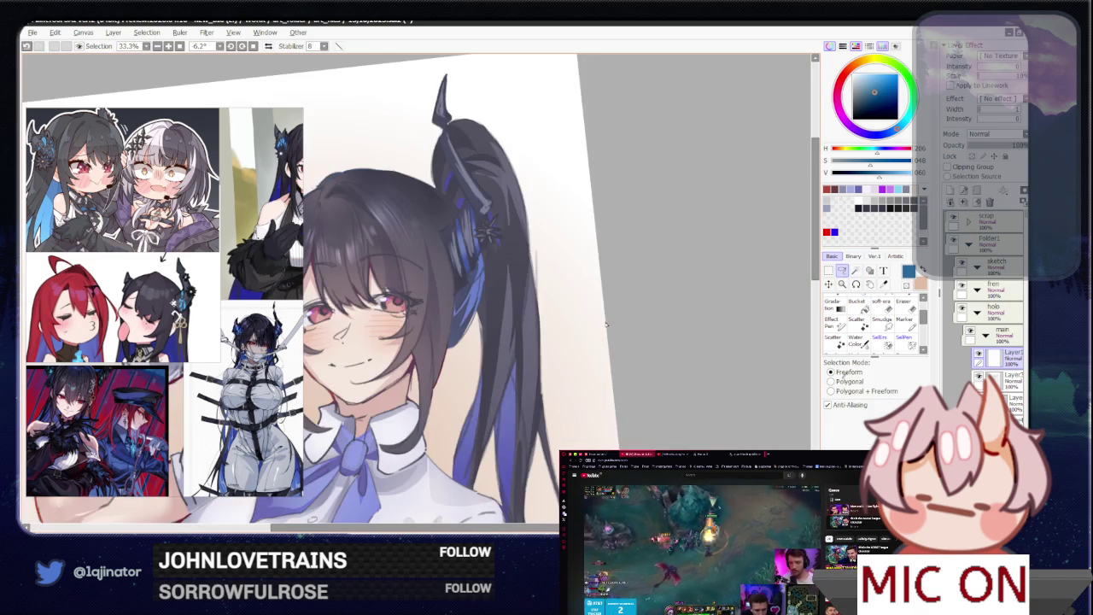
{"action": "mouse_move", "coordinate": [617, 280]}
{"action": "left_mouse_down"}
{"action": "mouse_move", "coordinate": [613, 343]}
{"action": "mouse_move", "coordinate": [581, 373]}
{"action": "mouse_move", "coordinate": [625, 373]}
{"action": "left_mouse_up"}
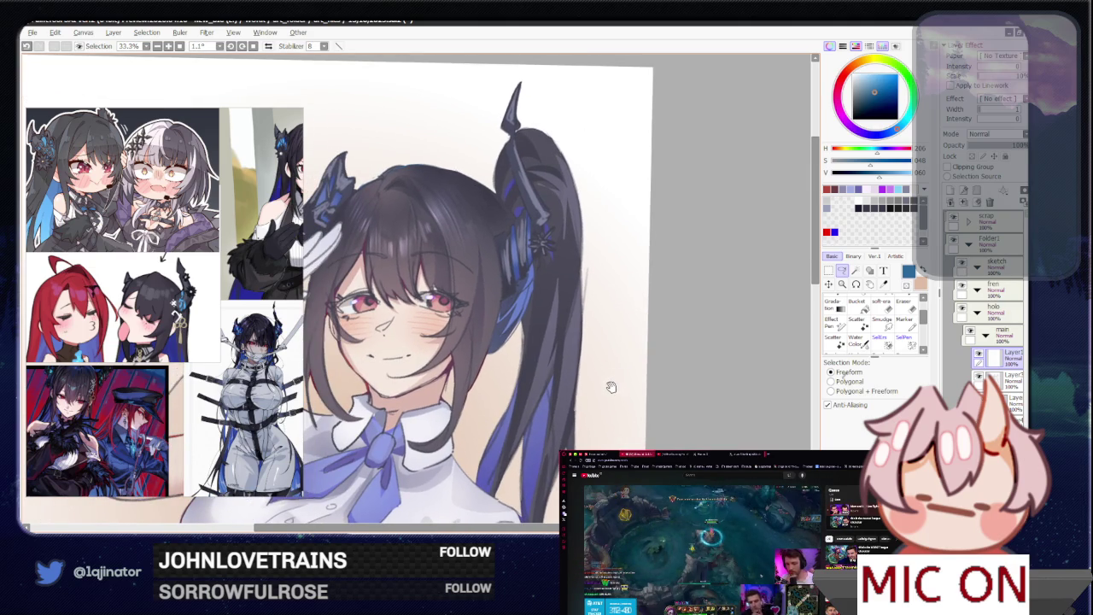
{"action": "scroll", "coordinate": [609, 384], "scroll_direction": "up", "scroll_amount": 1}
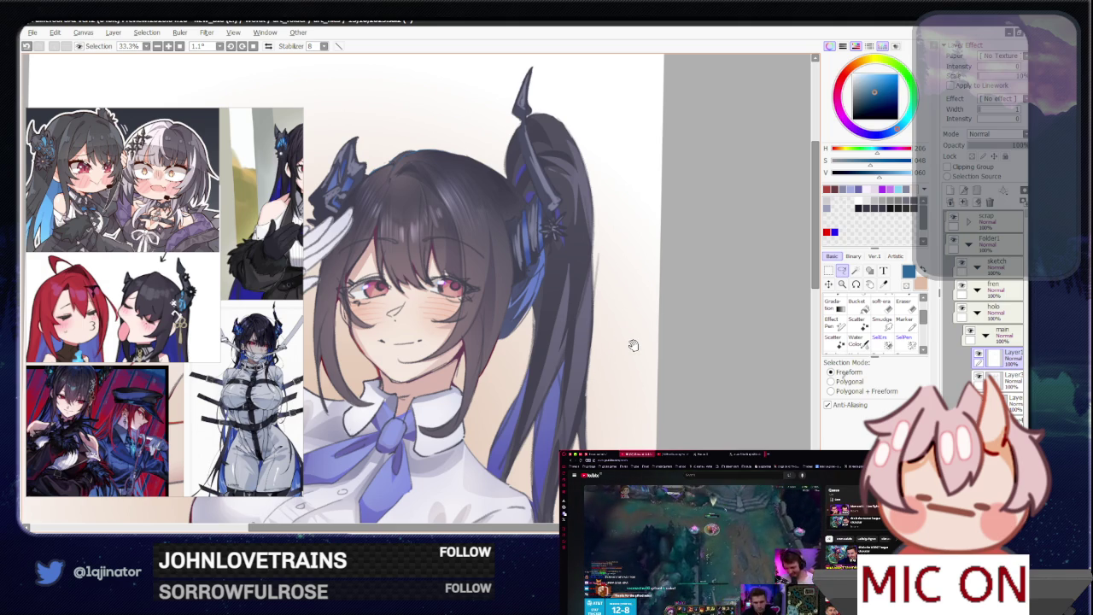
{"action": "left_click_drag", "start_coordinate": [620, 327], "coordinate": [658, 359]}
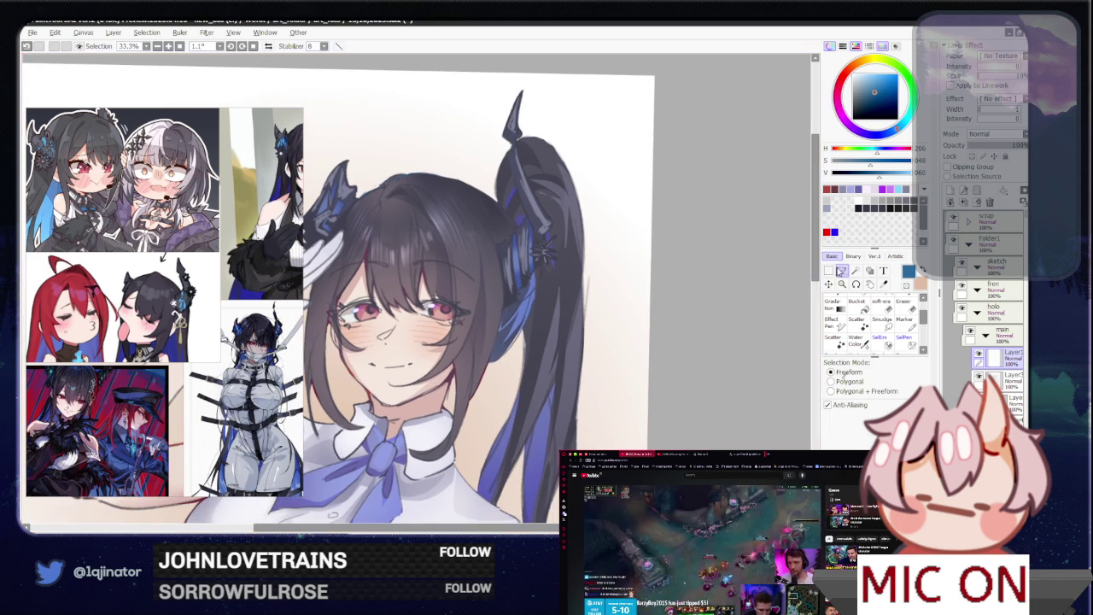
{"action": "left_click_drag", "start_coordinate": [873, 92], "coordinate": [882, 130]}
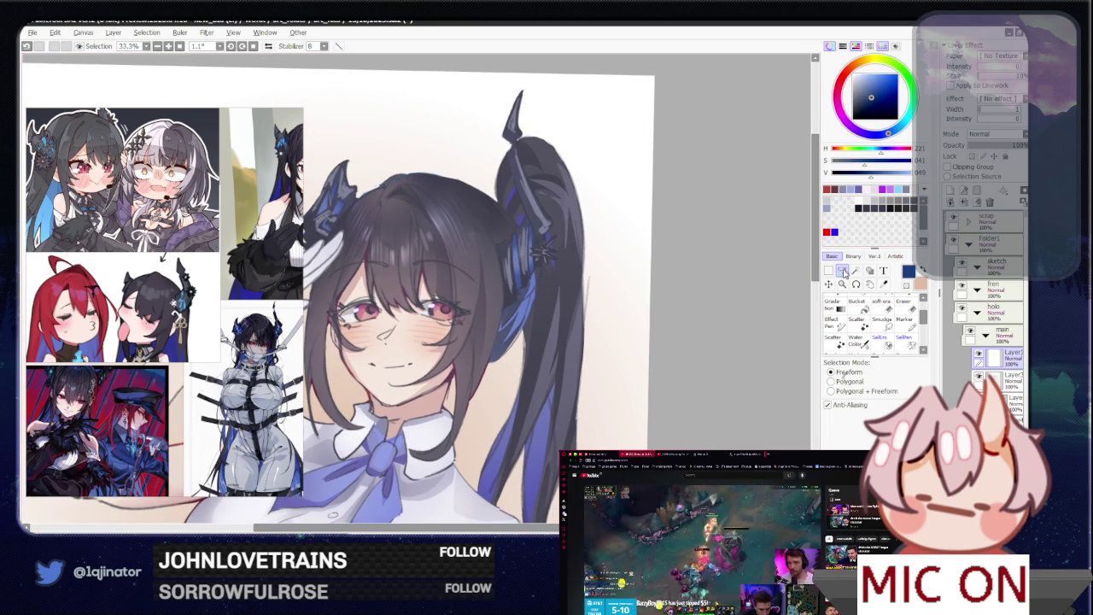
- Lasso the hair edge from cheek to crown near the saluting hand
{"action": "scroll", "coordinate": [500, 302], "scroll_direction": "up", "scroll_amount": 1}
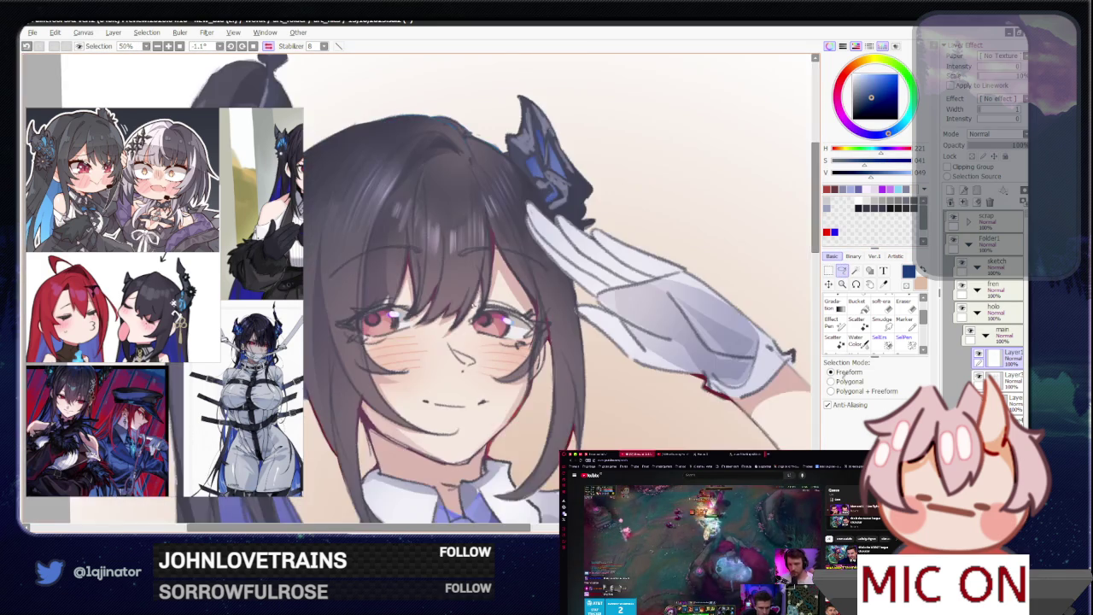
{"action": "left_click_drag", "start_coordinate": [488, 301], "coordinate": [393, 372]}
{"action": "mouse_move", "coordinate": [381, 435]}
{"action": "left_mouse_down"}
{"action": "mouse_move", "coordinate": [402, 323]}
{"action": "mouse_move", "coordinate": [429, 302]}
{"action": "mouse_move", "coordinate": [438, 344]}
{"action": "left_mouse_up"}
{"action": "key", "text": "g"}
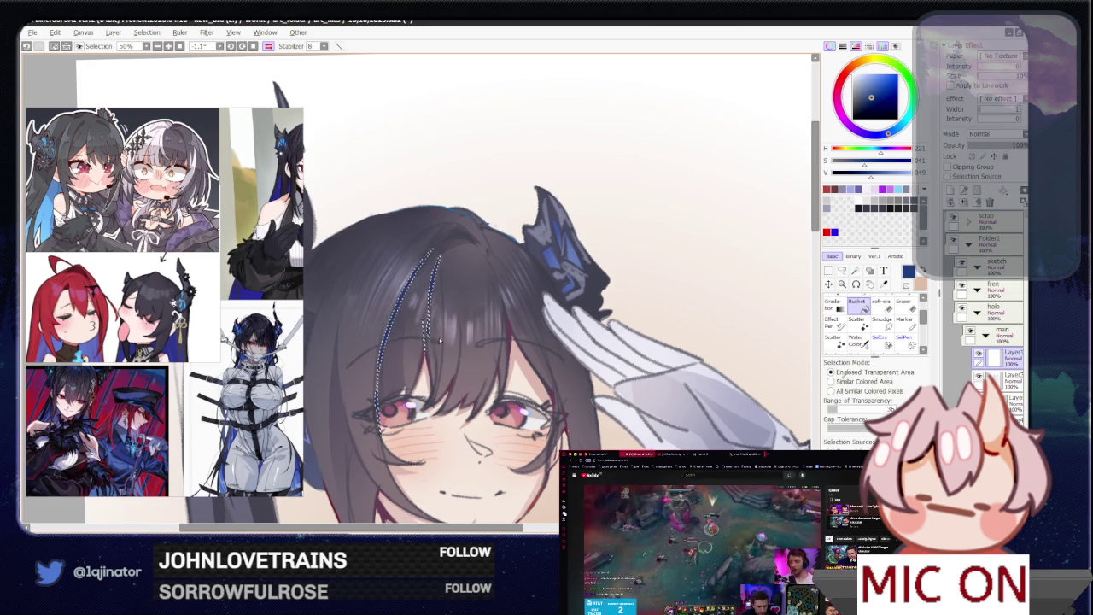
{"action": "scroll", "coordinate": [438, 344], "scroll_direction": "down", "scroll_amount": 3}
{"action": "key", "text": "l"}
- Pan above the head and rotate the canvas clockwise to review the hair
{"action": "left_click_drag", "start_coordinate": [712, 344], "coordinate": [695, 336]}
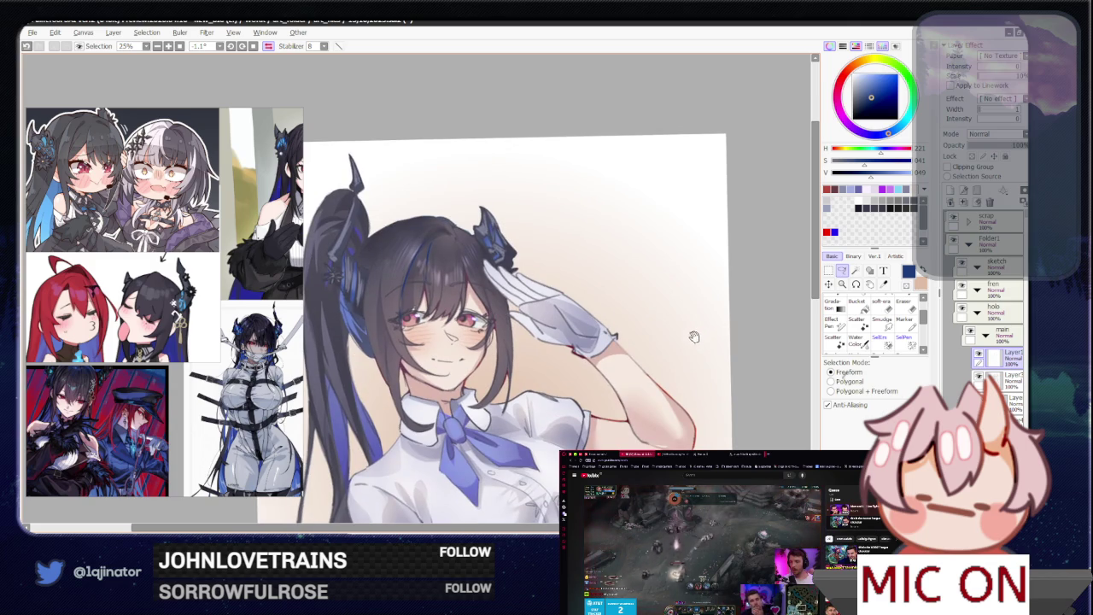
{"action": "scroll", "coordinate": [487, 309], "scroll_direction": "up", "scroll_amount": 1}
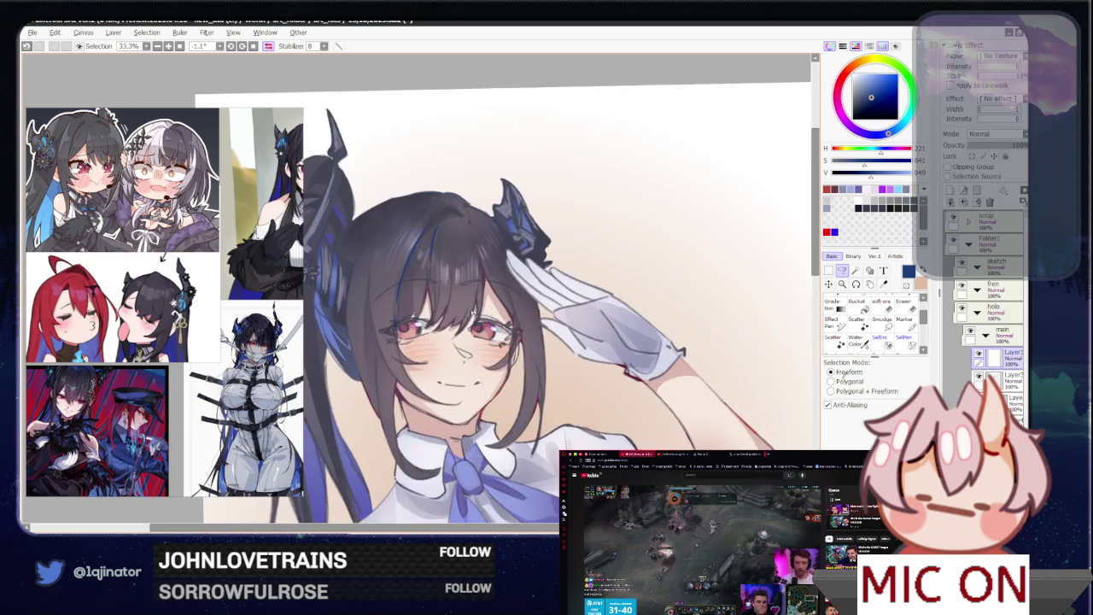
{"action": "left_click_drag", "start_coordinate": [395, 299], "coordinate": [418, 383]}
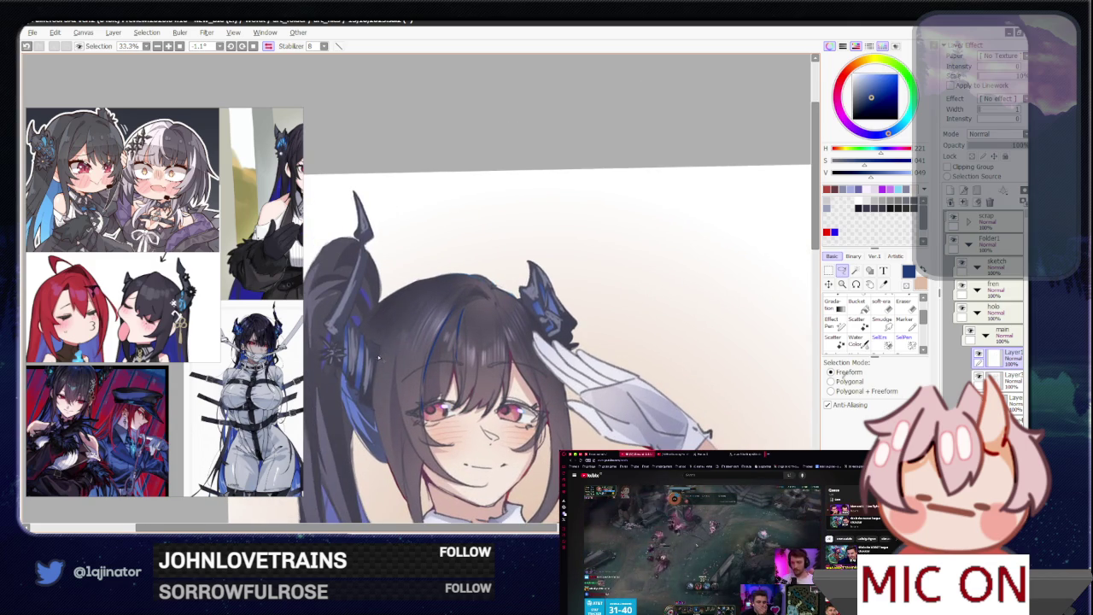
{"action": "scroll", "coordinate": [418, 289], "scroll_direction": "down", "scroll_amount": 2}
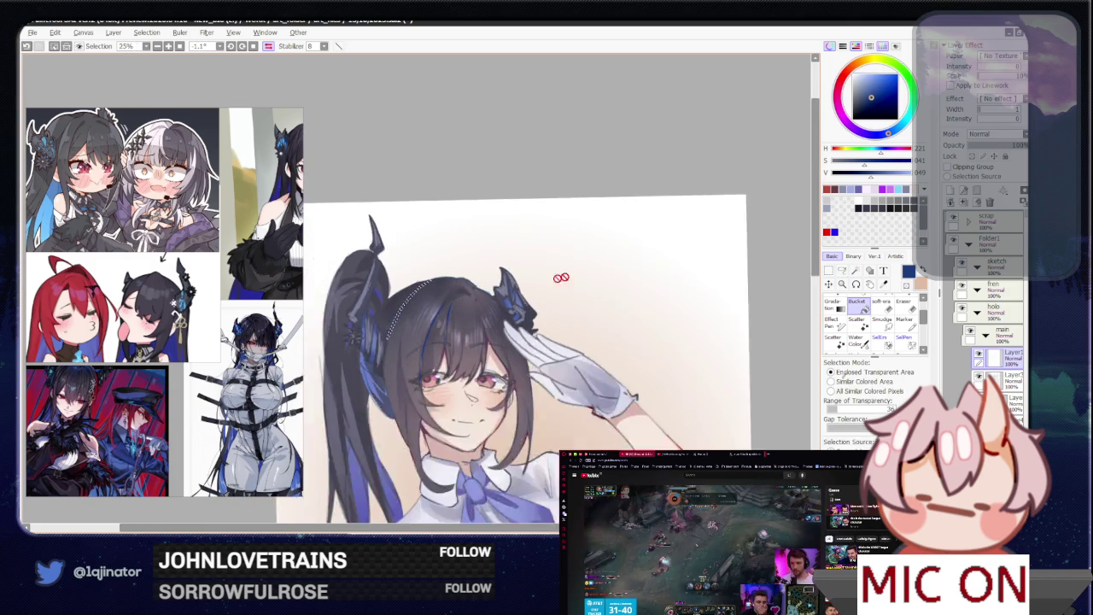
{"action": "left_click_drag", "start_coordinate": [731, 300], "coordinate": [669, 373]}
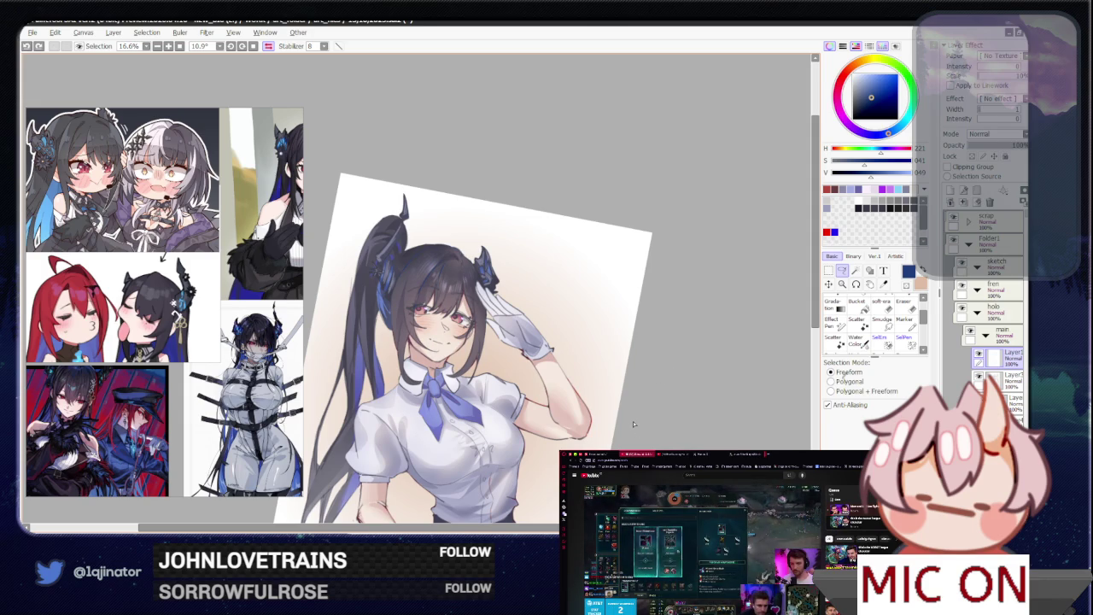
{"action": "left_click_drag", "start_coordinate": [636, 417], "coordinate": [531, 349]}
{"action": "scroll", "coordinate": [625, 390], "scroll_direction": "up", "scroll_amount": 2}
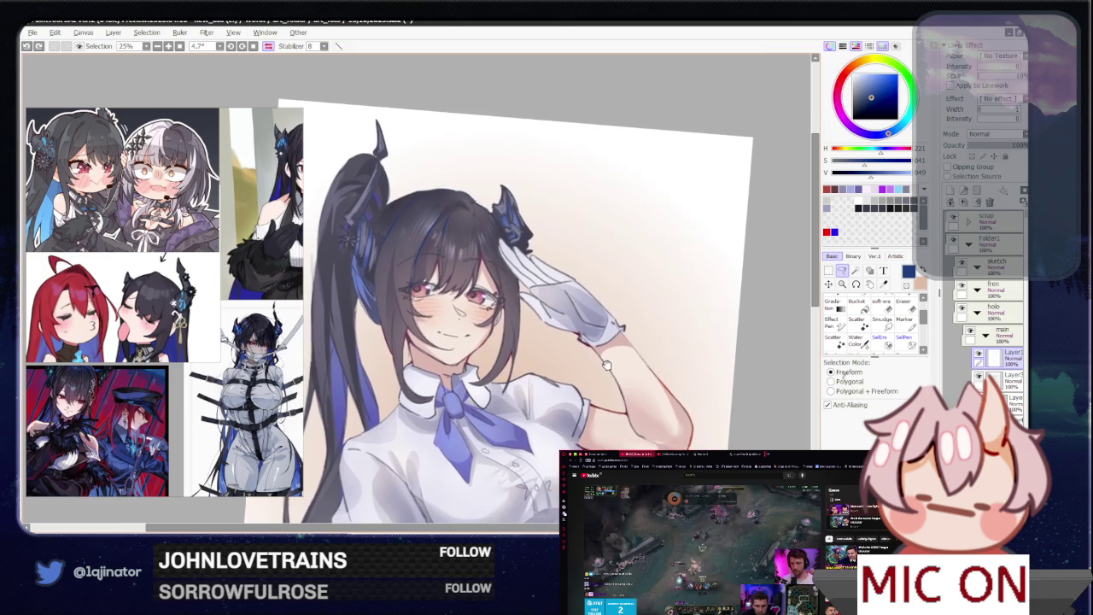
{"action": "scroll", "coordinate": [532, 348], "scroll_direction": "up", "scroll_amount": 1}
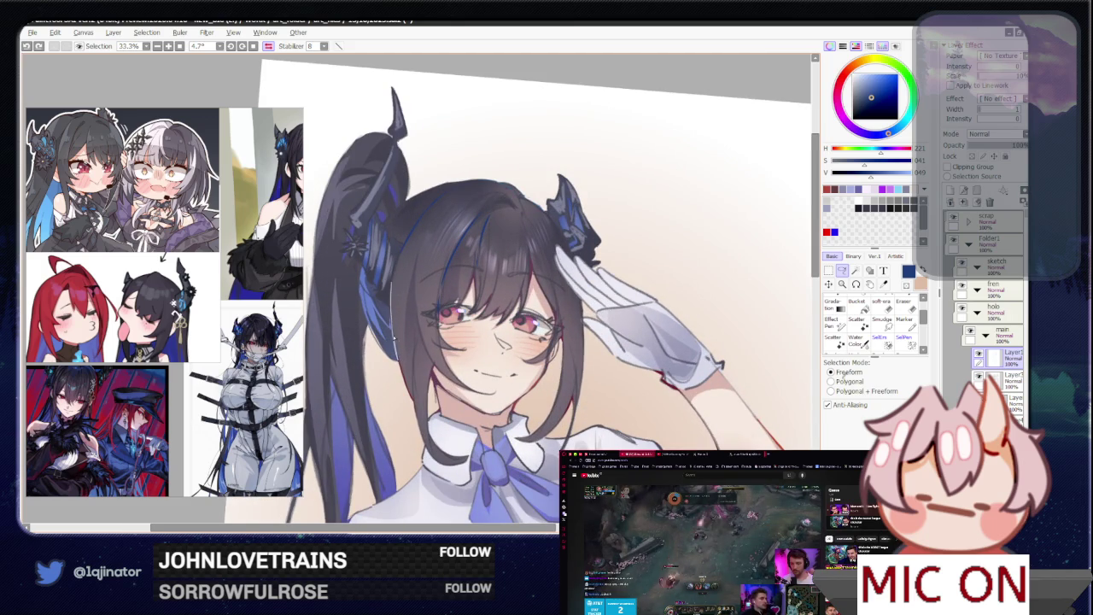
{"action": "left_click", "coordinate": [856, 303]}
{"action": "key", "text": "ctrl+minus"}
{"action": "key", "text": "ctrl+minus"}
{"action": "left_click", "coordinate": [841, 271]}
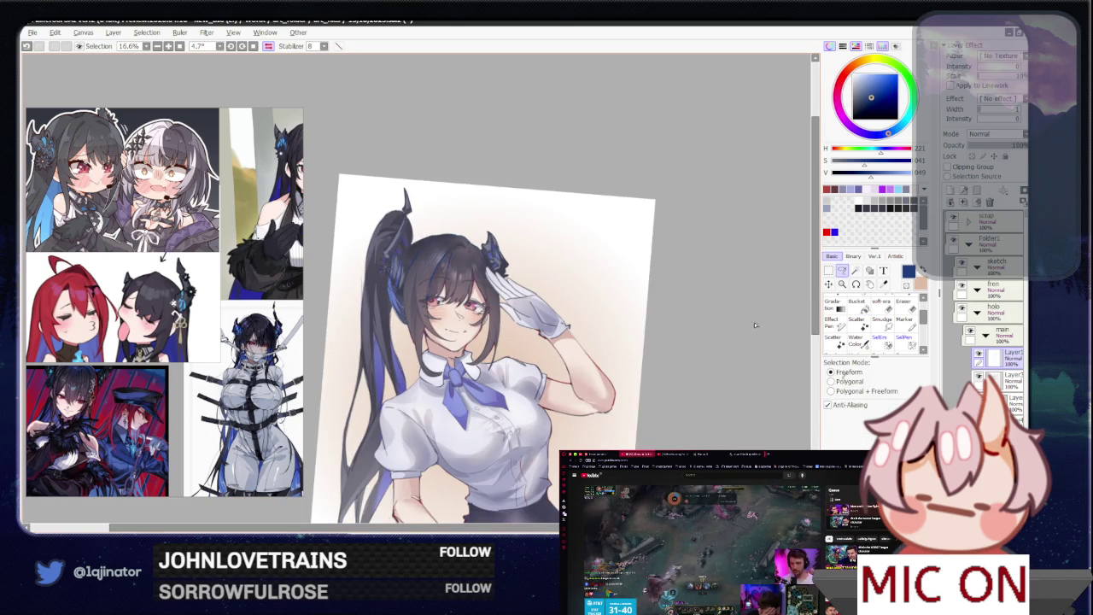
{"action": "key", "text": "ctrl+plus"}
{"action": "key", "text": "ctrl+plus"}
{"action": "key", "text": "ctrl+minus"}
{"action": "key", "text": "ctrl+minus"}
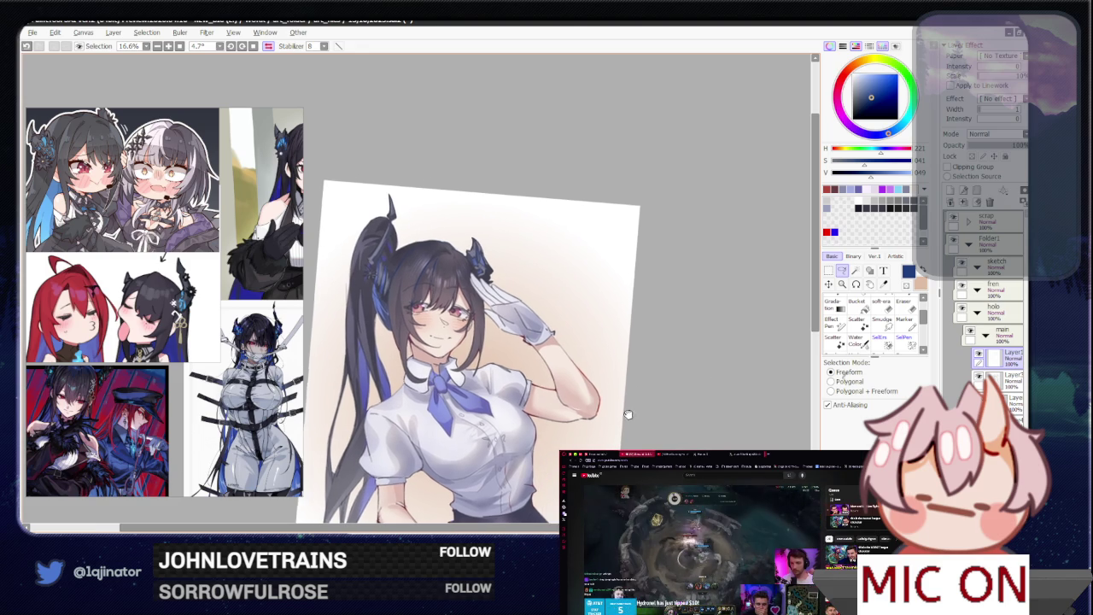
{"action": "left_click_drag", "start_coordinate": [627, 400], "coordinate": [611, 407]}
{"action": "key", "text": "h"}
{"action": "scroll", "coordinate": [589, 392], "scroll_direction": "down", "scroll_amount": 3}
{"action": "mouse_move", "coordinate": [597, 389]}
{"action": "left_mouse_down"}
{"action": "mouse_move", "coordinate": [601, 381]}
{"action": "mouse_move", "coordinate": [576, 385]}
{"action": "left_mouse_up"}
{"action": "key", "text": "Delete"}
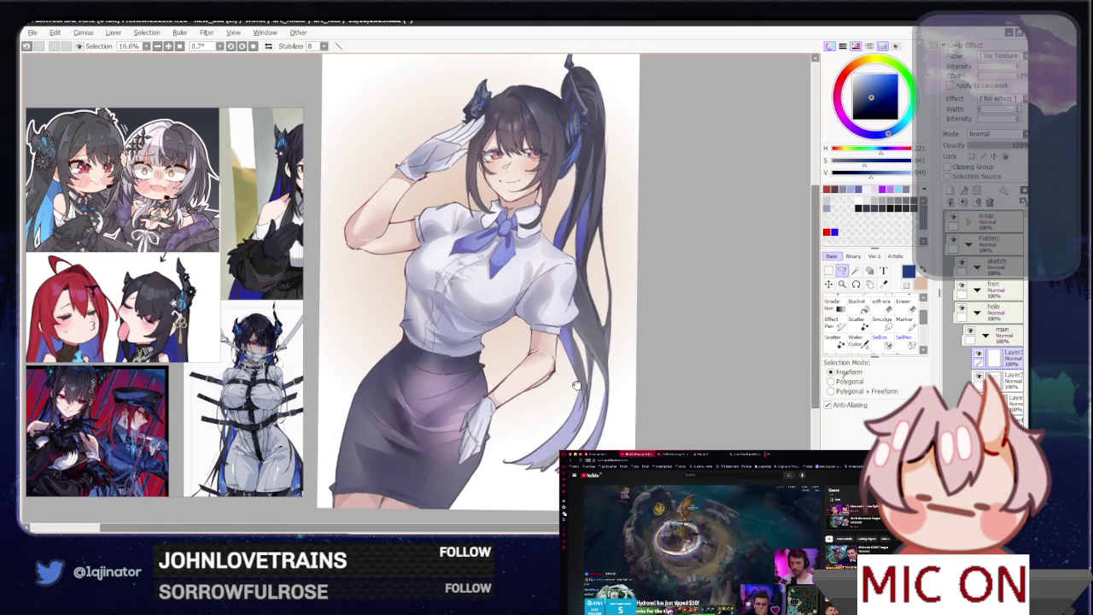
{"action": "left_click", "coordinate": [843, 283]}
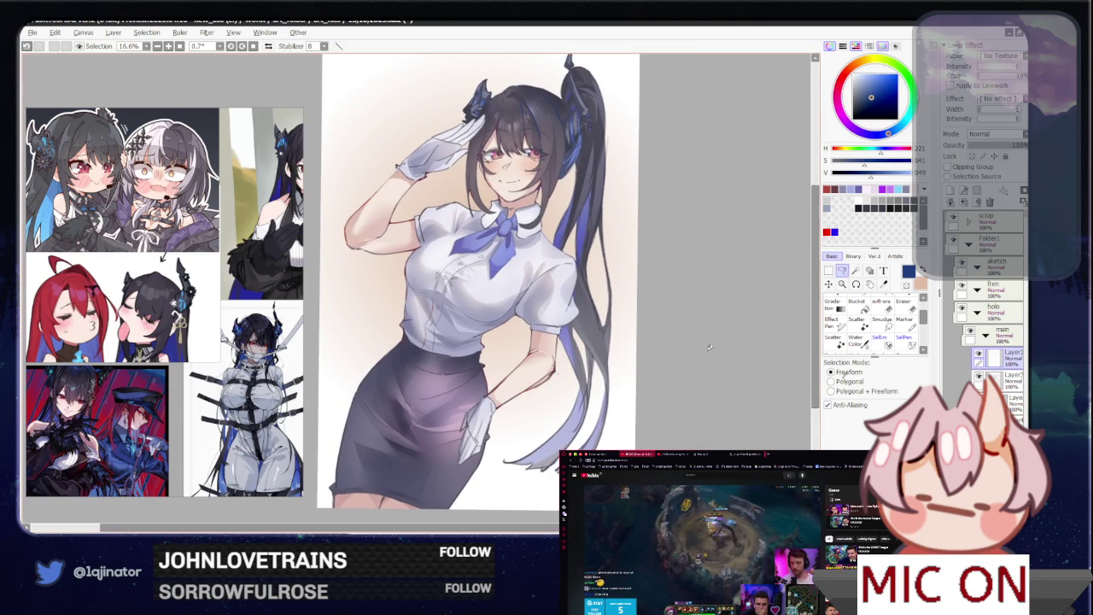
{"action": "scroll", "coordinate": [418, 282], "scroll_direction": "up", "scroll_amount": 2}
{"action": "scroll", "coordinate": [419, 282], "scroll_direction": "up", "scroll_amount": 3}
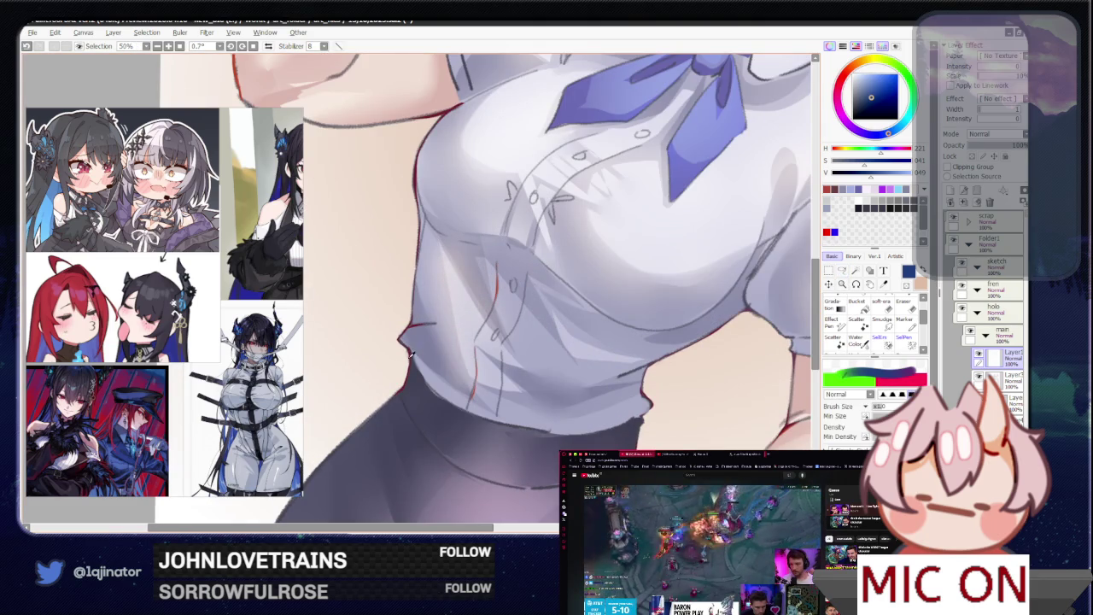
{"action": "left_click", "coordinate": [842, 269]}
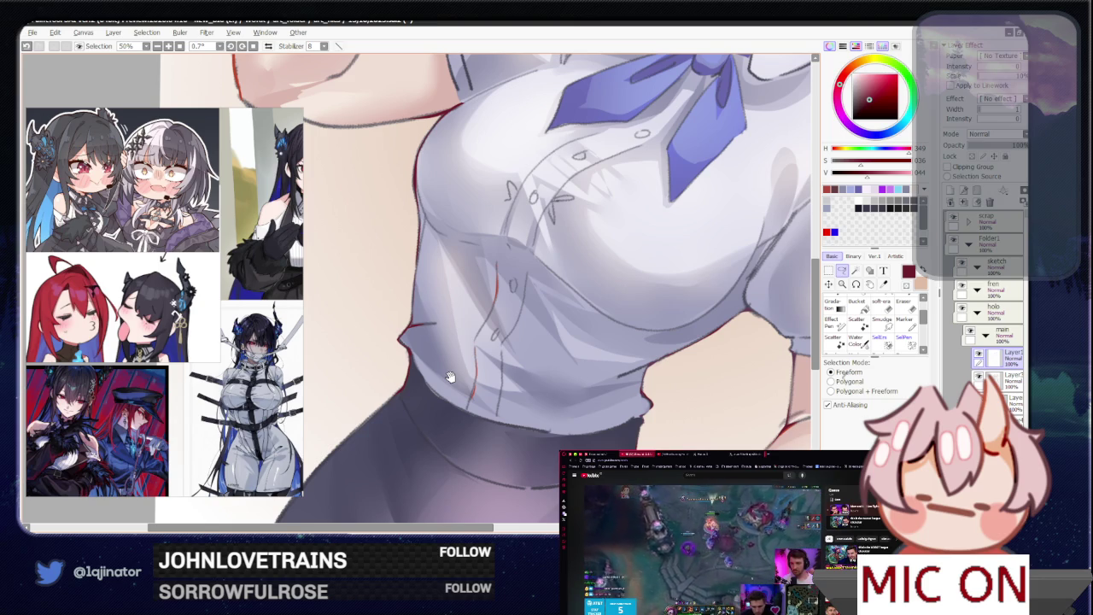
{"action": "left_click_drag", "start_coordinate": [437, 451], "coordinate": [531, 349]}
{"action": "scroll", "coordinate": [469, 347], "scroll_direction": "down", "scroll_amount": 1}
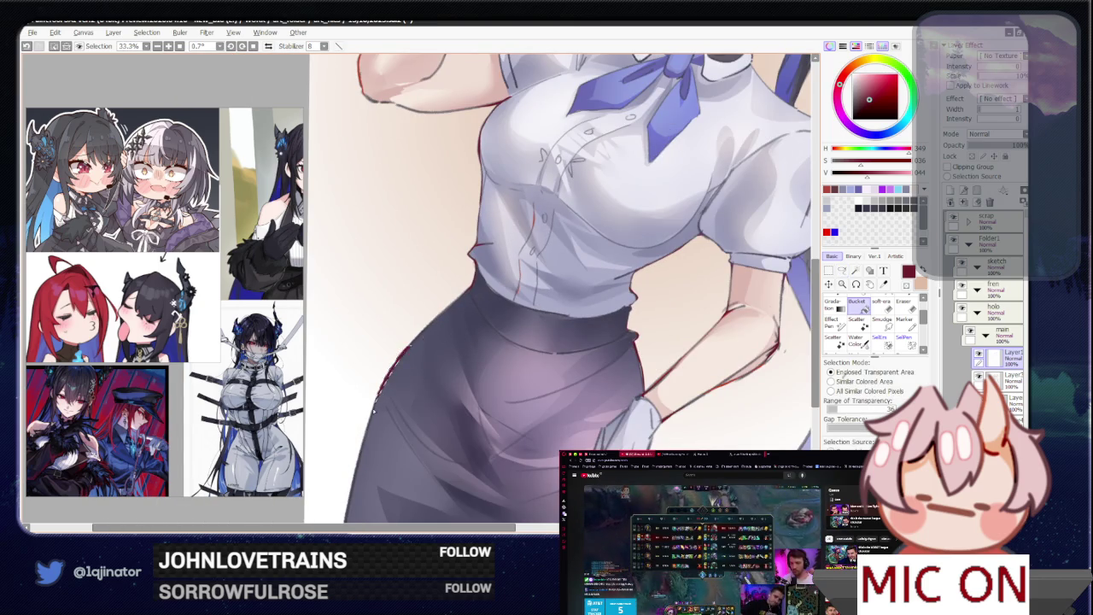
{"action": "scroll", "coordinate": [410, 291], "scroll_direction": "down", "scroll_amount": 2}
{"action": "scroll", "coordinate": [739, 323], "scroll_direction": "up", "scroll_amount": 1}
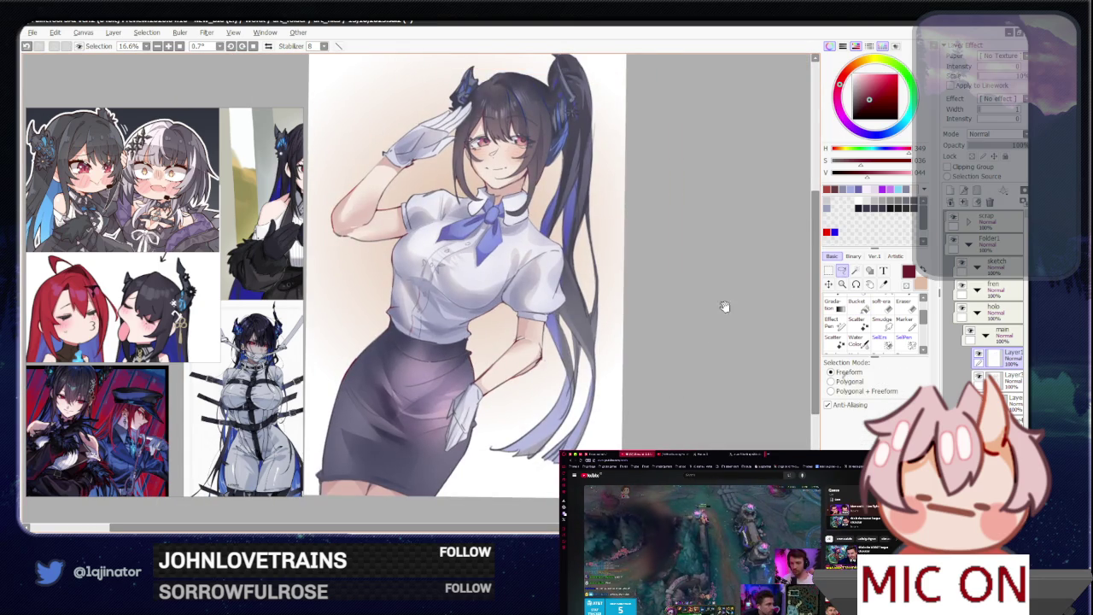
{"action": "scroll", "coordinate": [726, 298], "scroll_direction": "up", "scroll_amount": 1}
{"action": "scroll", "coordinate": [541, 378], "scroll_direction": "up", "scroll_amount": 1}
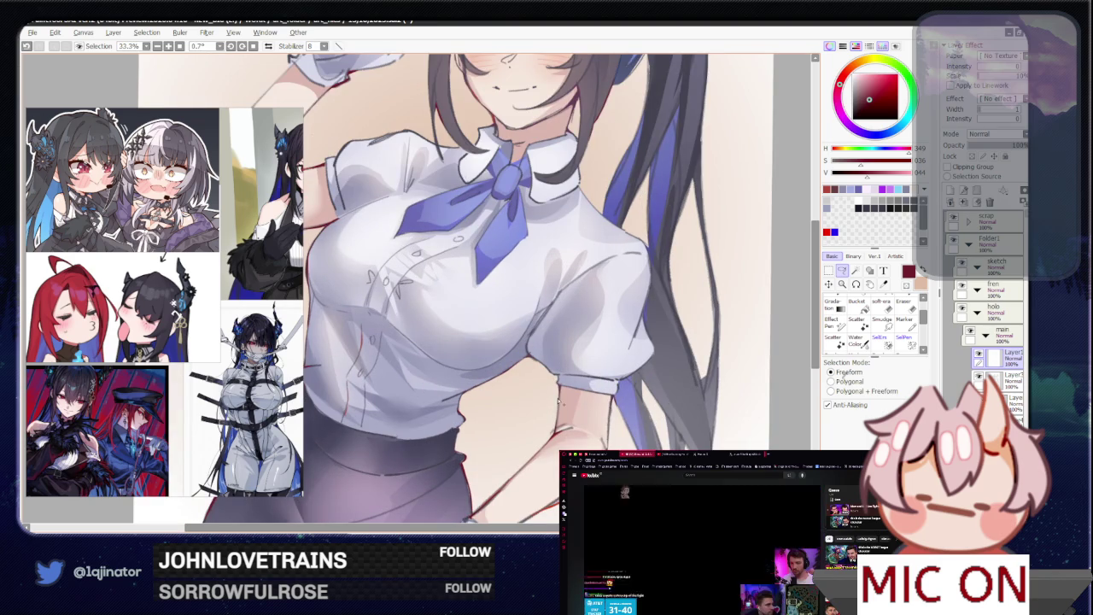
{"action": "scroll", "coordinate": [560, 408], "scroll_direction": "up", "scroll_amount": 2}
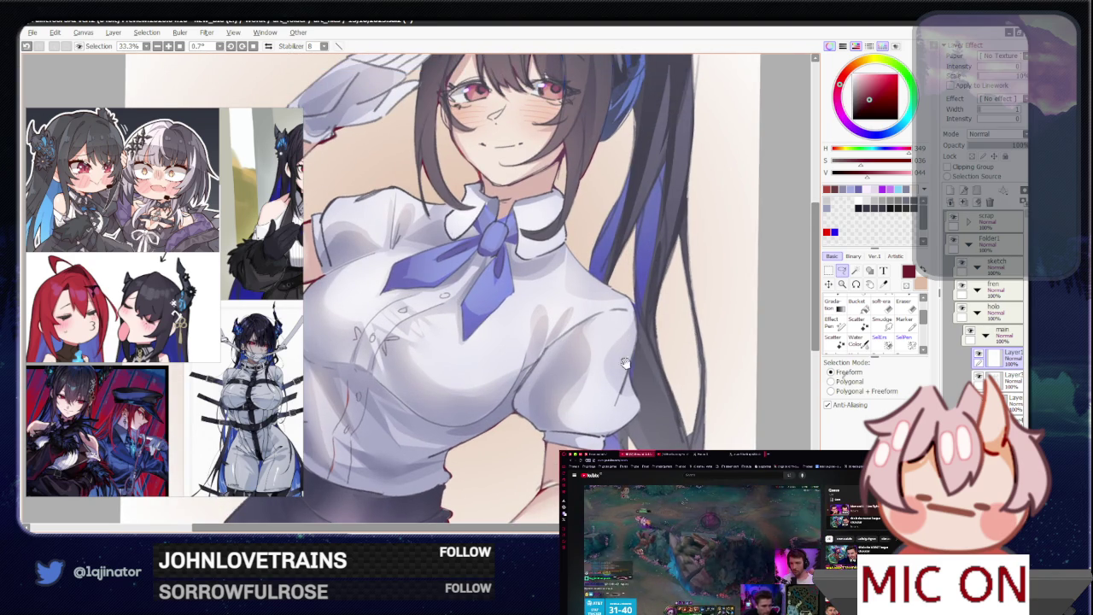
{"action": "scroll", "coordinate": [613, 367], "scroll_direction": "up", "scroll_amount": 1}
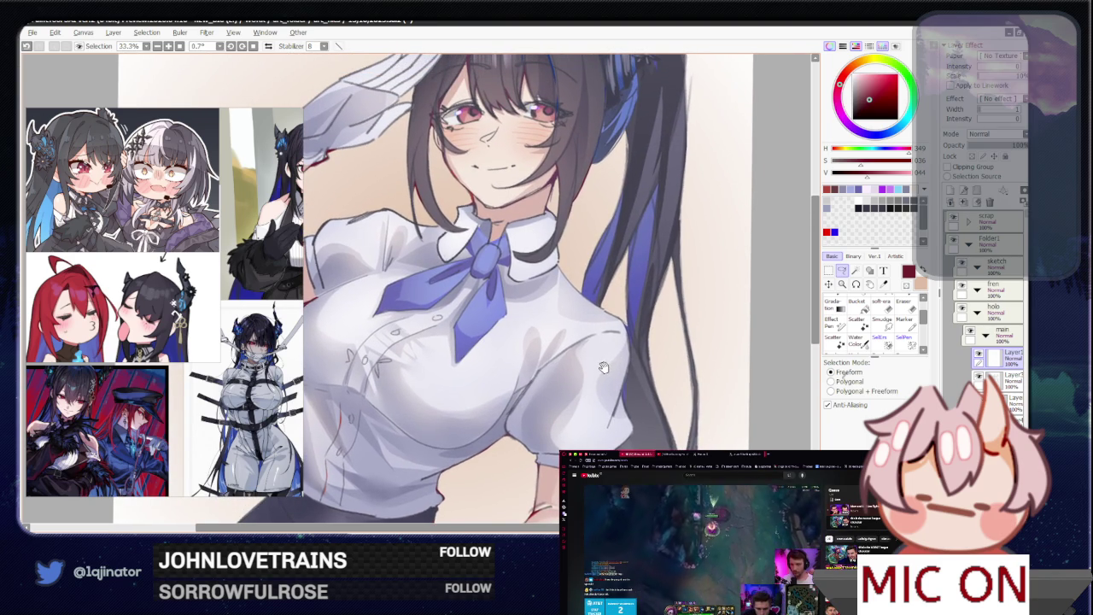
{"action": "scroll", "coordinate": [610, 330], "scroll_direction": "up", "scroll_amount": 1}
{"action": "scroll", "coordinate": [598, 358], "scroll_direction": "up", "scroll_amount": 1}
{"action": "scroll", "coordinate": [589, 389], "scroll_direction": "up", "scroll_amount": 1}
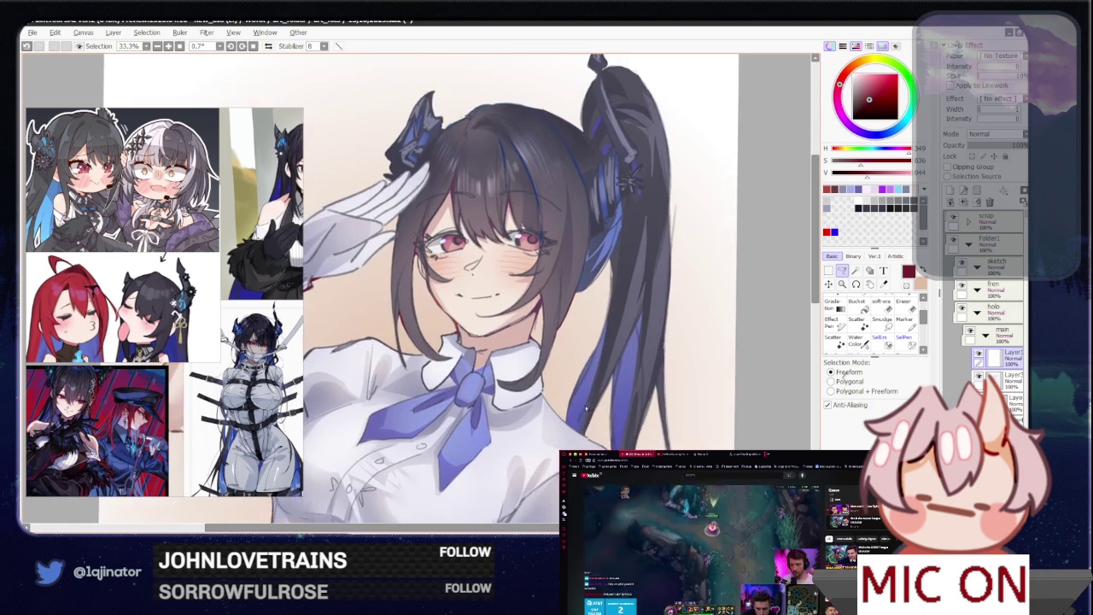
{"action": "scroll", "coordinate": [547, 392], "scroll_direction": "up", "scroll_amount": 1}
{"action": "left_click_drag", "start_coordinate": [479, 357], "coordinate": [479, 359]}
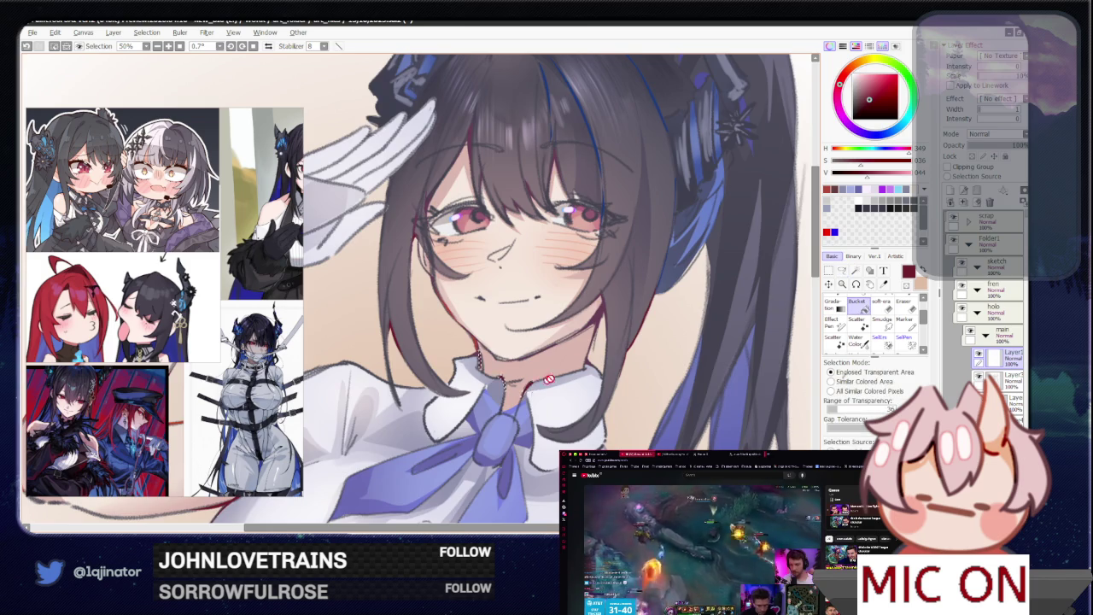
{"action": "scroll", "coordinate": [536, 386], "scroll_direction": "down", "scroll_amount": 2}
{"action": "left_click_drag", "start_coordinate": [707, 313], "coordinate": [741, 313]}
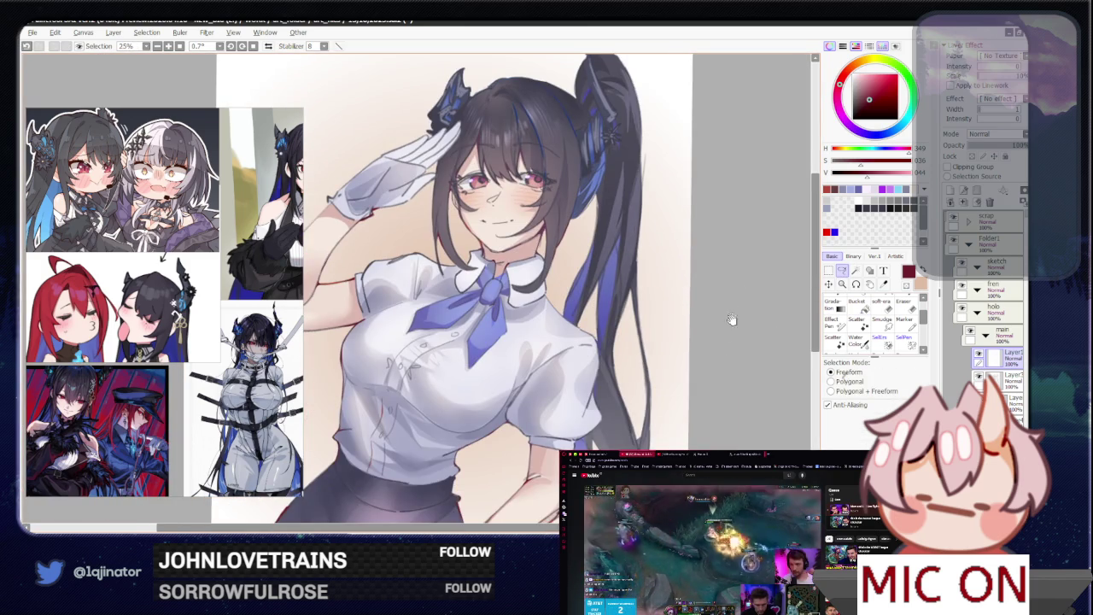
{"action": "scroll", "coordinate": [584, 370], "scroll_direction": "up", "scroll_amount": 2}
{"action": "left_click_drag", "start_coordinate": [584, 370], "coordinate": [483, 438]}
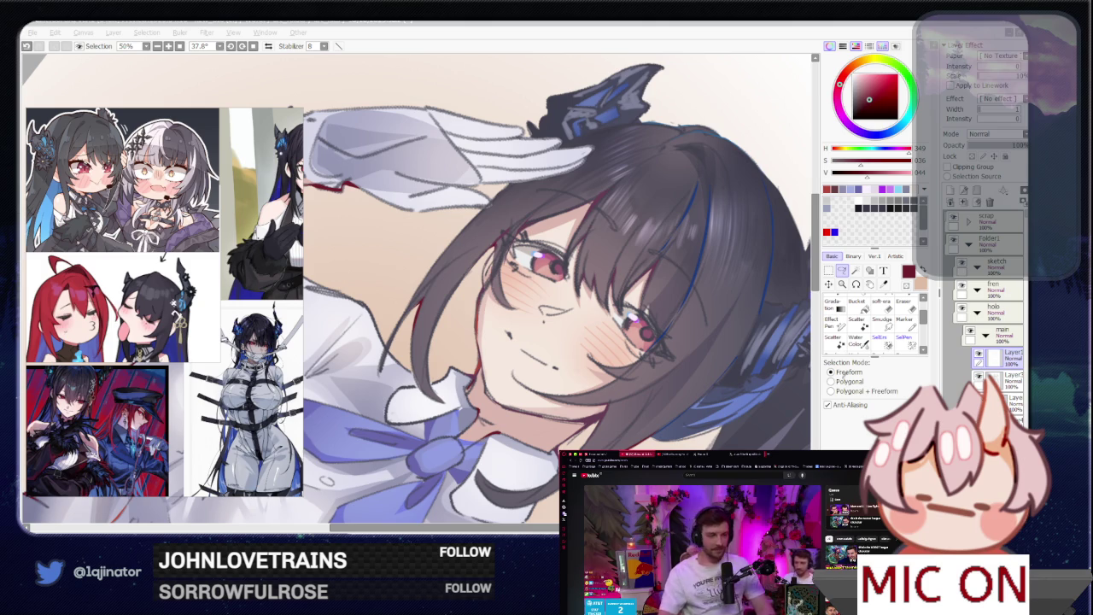
{"action": "left_click", "coordinate": [579, 433]}
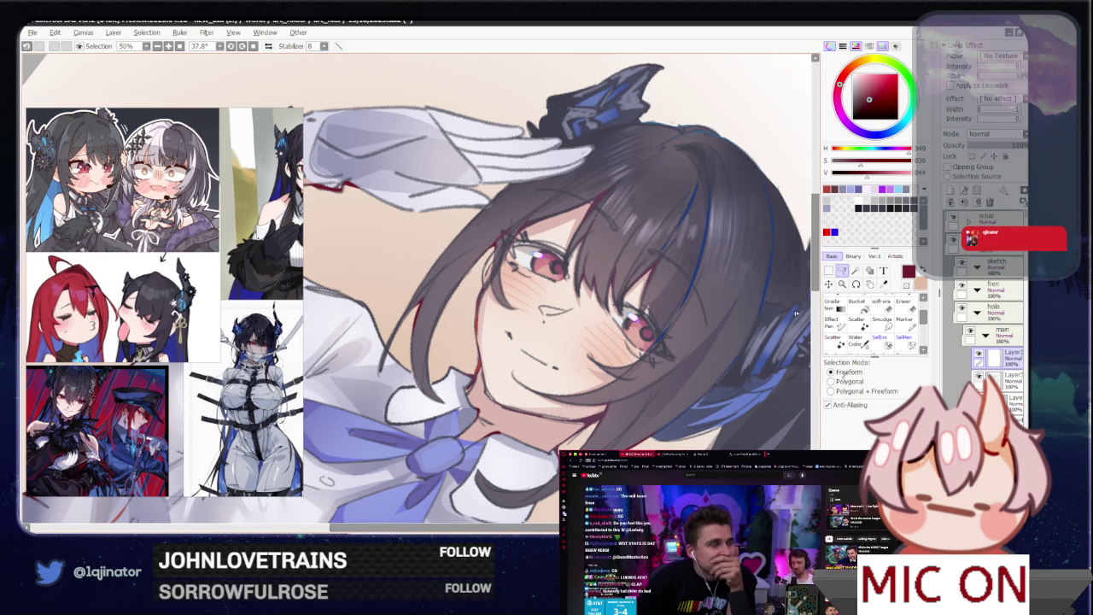
{"action": "mouse_move", "coordinate": [598, 352]}
{"action": "left_mouse_down"}
{"action": "mouse_move", "coordinate": [559, 369]}
{"action": "mouse_move", "coordinate": [554, 419]}
{"action": "mouse_move", "coordinate": [521, 427]}
{"action": "mouse_move", "coordinate": [461, 359]}
{"action": "mouse_move", "coordinate": [400, 337]}
{"action": "left_mouse_up"}
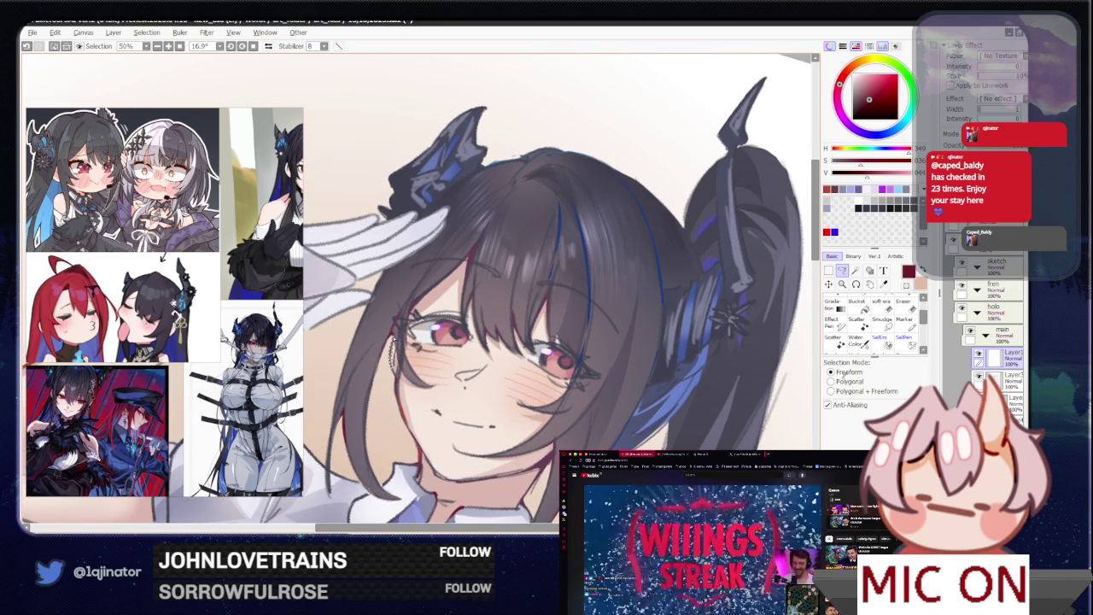
{"action": "key", "text": "g"}
{"action": "scroll", "coordinate": [670, 350], "scroll_direction": "down", "scroll_amount": 3}
{"action": "key", "text": "l"}
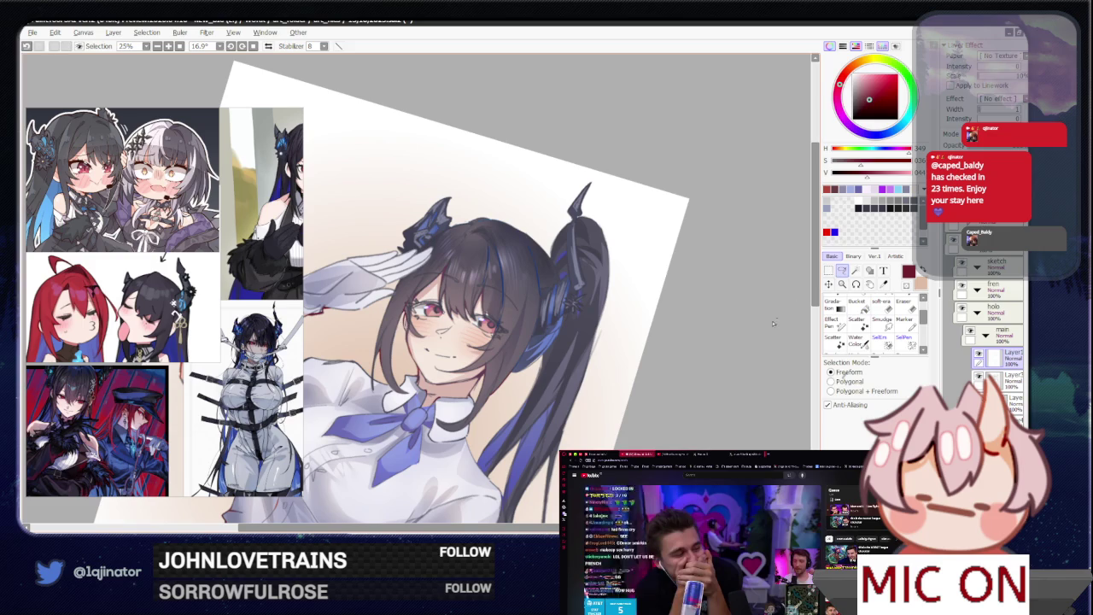
{"action": "mouse_move", "coordinate": [659, 373]}
{"action": "left_mouse_down"}
{"action": "mouse_move", "coordinate": [649, 359]}
{"action": "mouse_move", "coordinate": [643, 379]}
{"action": "left_mouse_up"}
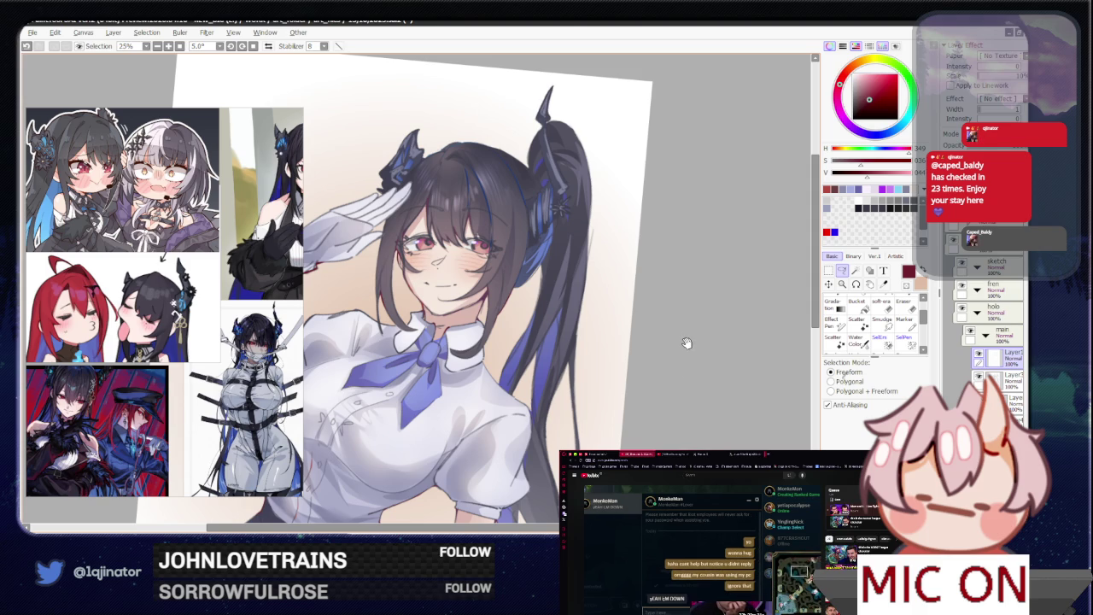
{"action": "left_click_drag", "start_coordinate": [681, 368], "coordinate": [678, 357]}
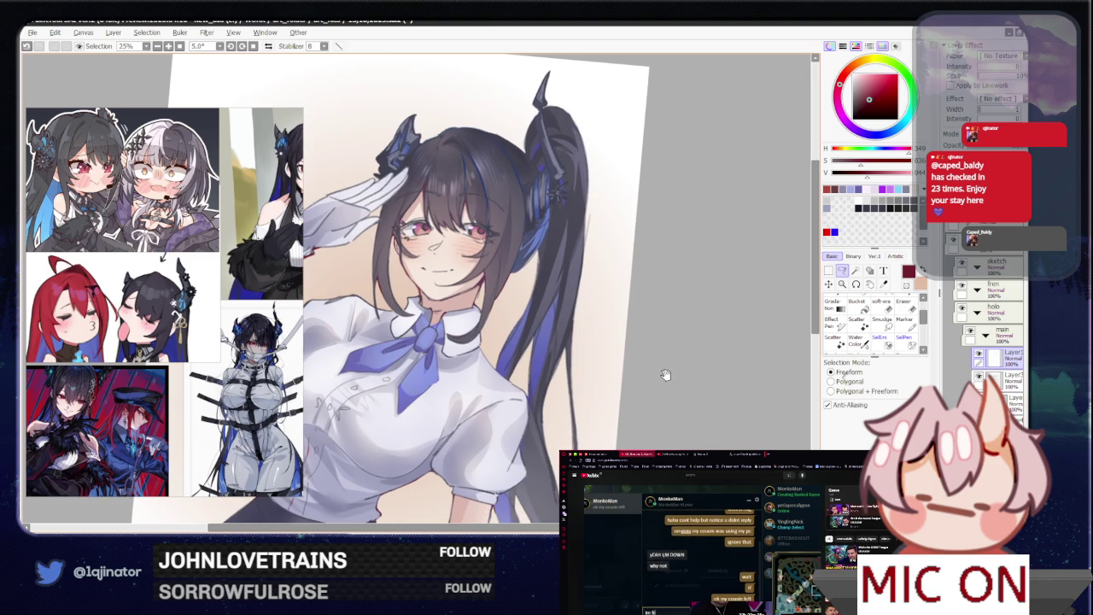
{"action": "left_click_drag", "start_coordinate": [664, 378], "coordinate": [661, 367]}
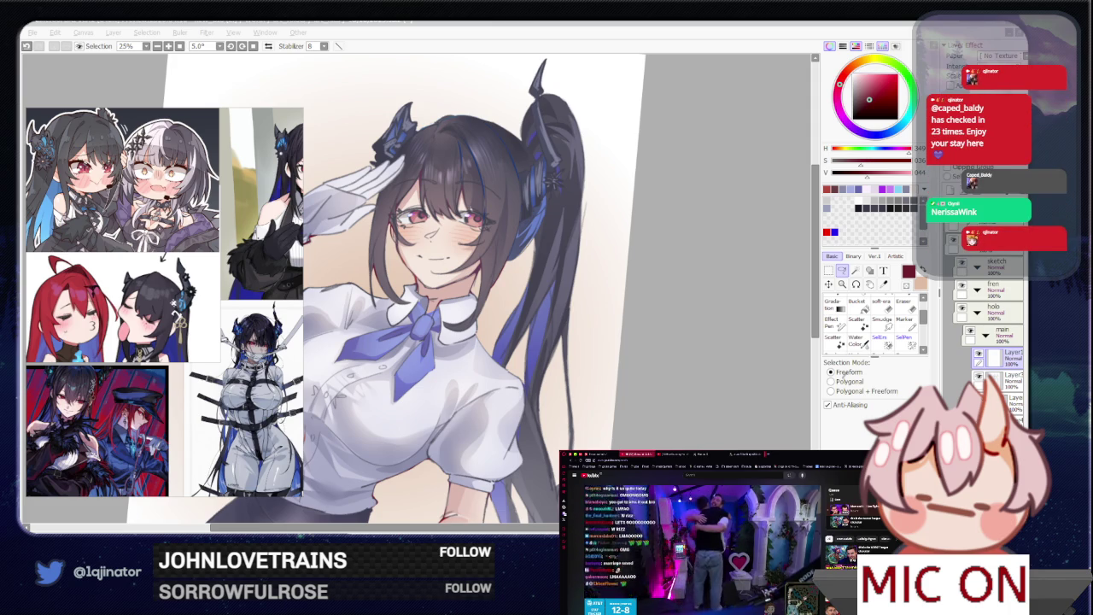
- Draw dark fold lines on the blouse sleeve crease
{"action": "left_click", "coordinate": [684, 356]}
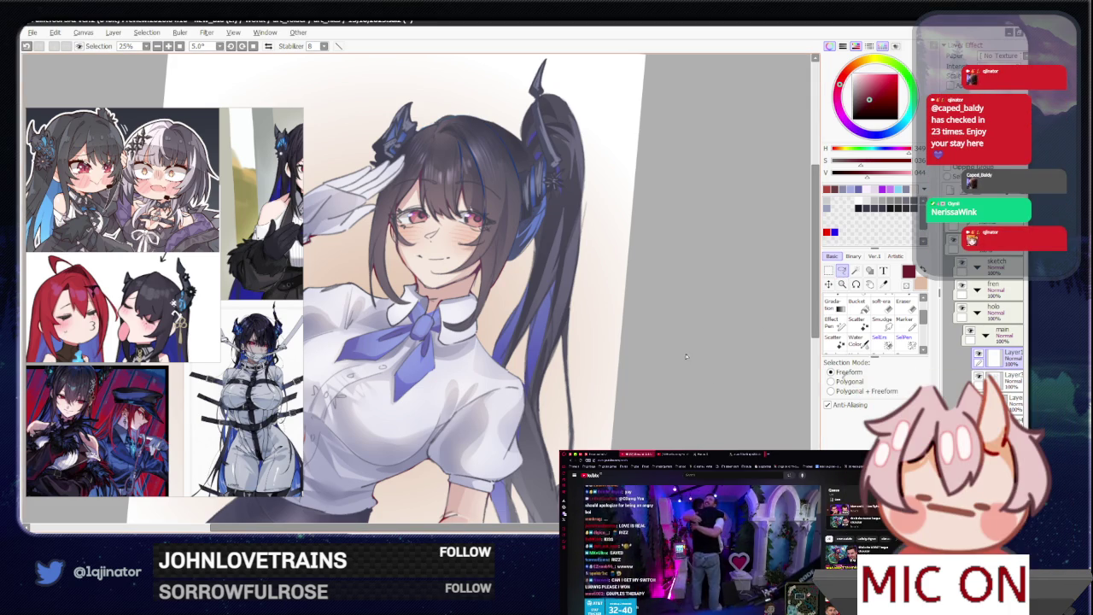
{"action": "scroll", "coordinate": [660, 369], "scroll_direction": "up", "scroll_amount": 1}
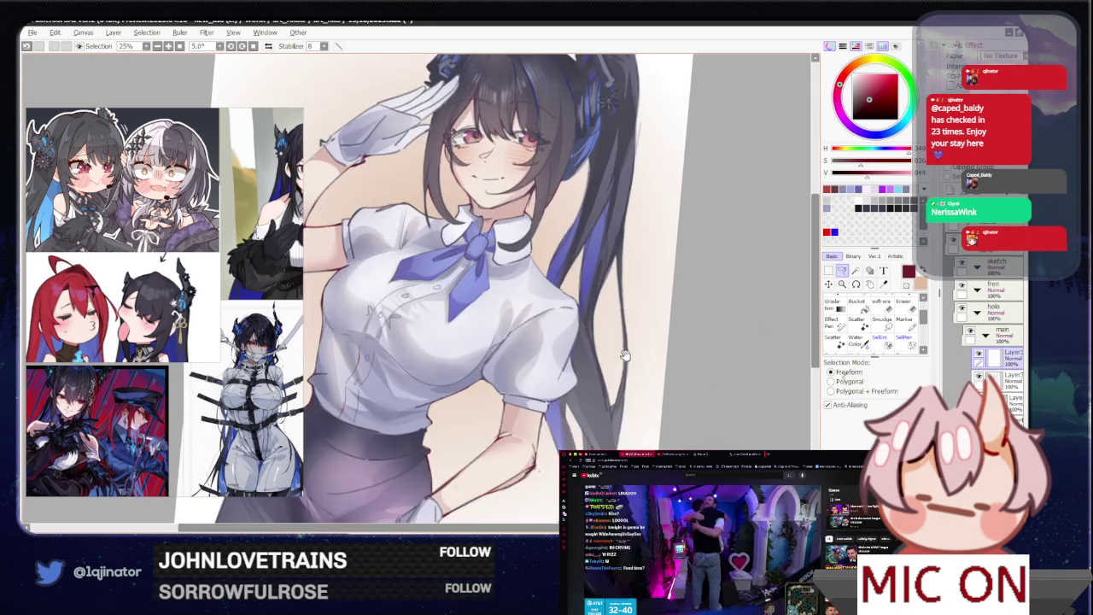
{"action": "mouse_move", "coordinate": [512, 513]}
{"action": "left_mouse_down"}
{"action": "mouse_move", "coordinate": [459, 421]}
{"action": "mouse_move", "coordinate": [519, 343]}
{"action": "mouse_move", "coordinate": [506, 376]}
{"action": "left_mouse_up"}
{"action": "left_click_drag", "start_coordinate": [523, 333], "coordinate": [507, 363]}
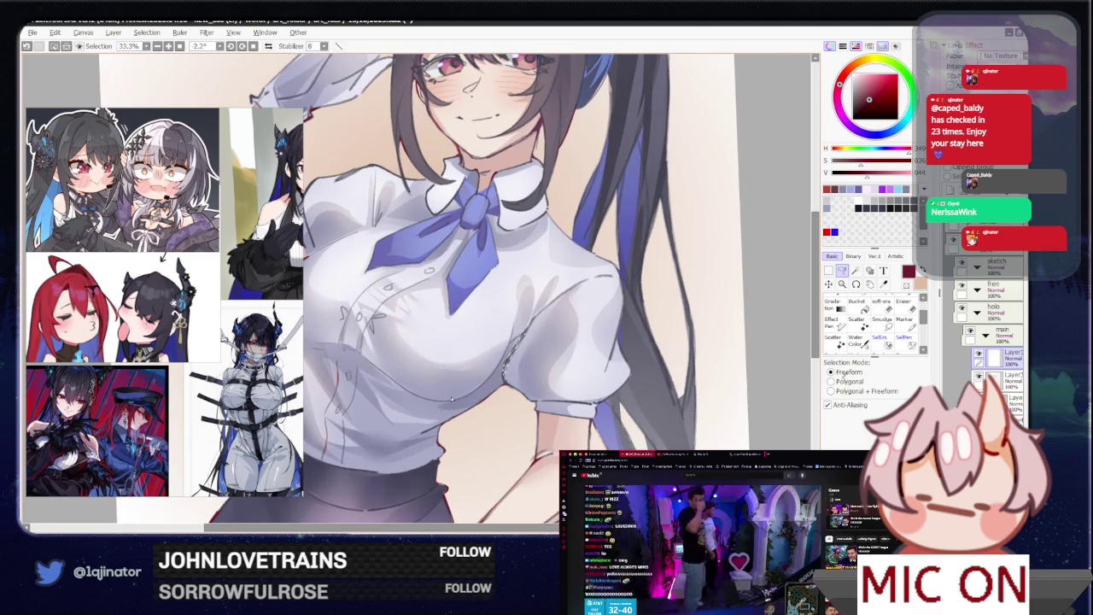
{"action": "key", "text": "g"}
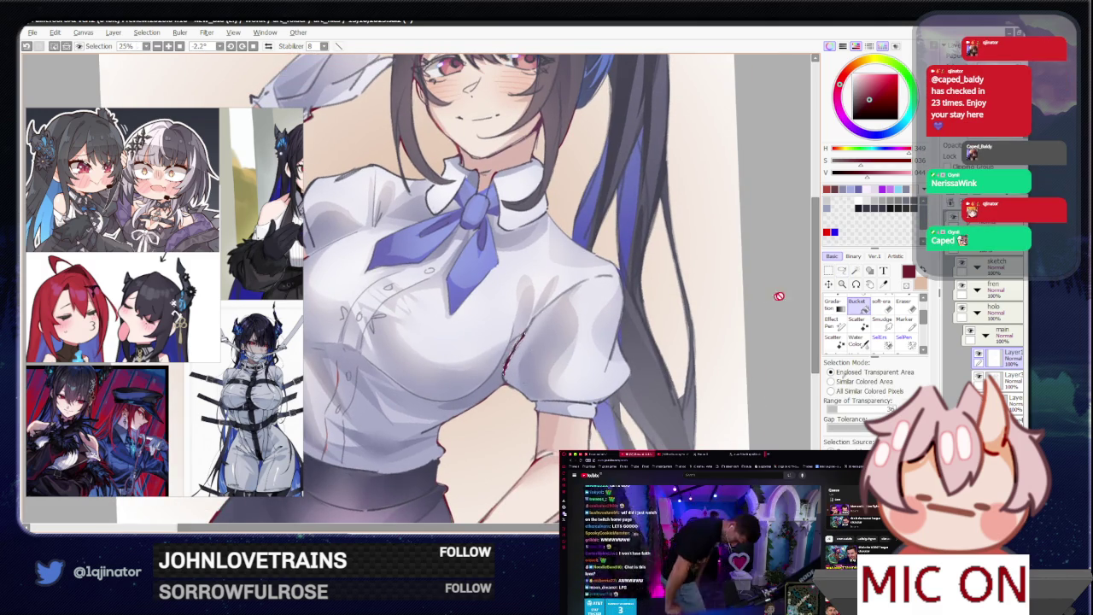
{"action": "scroll", "coordinate": [757, 300], "scroll_direction": "down", "scroll_amount": 3}
{"action": "key", "text": "l"}
- Lasso along the blouse contour, then reset the view upright and zoomed out
{"action": "scroll", "coordinate": [687, 340], "scroll_direction": "up", "scroll_amount": 2}
{"action": "scroll", "coordinate": [687, 340], "scroll_direction": "up", "scroll_amount": 1}
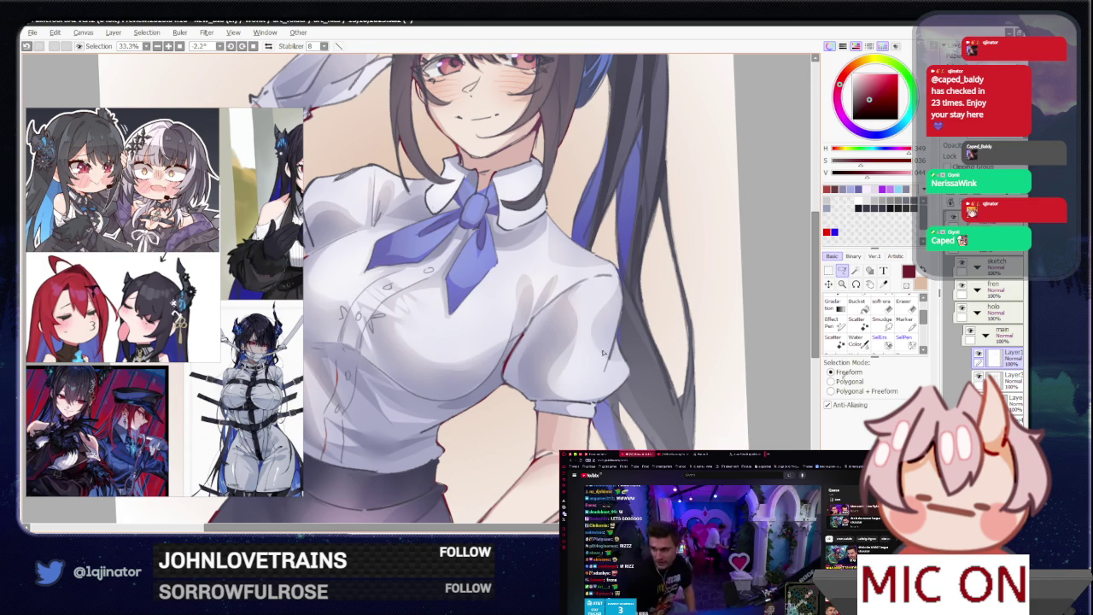
{"action": "mouse_move", "coordinate": [473, 484]}
{"action": "left_mouse_down"}
{"action": "mouse_move", "coordinate": [376, 459]}
{"action": "mouse_move", "coordinate": [504, 388]}
{"action": "left_mouse_up"}
{"action": "scroll", "coordinate": [504, 389], "scroll_direction": "up", "scroll_amount": 1}
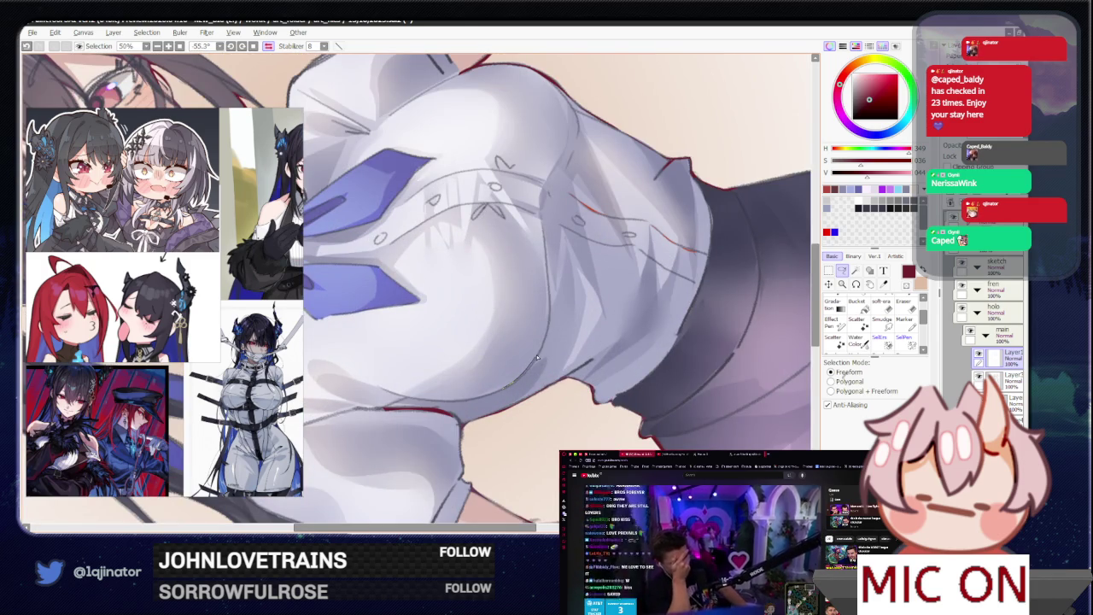
{"action": "mouse_move", "coordinate": [545, 335]}
{"action": "left_mouse_down"}
{"action": "mouse_move", "coordinate": [509, 387]}
{"action": "mouse_move", "coordinate": [478, 363]}
{"action": "left_mouse_up"}
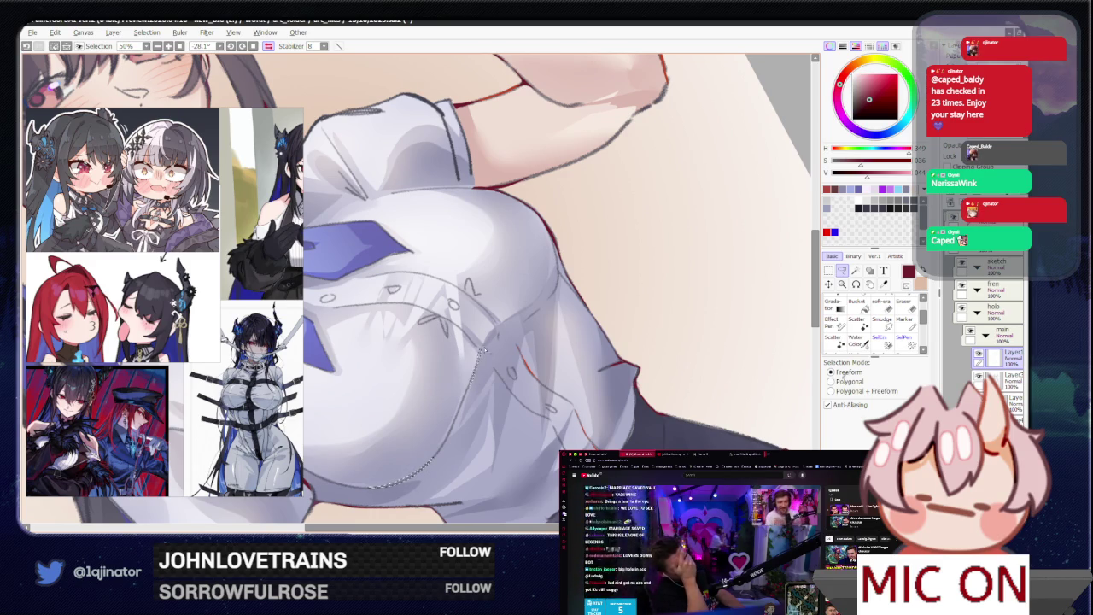
{"action": "left_click_drag", "start_coordinate": [500, 335], "coordinate": [493, 339]}
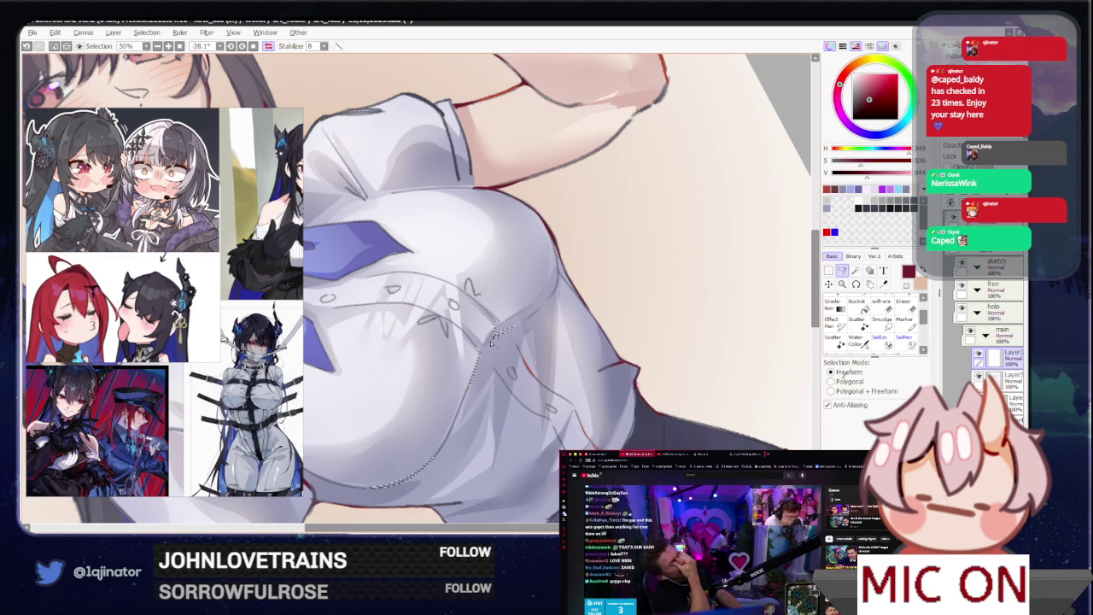
{"action": "key", "text": "ctrl+minus"}
{"action": "key", "text": "Home"}
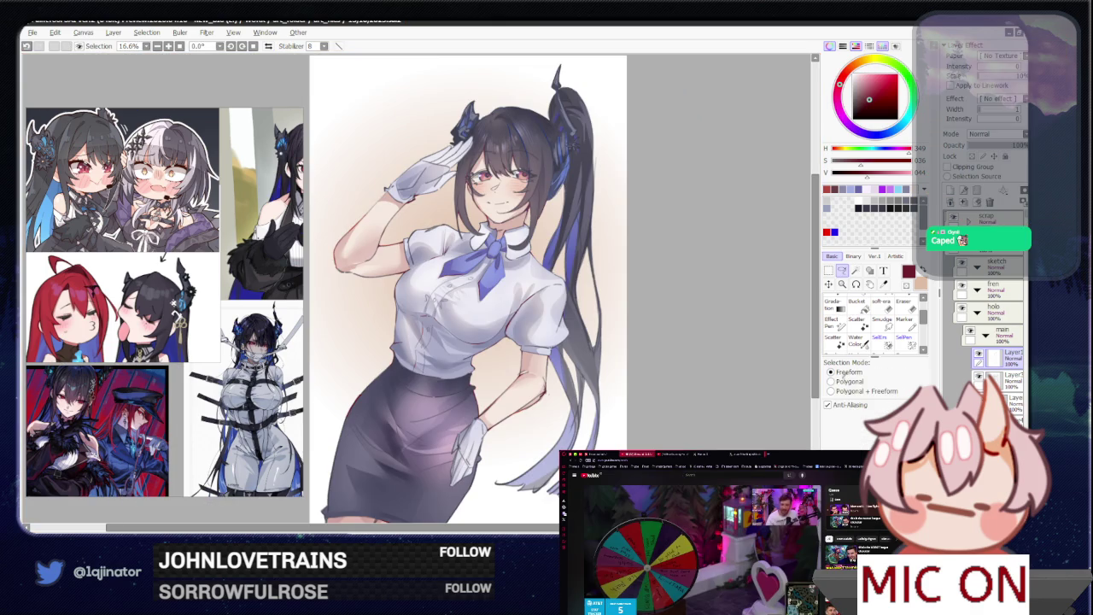
{"action": "key", "text": "alt+Tab"}
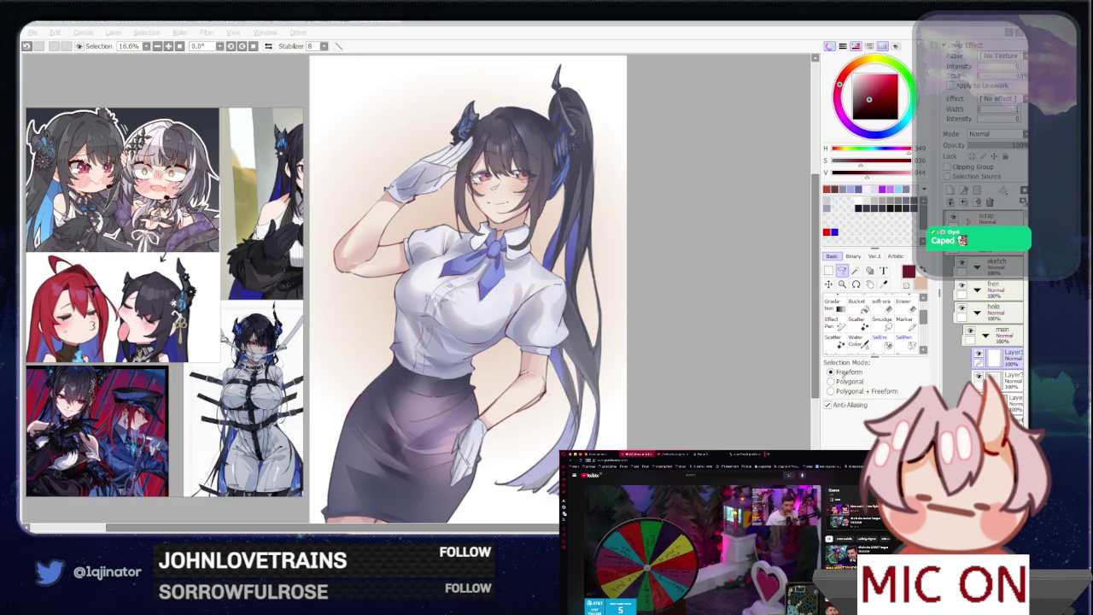